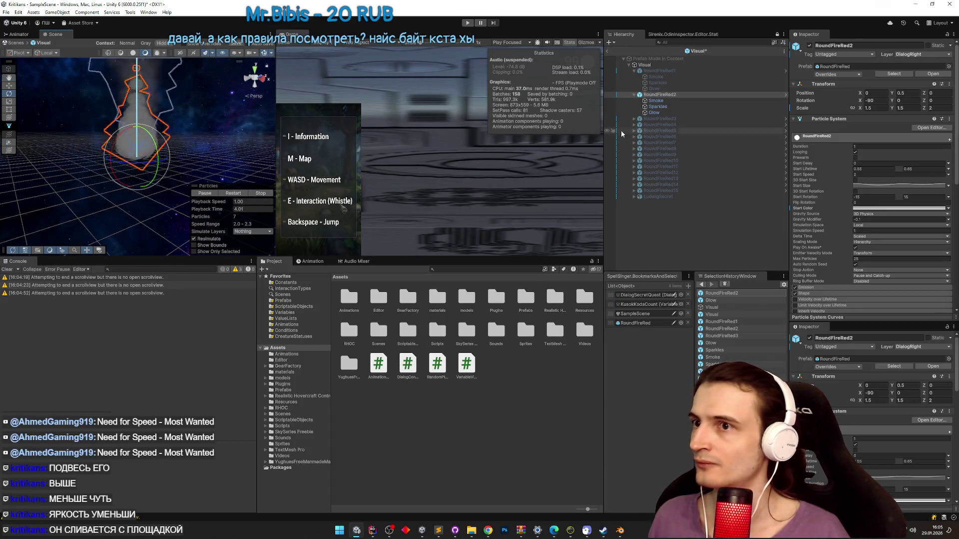
- Select and expand RoundFireRed3, then copy #55FF88 from line 14 of the palette notes
click(682, 118)
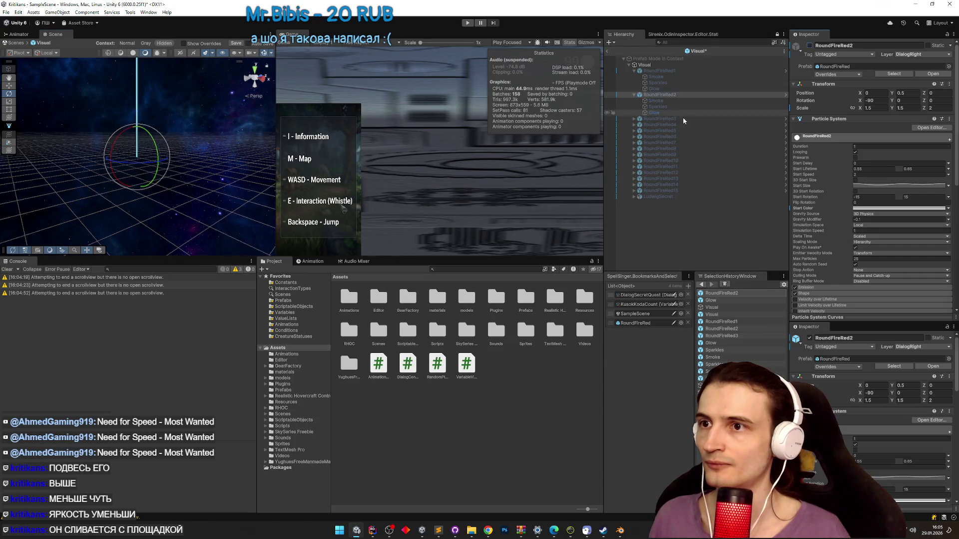
click(634, 119)
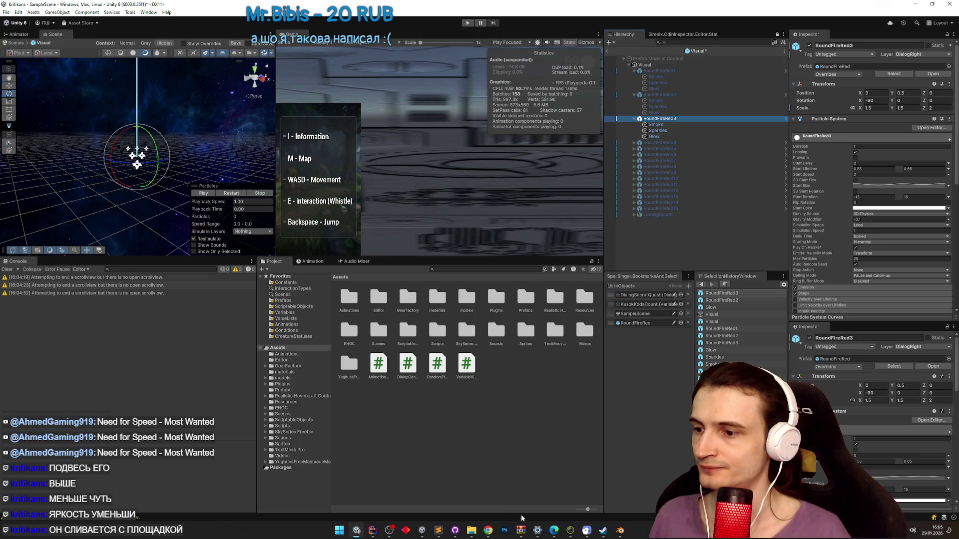
click(439, 532)
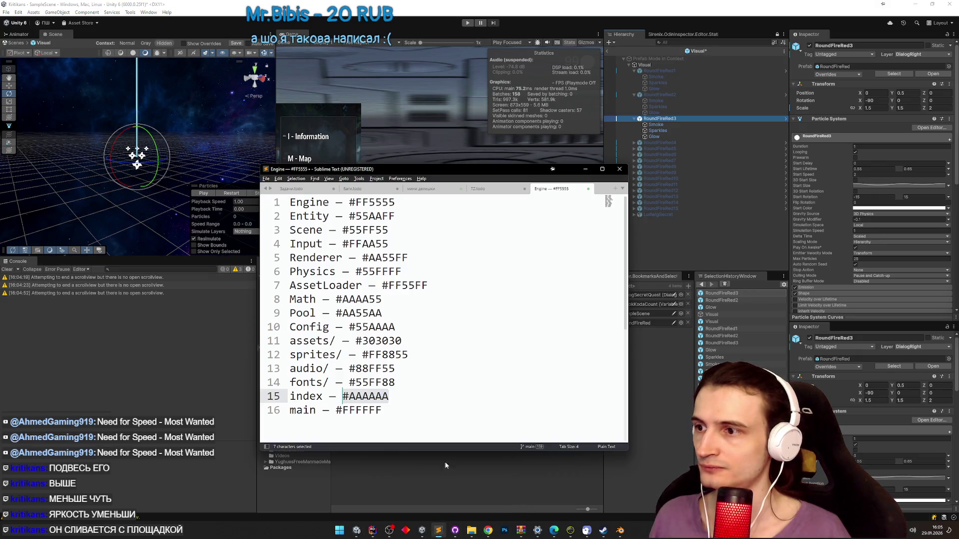
double_click(350, 382)
key(ctrl+c)
click(585, 169)
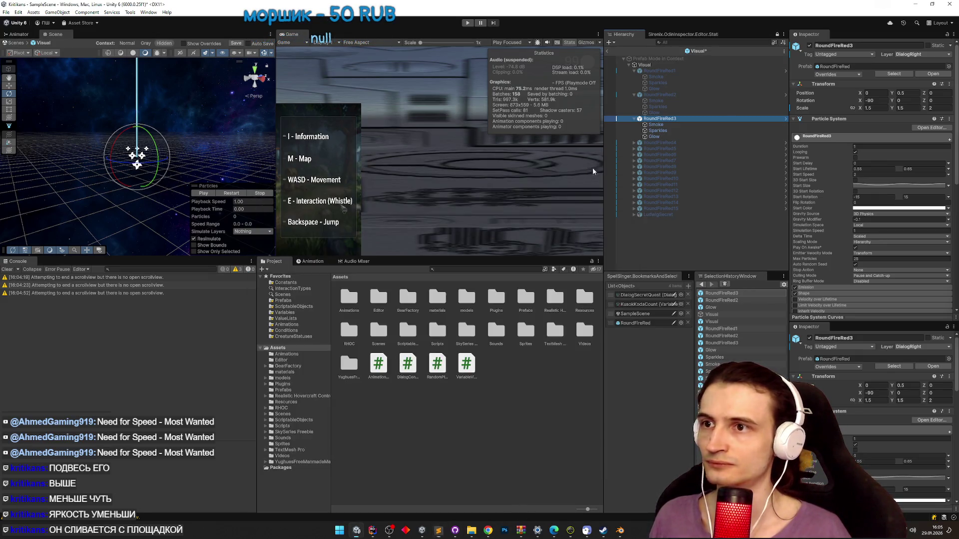
- Set the start colour of RoundFireRed3 and its Smoke child to #55FF88
click(900, 208)
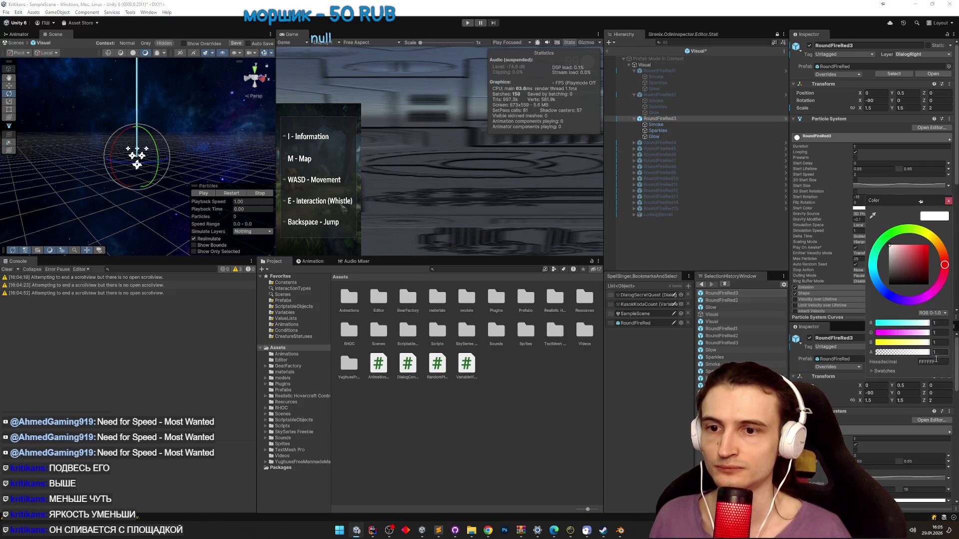
key(ctrl+v)
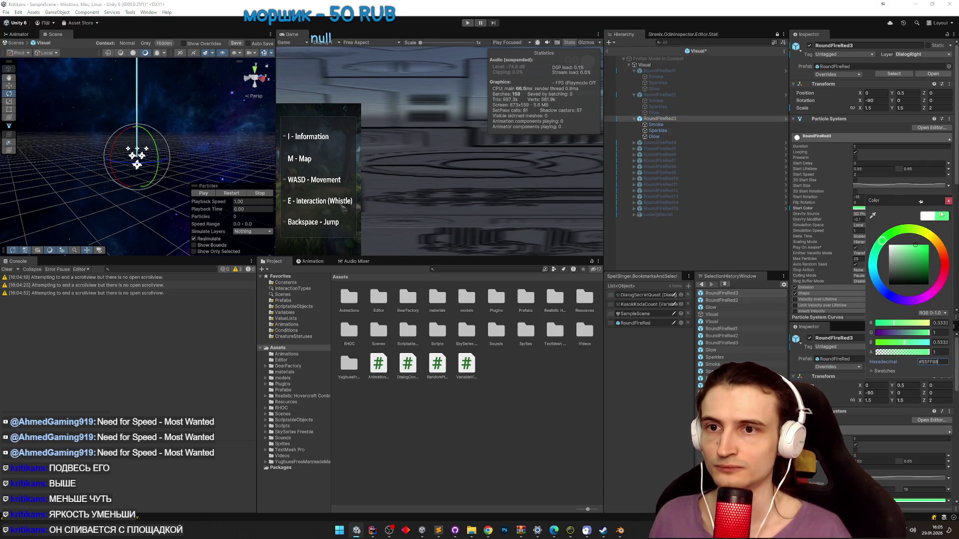
click(948, 201)
click(655, 124)
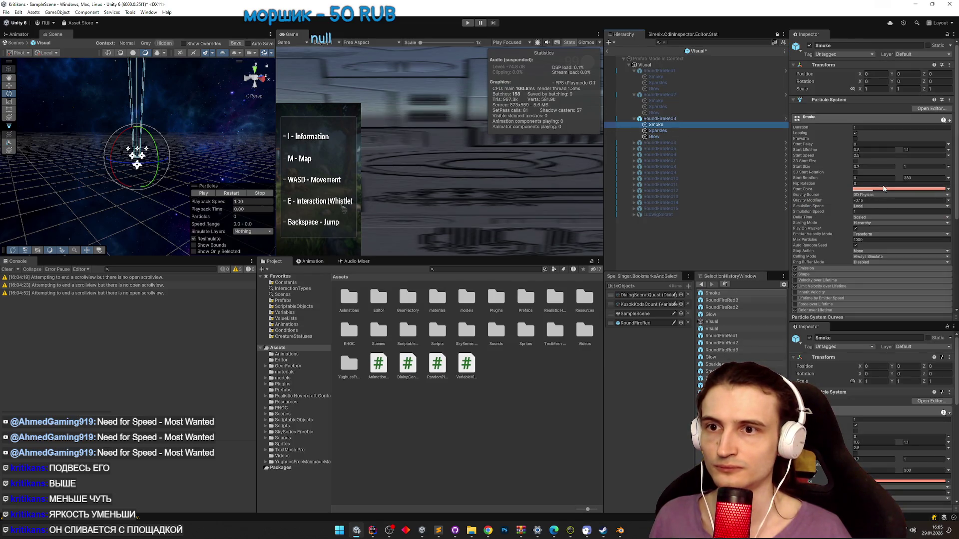
click(884, 189)
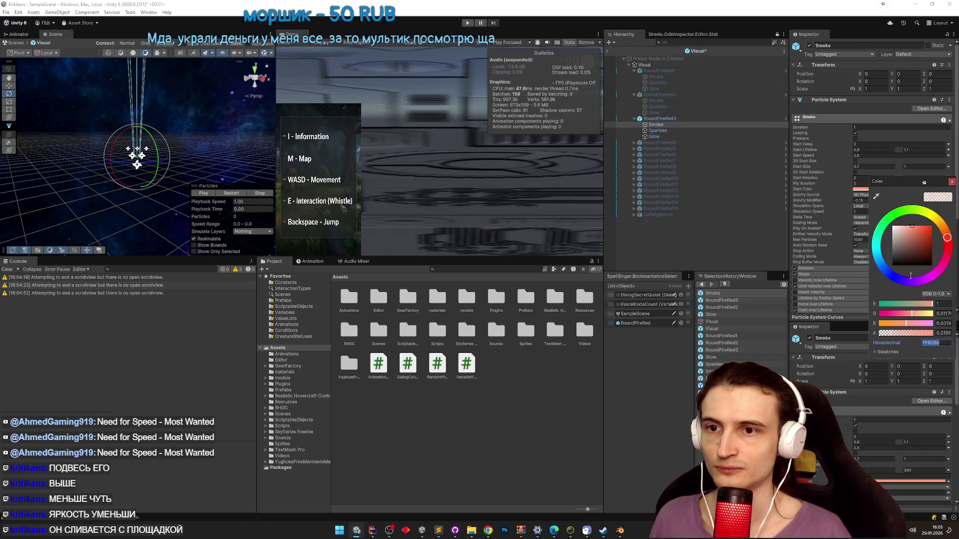
key(ctrl+v)
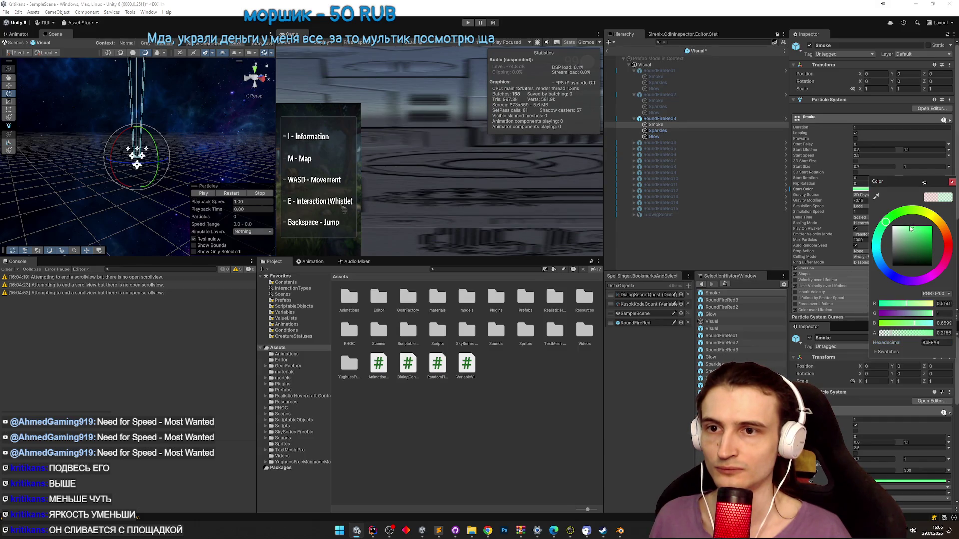
click(951, 184)
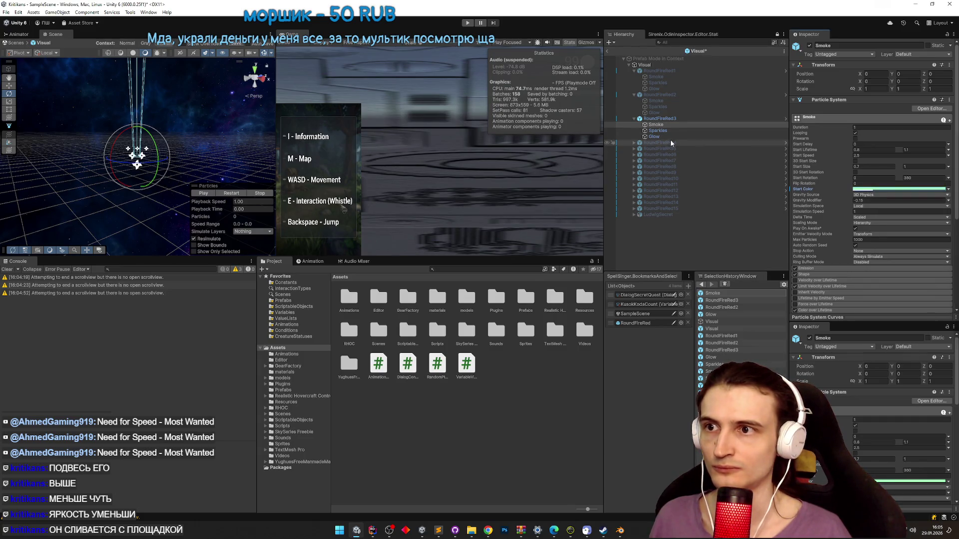
- Give Sparkles a green start colour, lightened to 7FFFA5
click(658, 130)
click(884, 189)
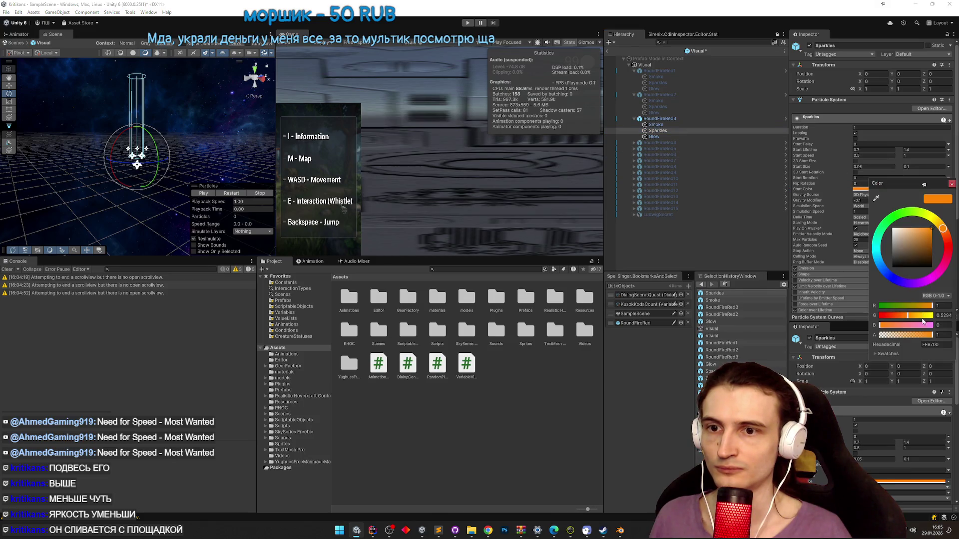
click(939, 346)
key(ctrl+v)
click(913, 230)
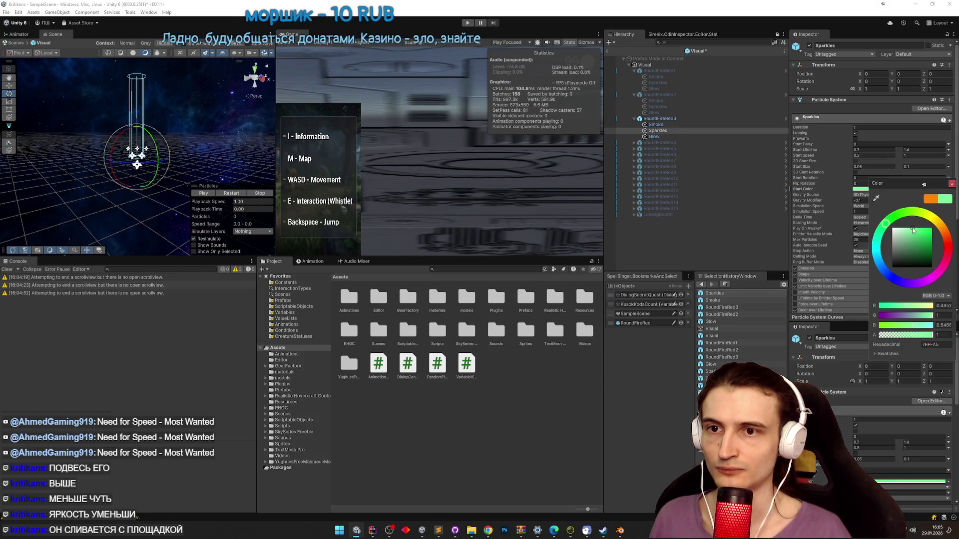
click(952, 184)
- Set Glow's start colour to green 57FD89
click(654, 136)
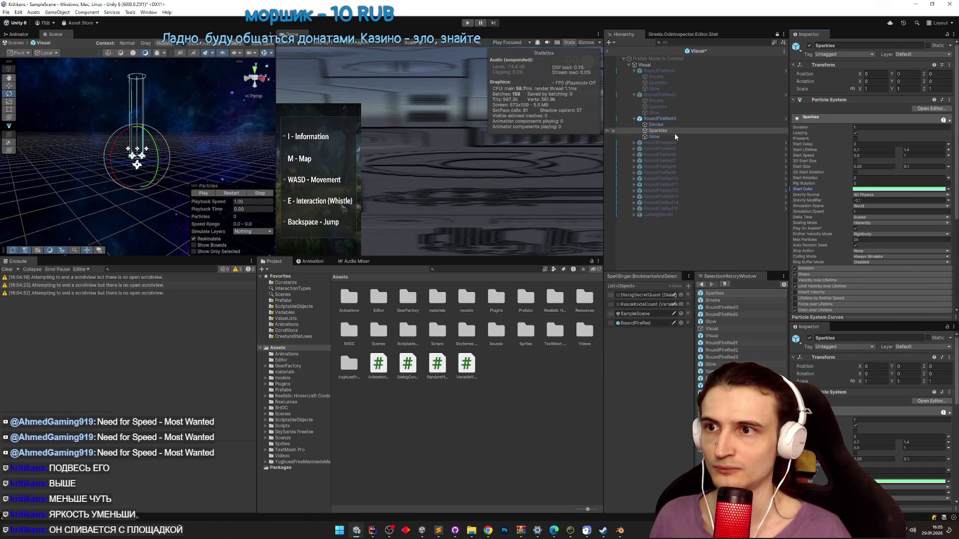
click(876, 189)
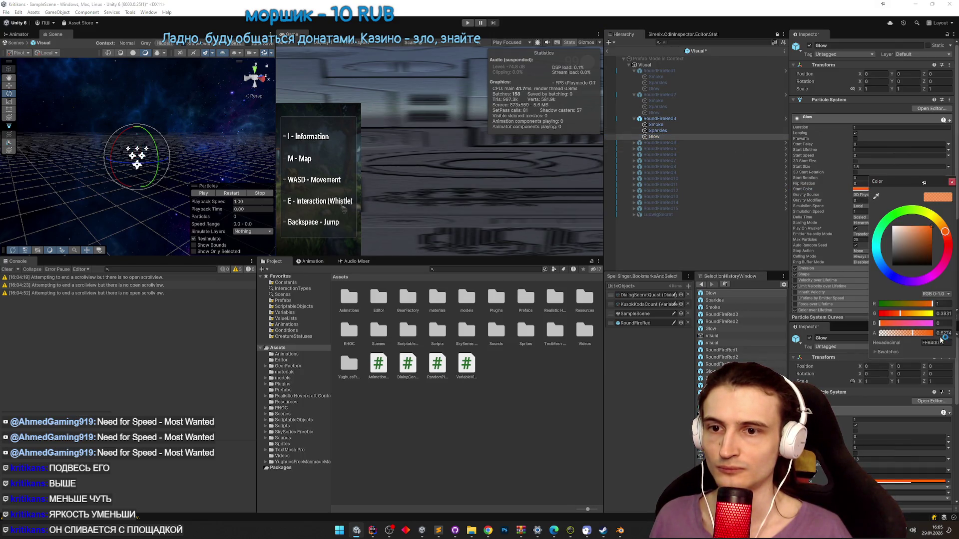
key(ctrl+v)
click(921, 229)
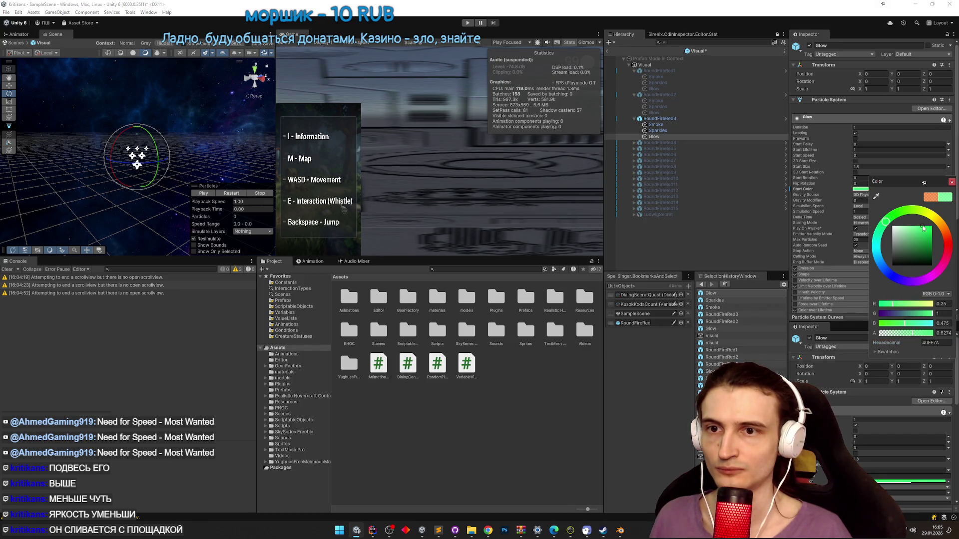
click(953, 183)
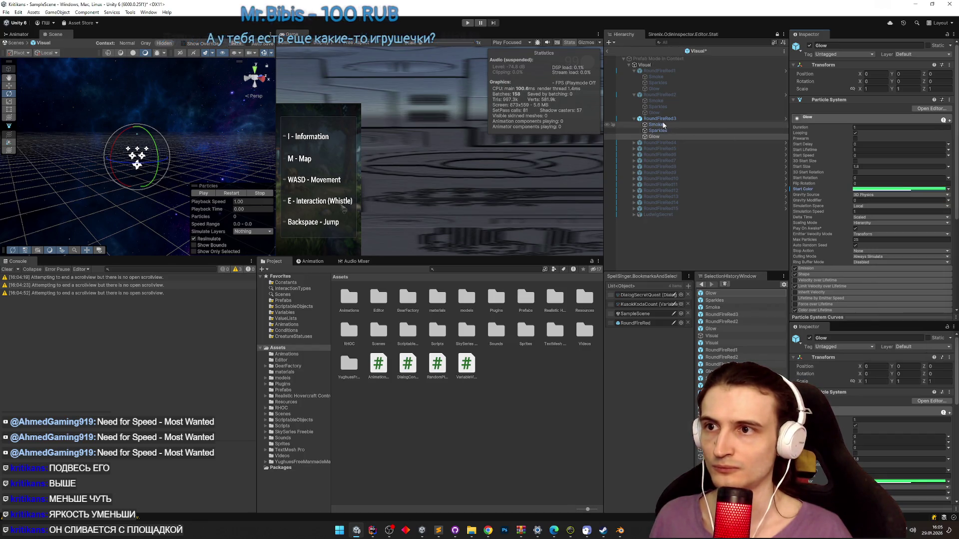
- In RoundFireRed3's Color over Lifetime gradient, make the start and end keys green
click(659, 119)
scroll(844, 231, down, 5)
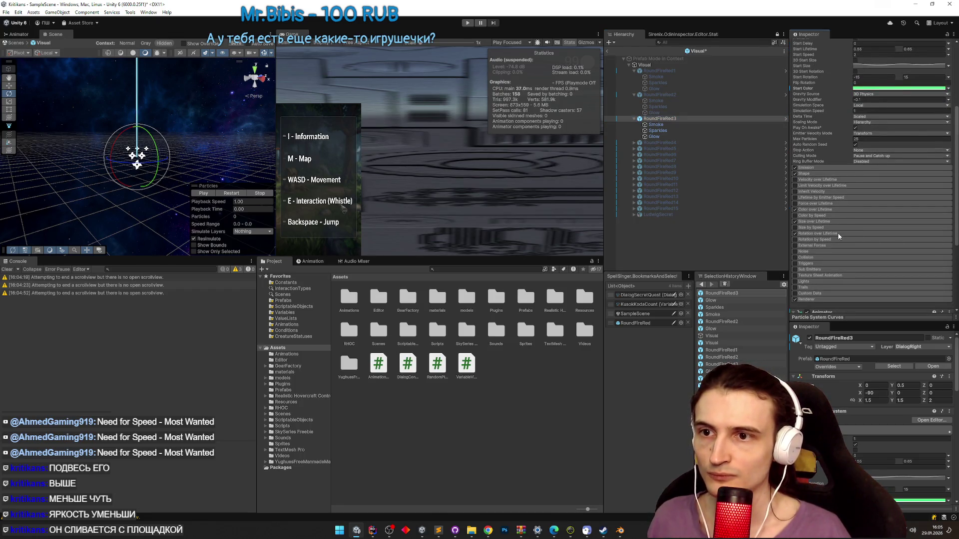
click(843, 210)
click(864, 217)
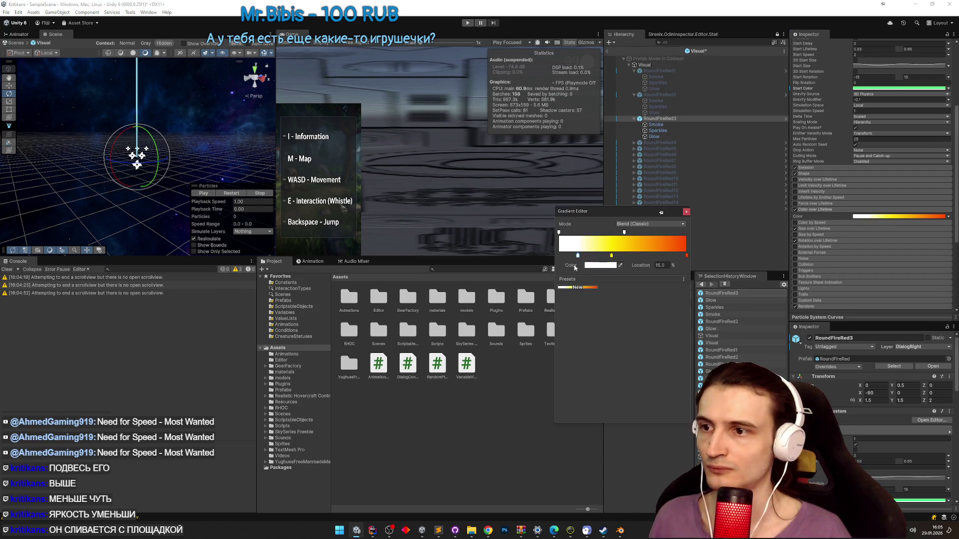
double_click(578, 256)
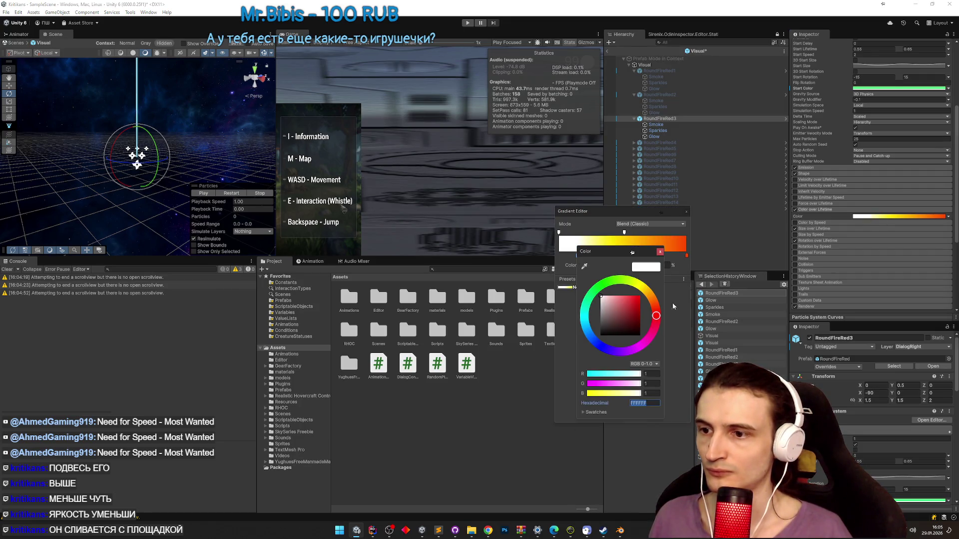
key(ctrl+v)
click(660, 251)
double_click(686, 256)
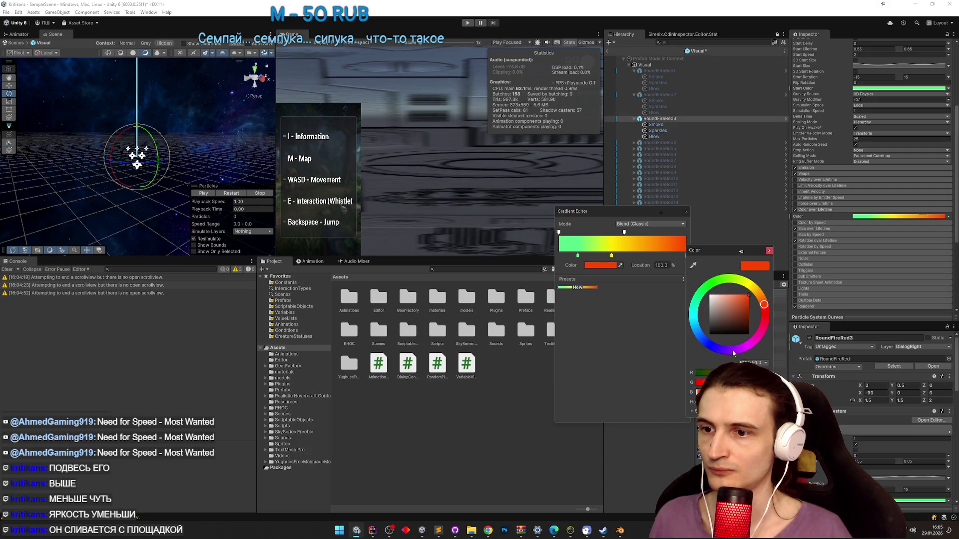
key(ctrl+v)
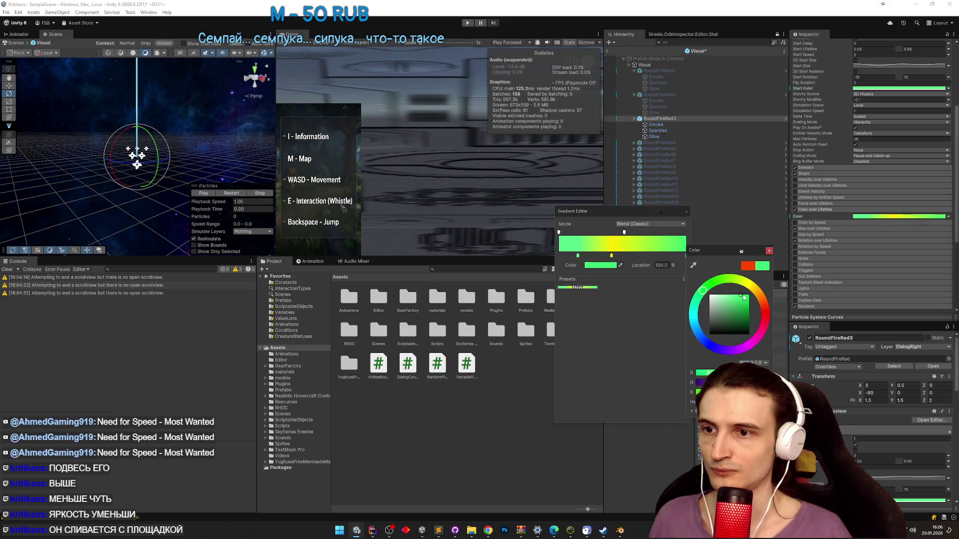
click(769, 251)
- Lighten the first gradient key to A1F6B8, remove the yellow key, and play the preview
double_click(578, 256)
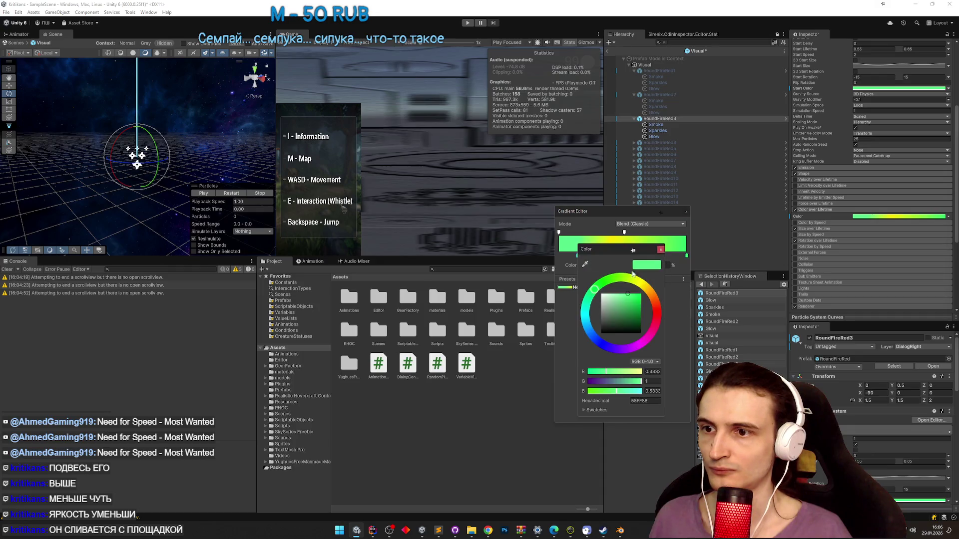
drag(613, 297, 616, 298)
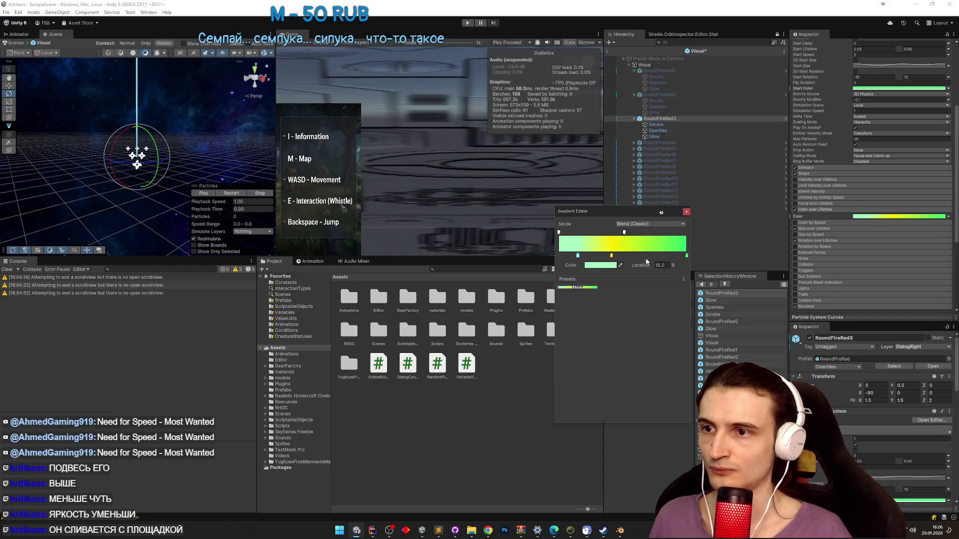
click(660, 249)
click(611, 256)
drag(611, 256, 624, 245)
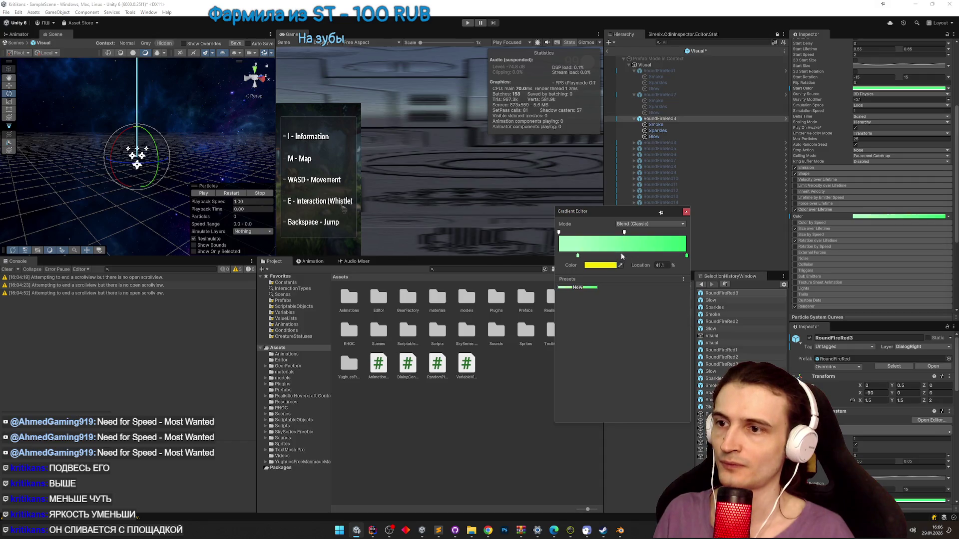
click(687, 211)
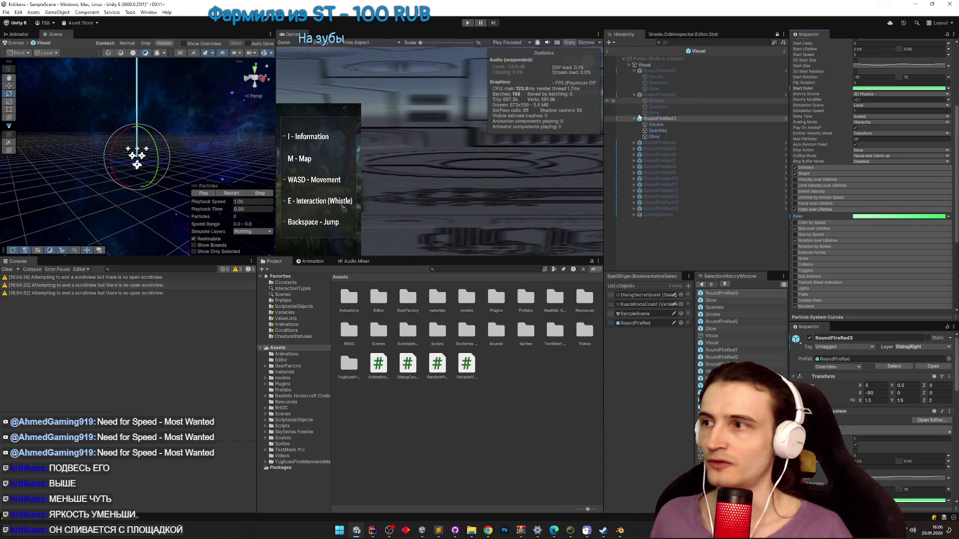
click(205, 194)
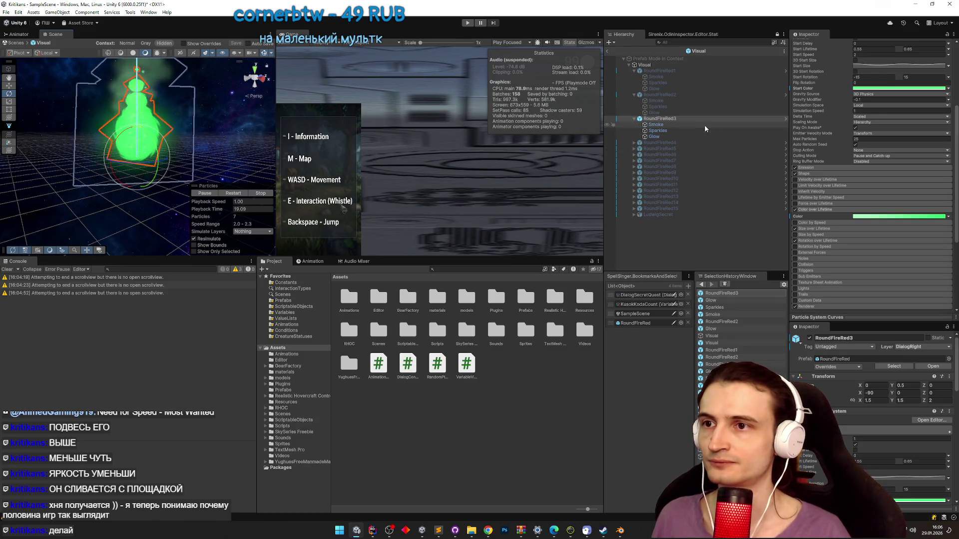
- Deactivate RoundFireRed3 and activate RoundFireRed4 to show its orange fire
click(731, 119)
scroll(849, 150, up, 5)
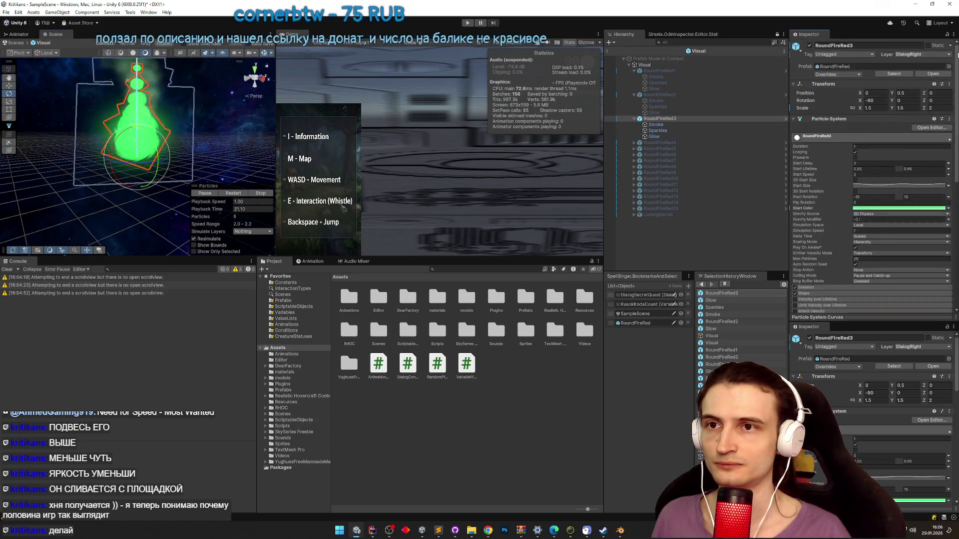
click(810, 45)
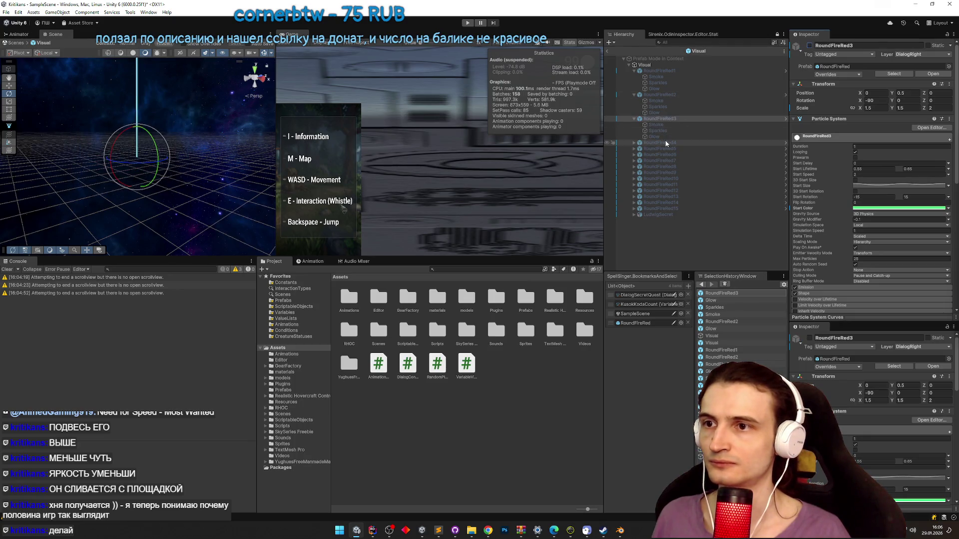
click(660, 143)
click(810, 46)
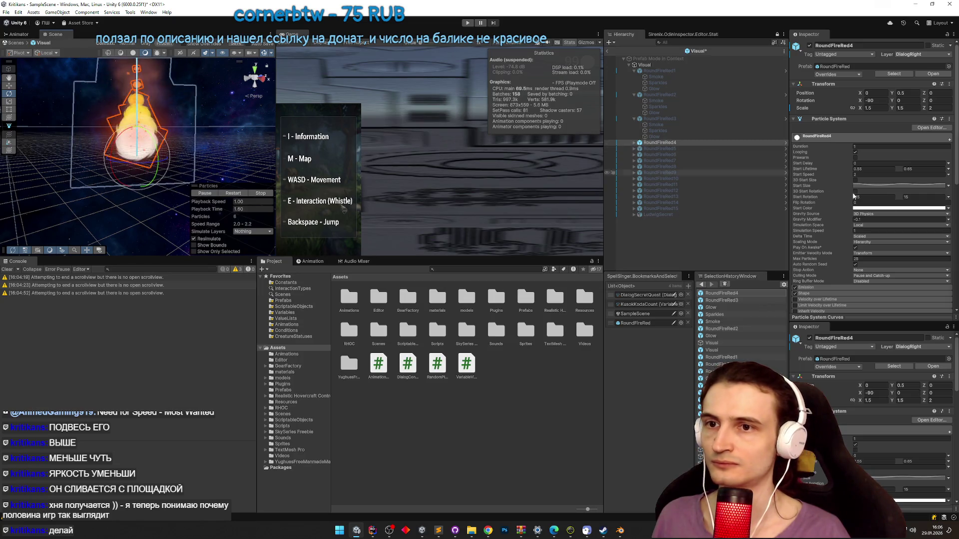
click(443, 533)
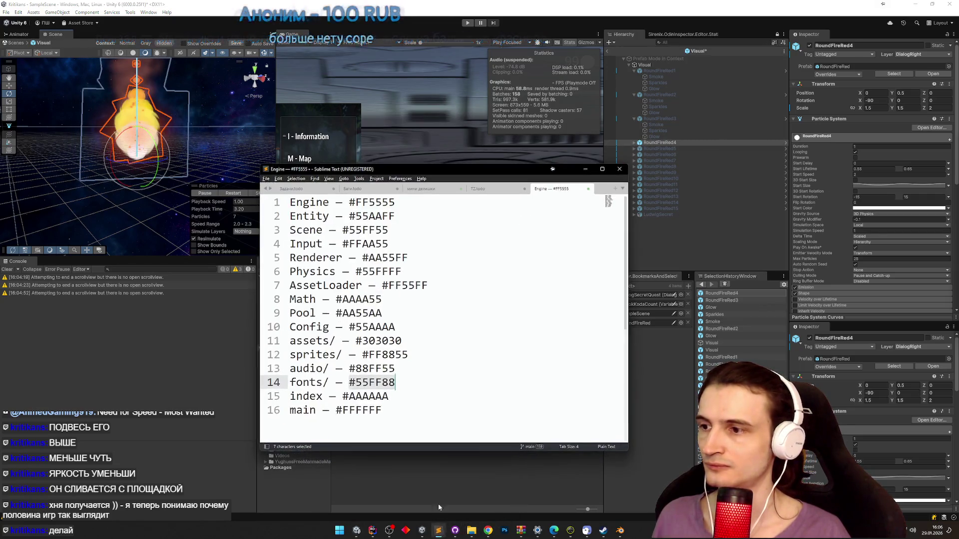
- Copy #88FF55 from the audio/ line and paste it as RoundFireRed4's start colour
click(344, 369)
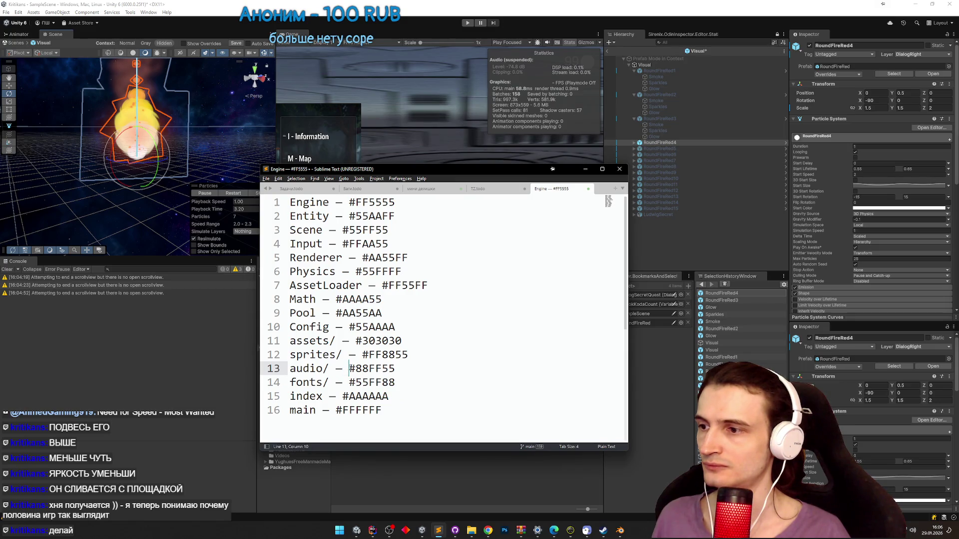
drag(349, 368, 388, 368)
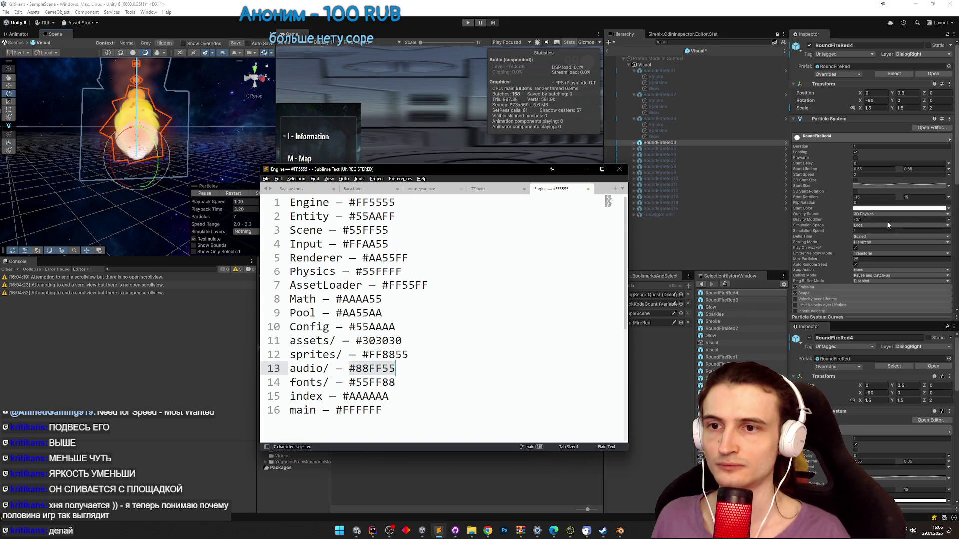
click(894, 209)
text(#88FF55)
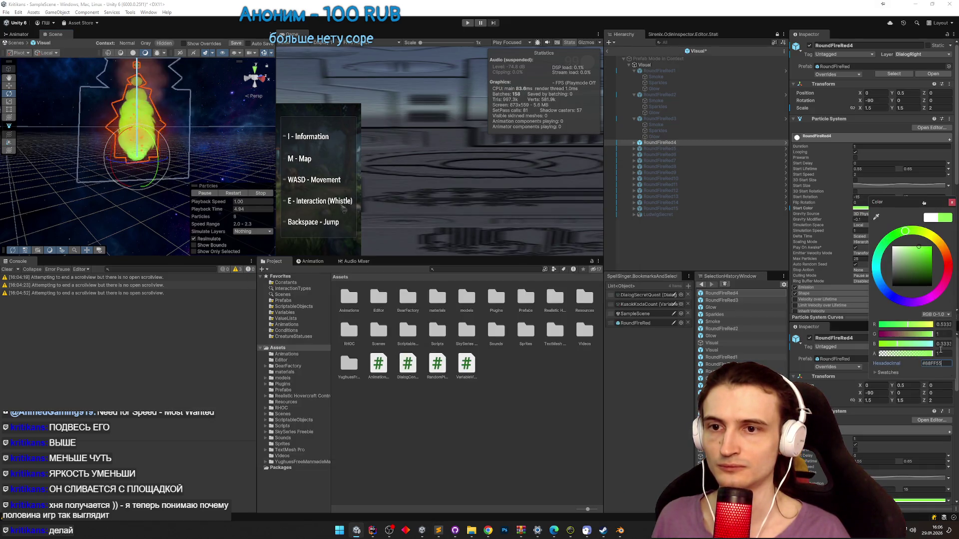
- Expand RoundFireRed4 and paste #88FF55 as the shared start colour of Smoke, Sparkles and Glow
click(952, 203)
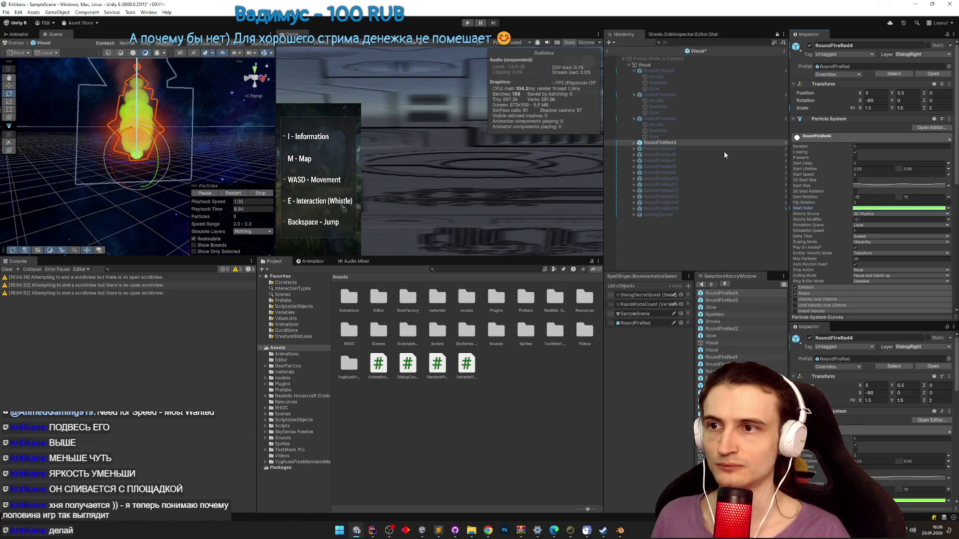
click(634, 142)
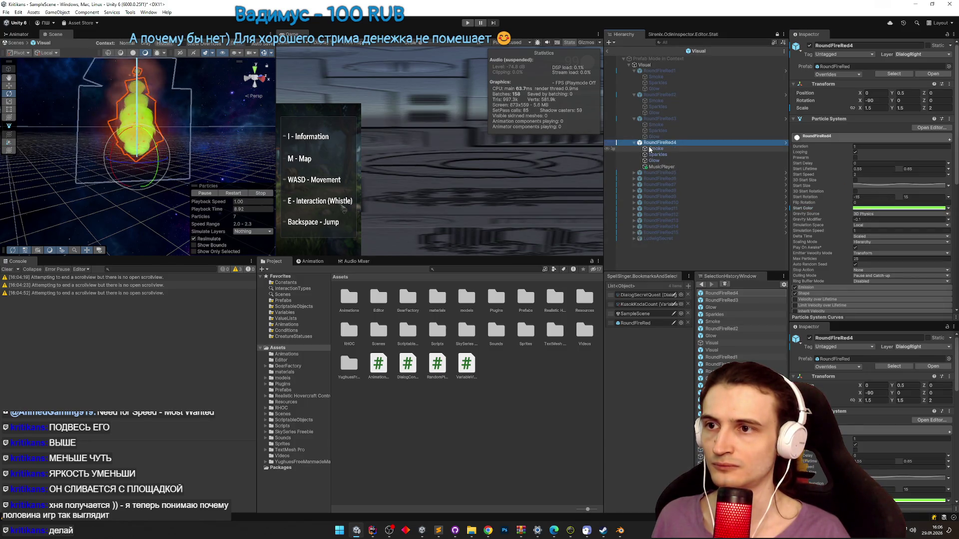
click(656, 149)
shift+click(653, 160)
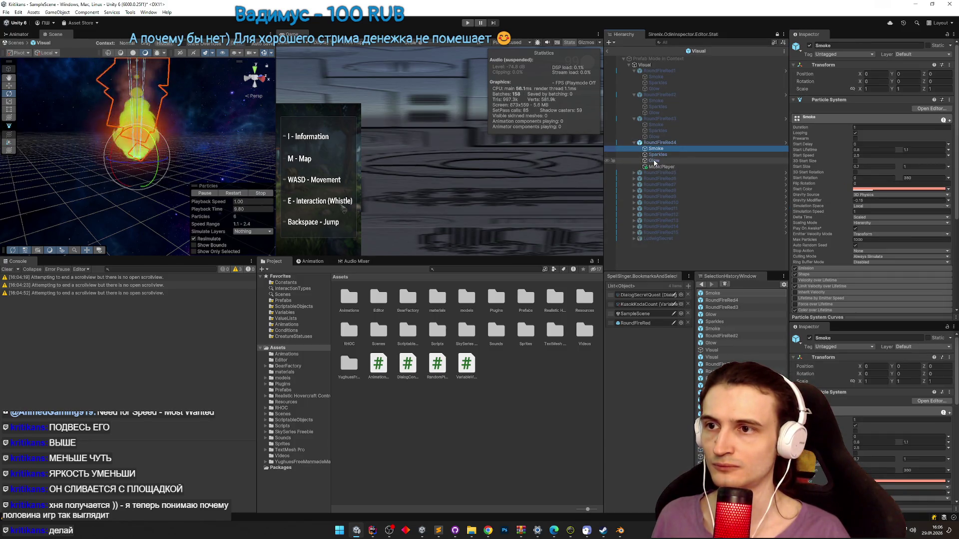
click(901, 183)
click(937, 337)
text(#88FF55)
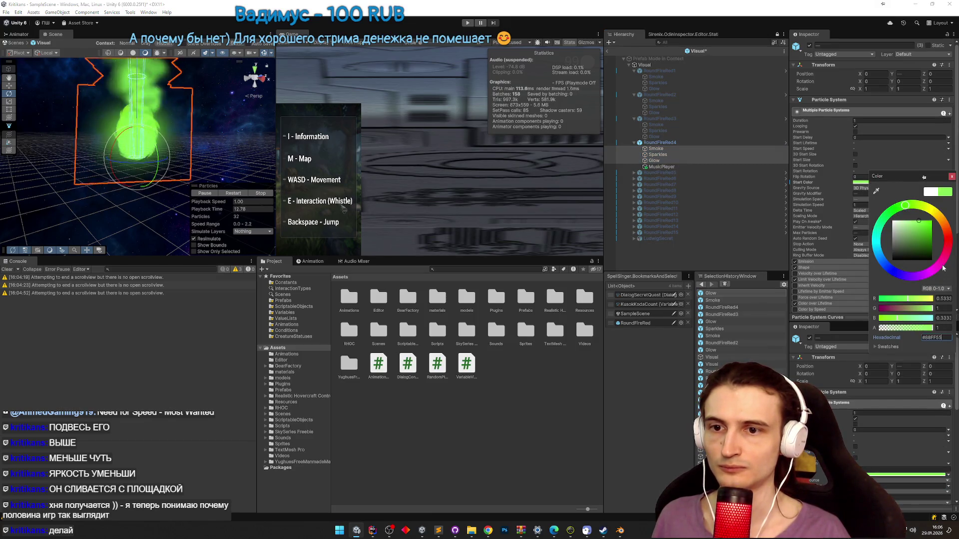
click(952, 177)
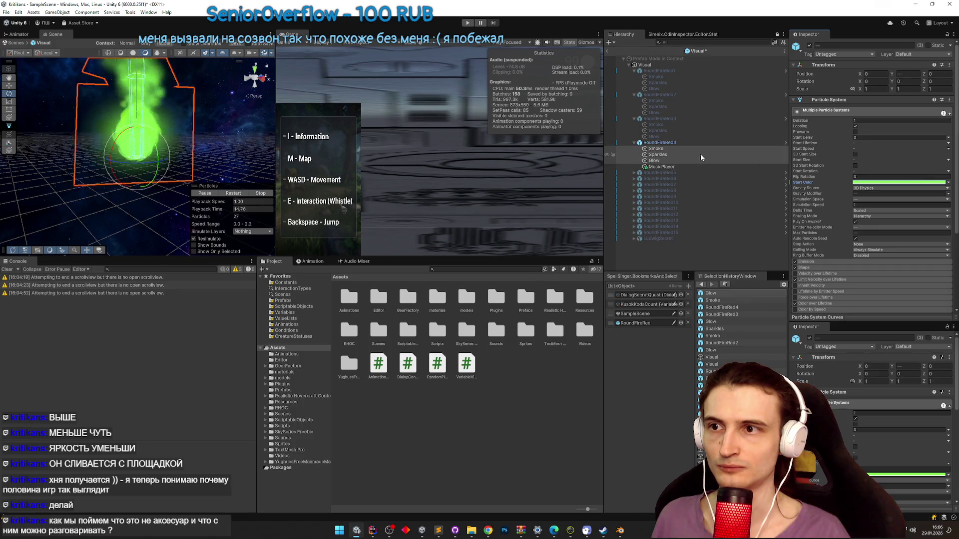
- Set Smoke's start colour to #88FF55, lightened to BAFF9C
click(676, 154)
click(672, 148)
click(673, 152)
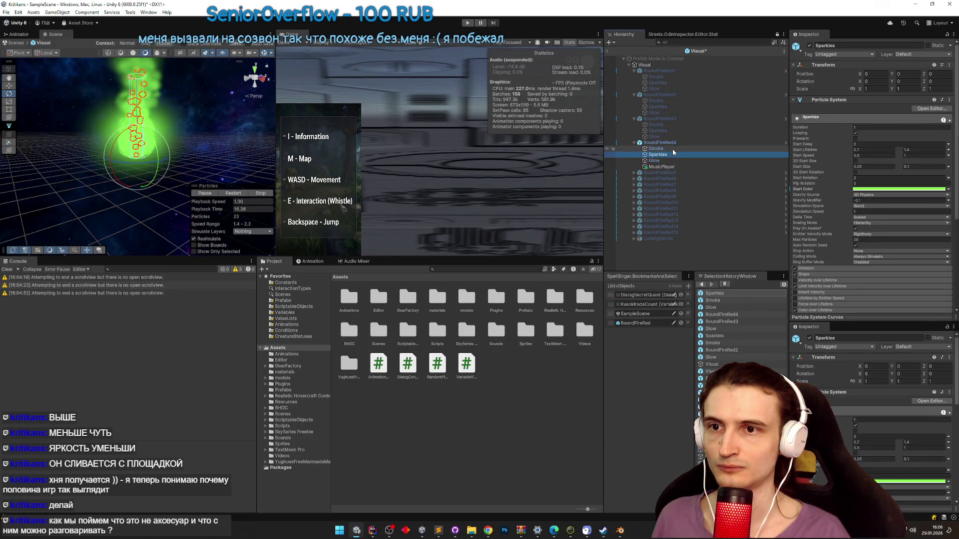
key(ctrl+z)
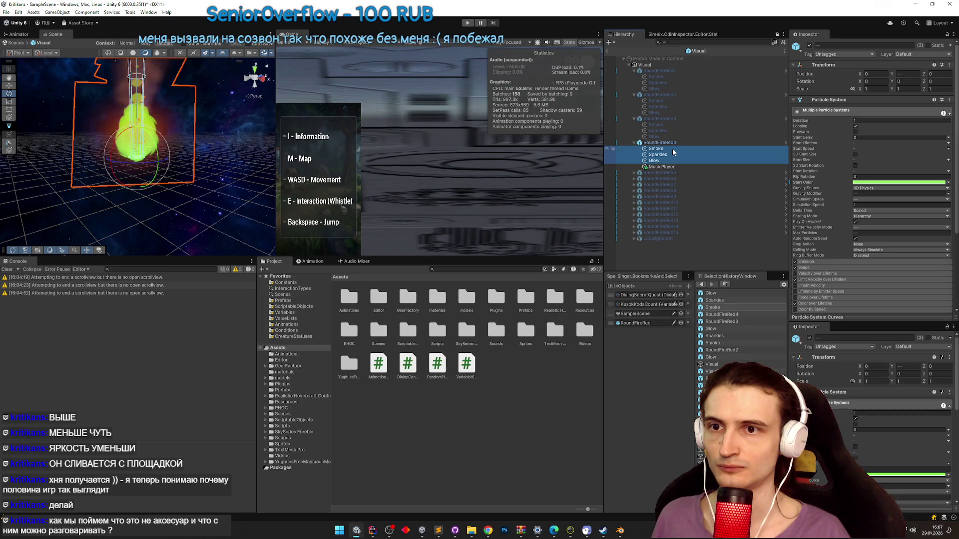
click(672, 150)
click(921, 189)
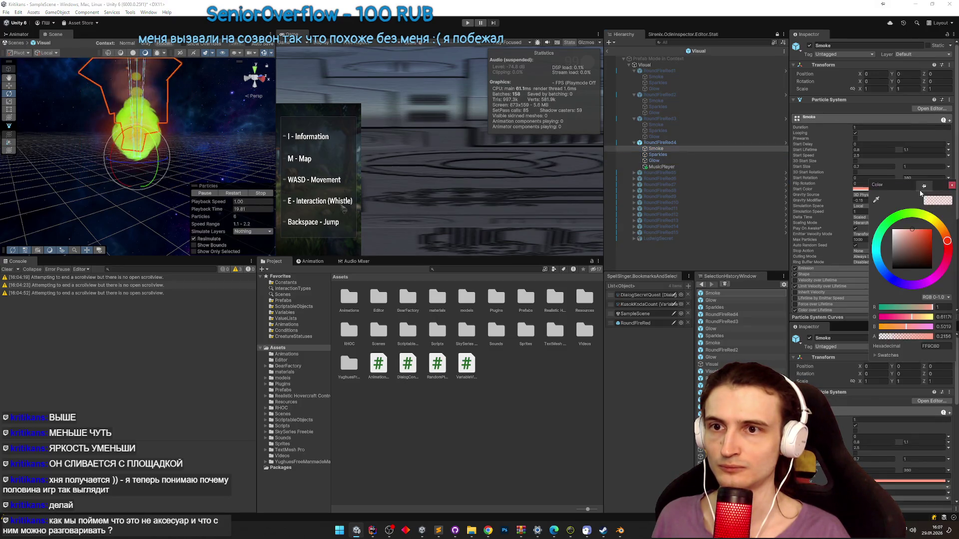
click(934, 346)
key(ctrl+v)
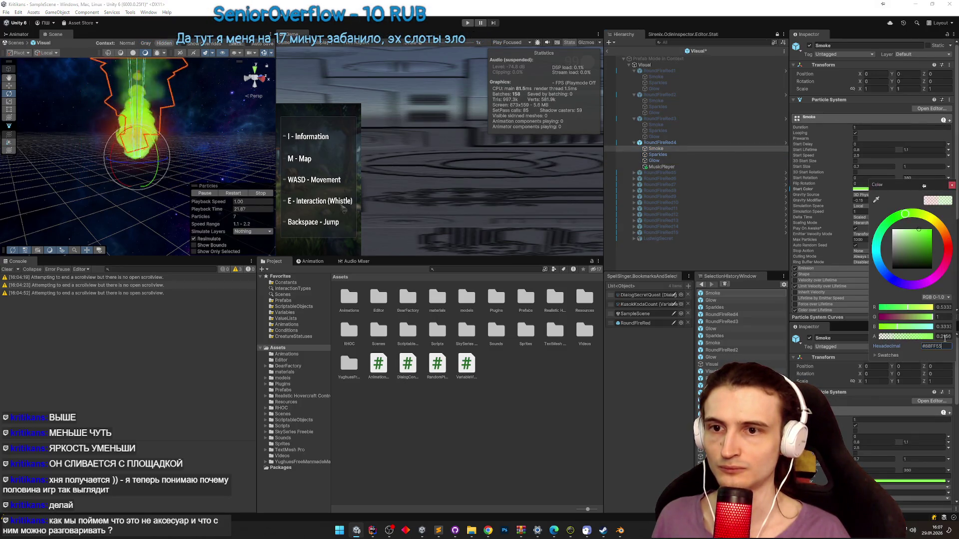
drag(906, 232, 914, 228)
click(952, 185)
- Change the orange start colours of Sparkles and Glow to #88FF55
click(658, 154)
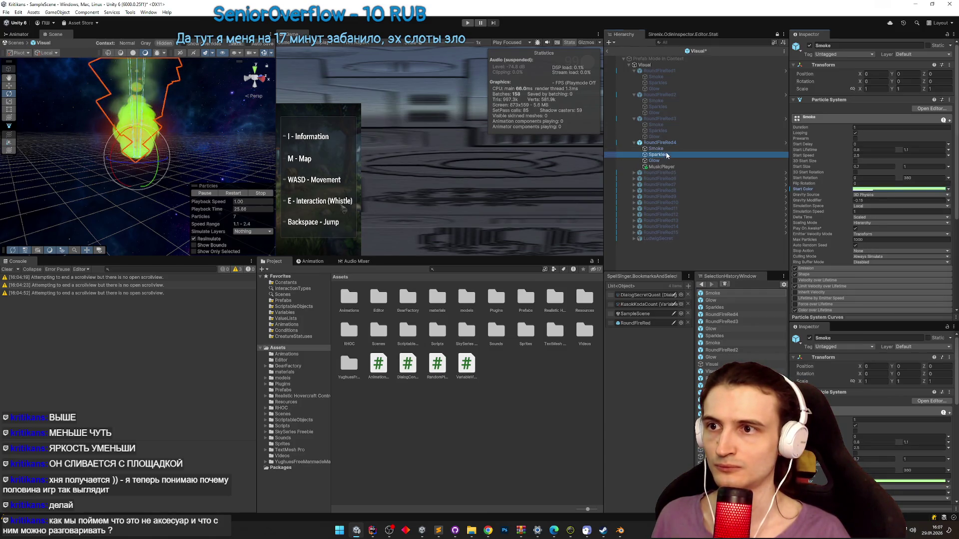
click(860, 188)
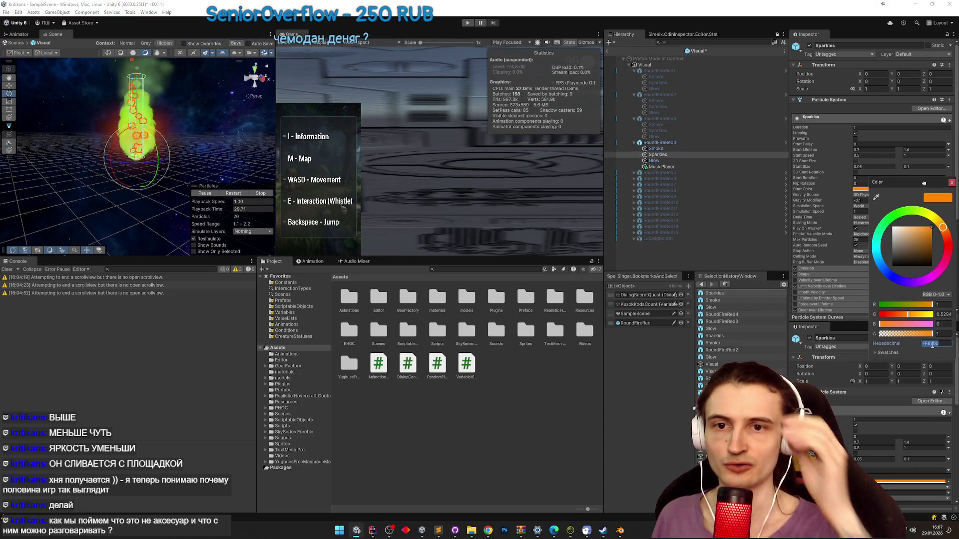
text(88FF55)
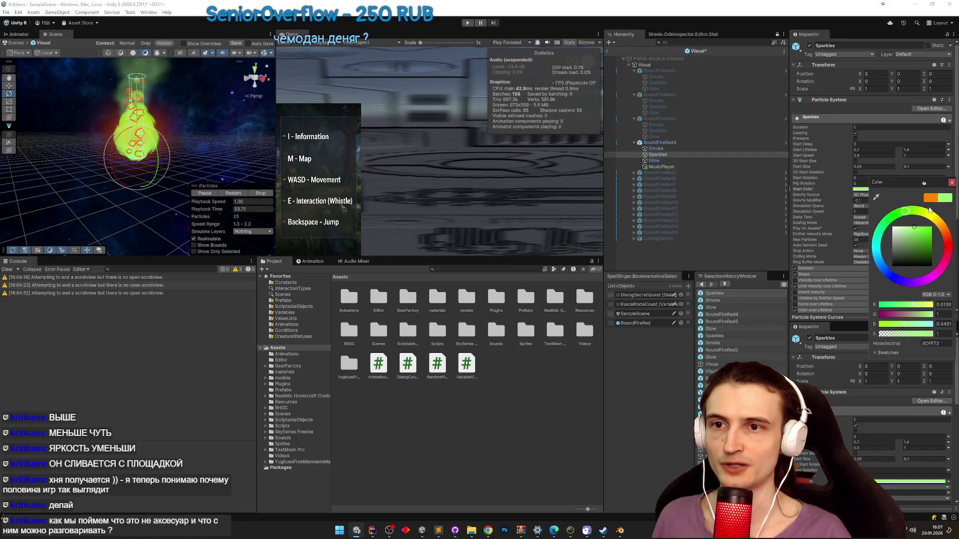
click(952, 184)
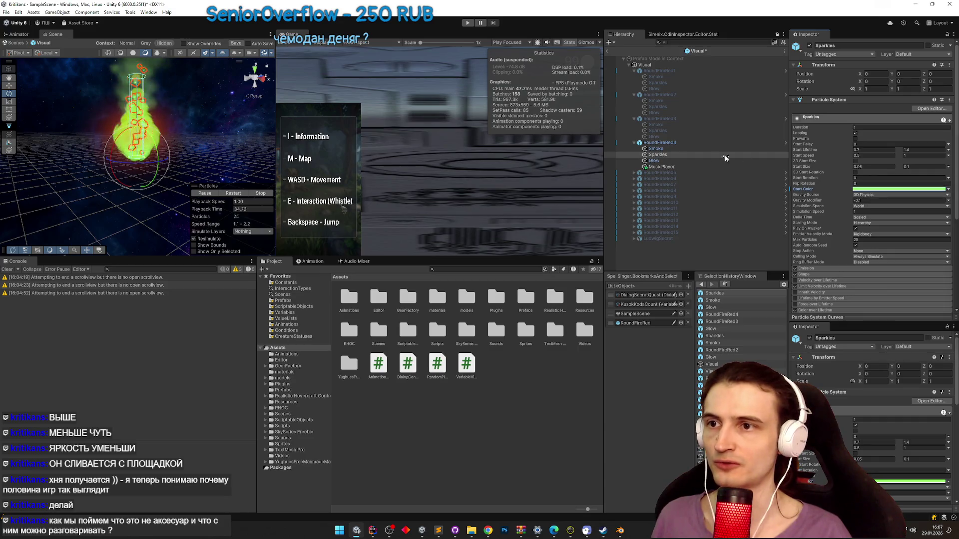
click(654, 160)
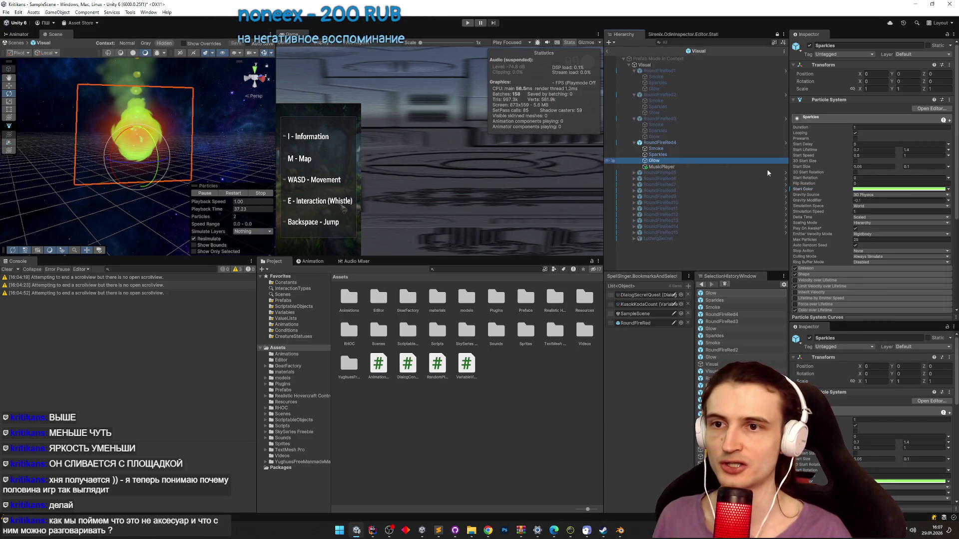
click(899, 188)
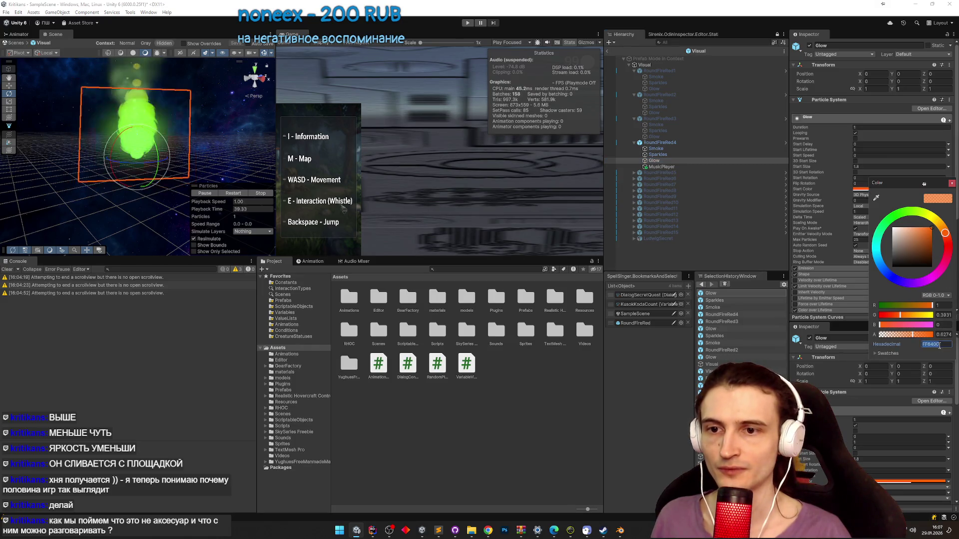
key(ctrl+v)
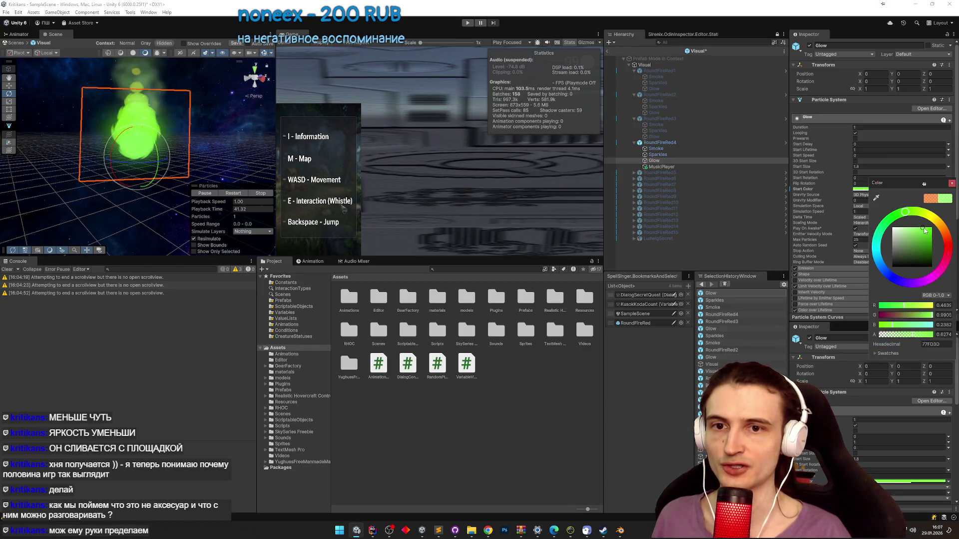
click(952, 184)
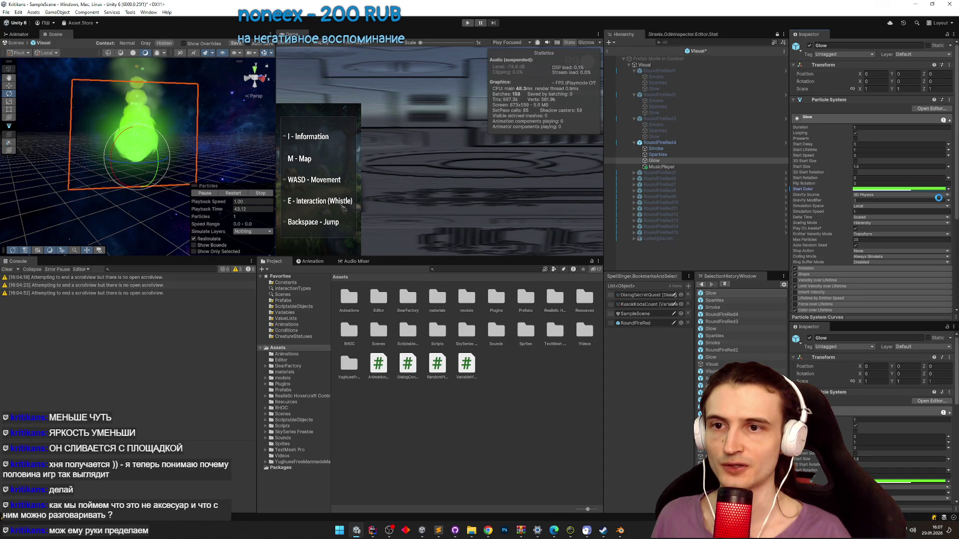
click(663, 160)
click(664, 143)
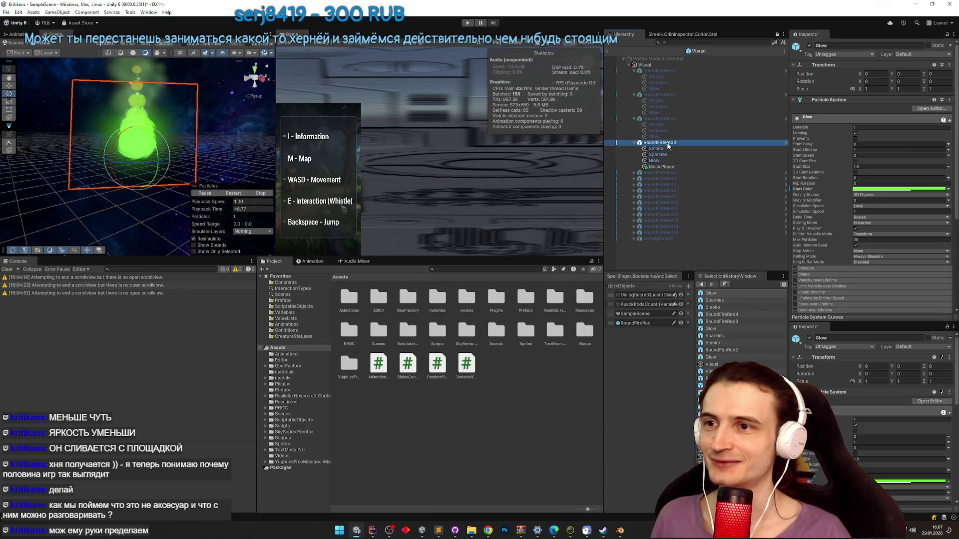
- In RoundFireRed4's Color over Lifetime gradient, set the 15% key to 88FF55
scroll(953, 184, down, 5)
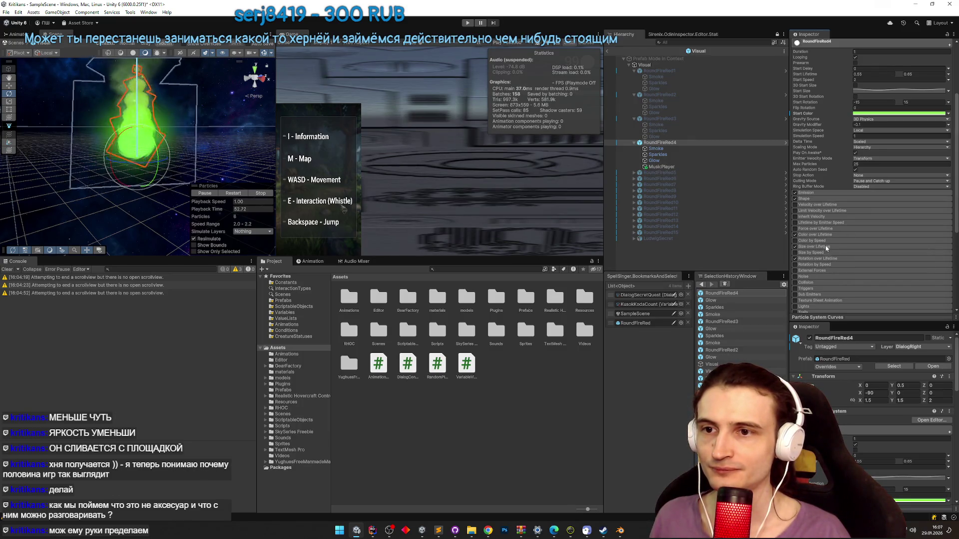
click(825, 235)
click(894, 242)
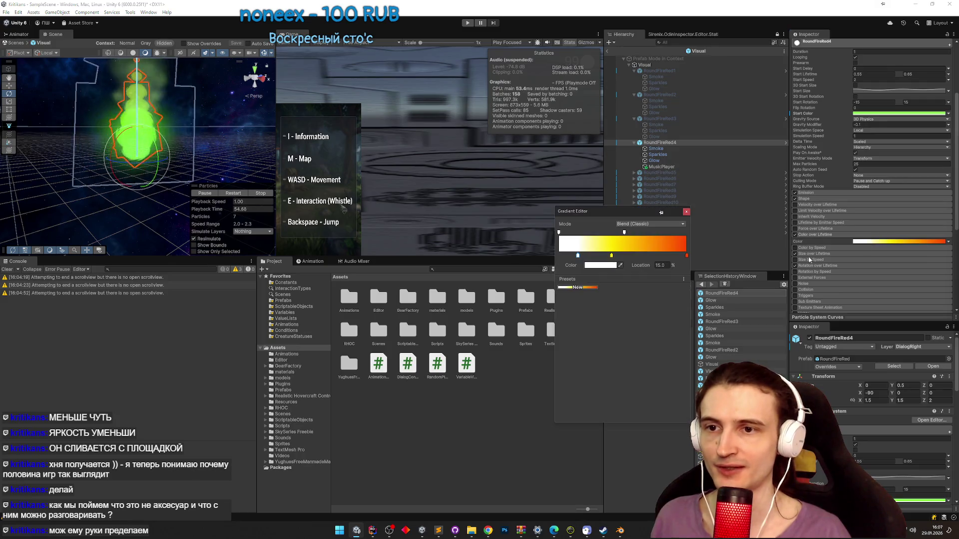
click(578, 256)
double_click(578, 257)
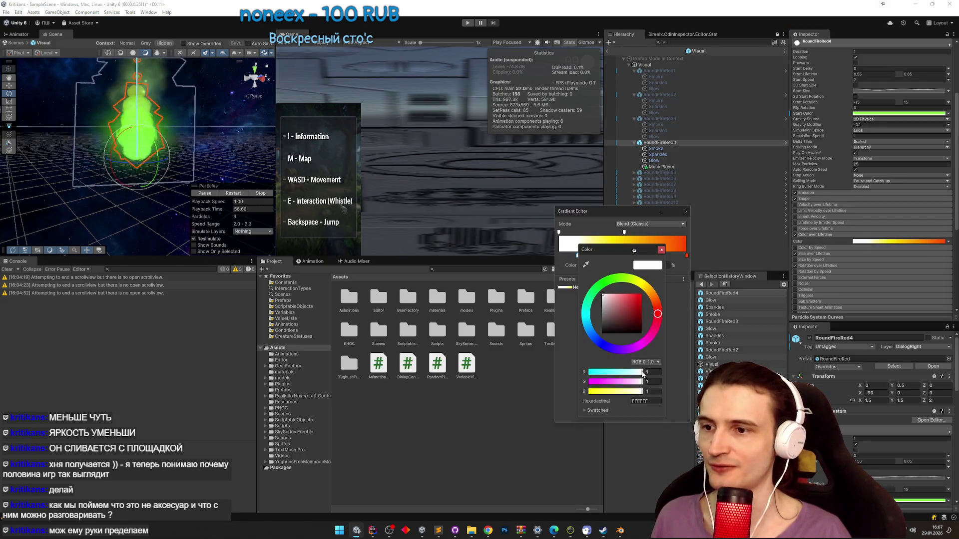
text(88FF55)
click(663, 253)
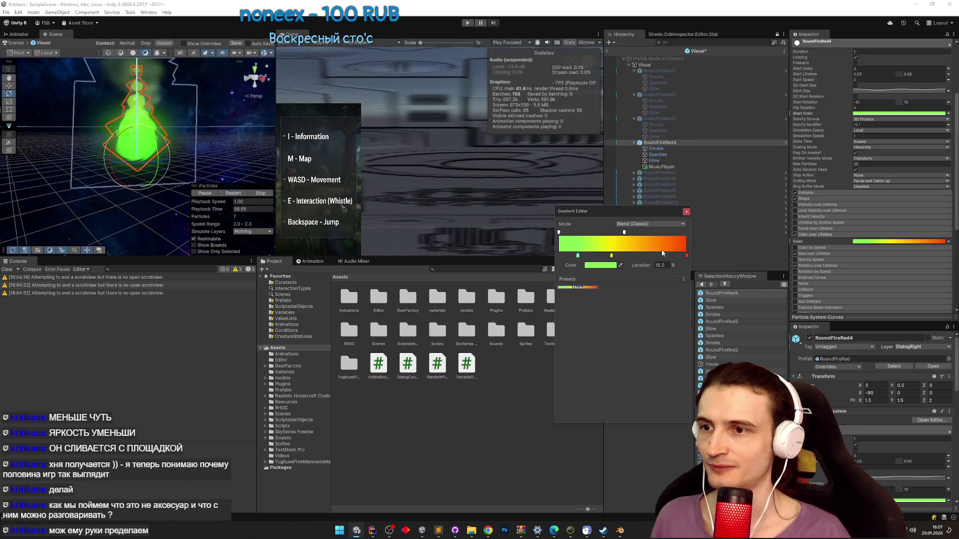
- Set the right-end key to a darker 88FF55 green and delete the yellow middle key
double_click(686, 256)
text(88FF55)
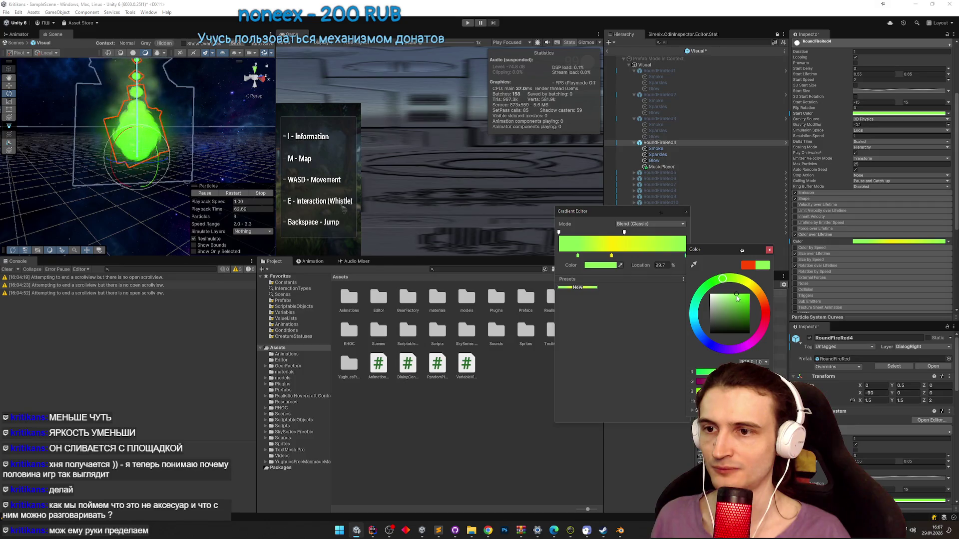
drag(737, 299, 739, 311)
click(616, 261)
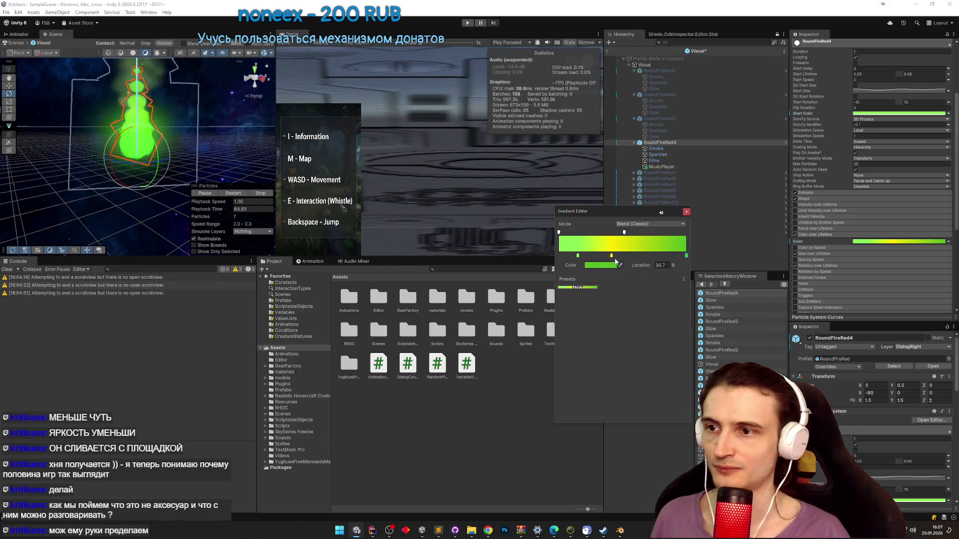
click(612, 256)
key(Delete)
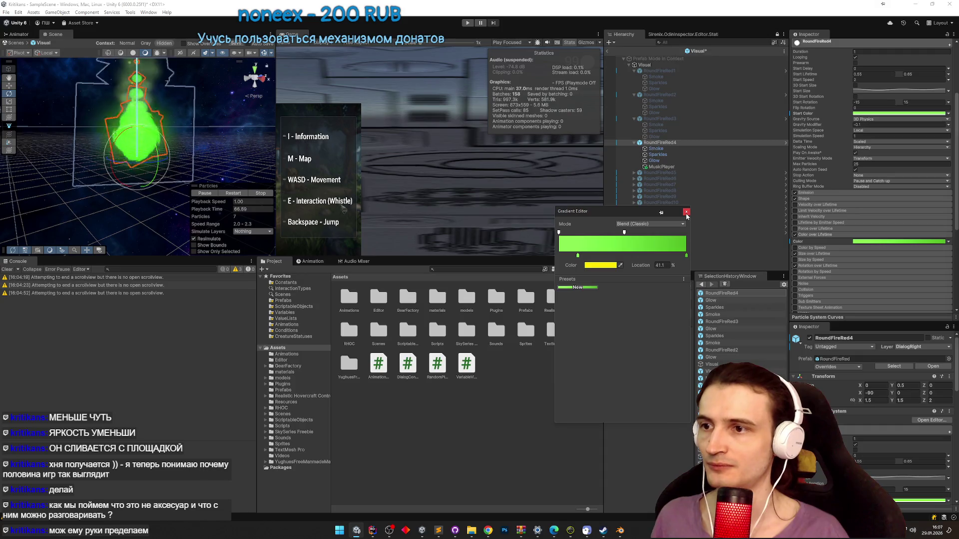
click(686, 213)
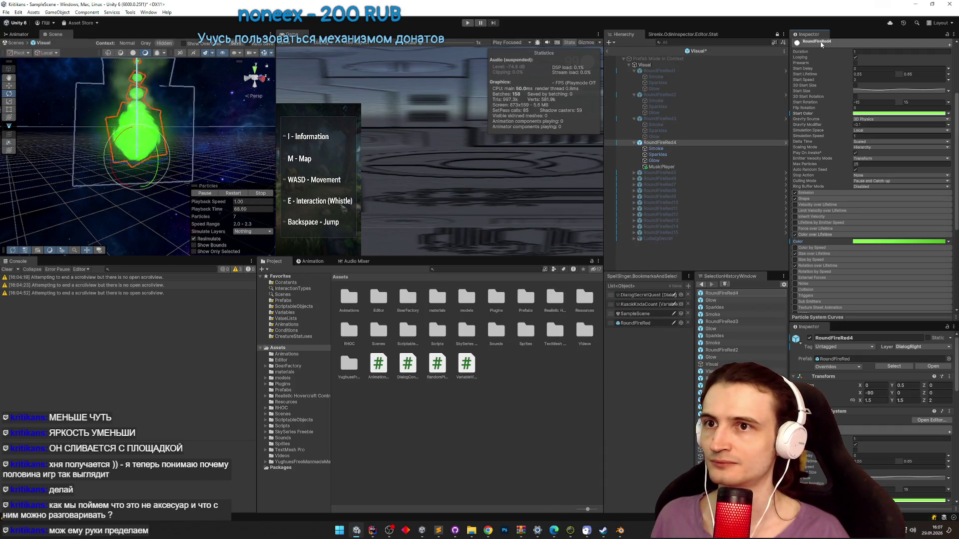
- Switch off RoundFireRed4, preview RoundFireRed3's fire, and save the changes
scroll(820, 45, up, 5)
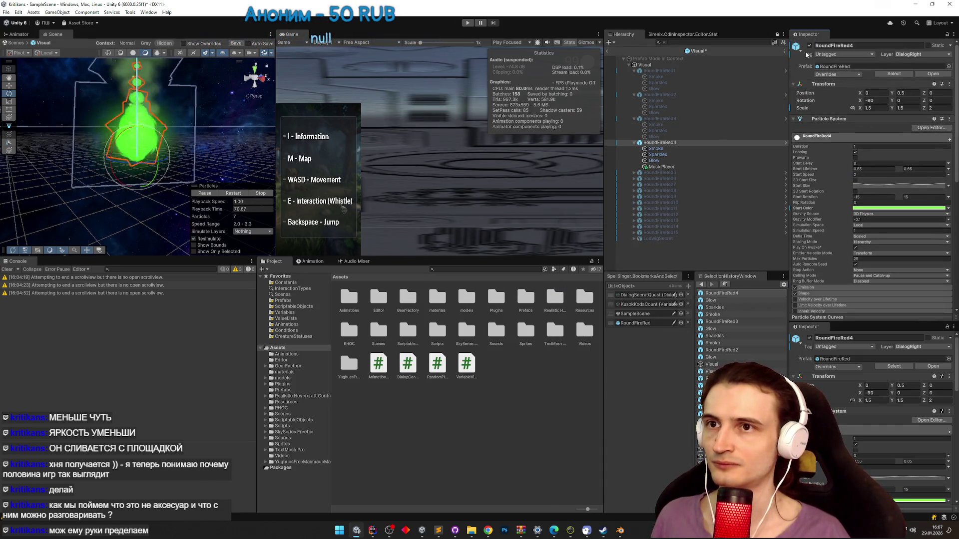
key(alt+shift+a)
key(Up)
key(Up)
key(Up)
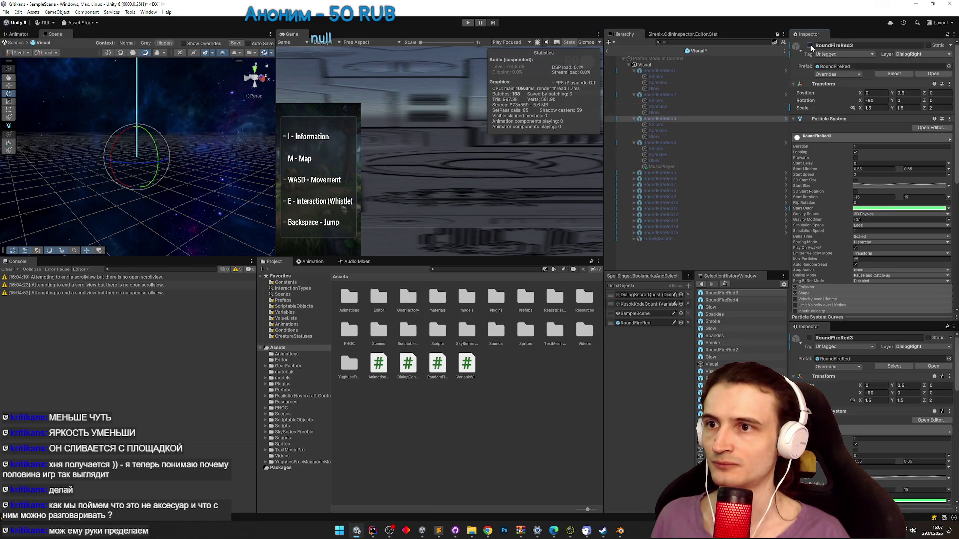
click(810, 45)
click(205, 194)
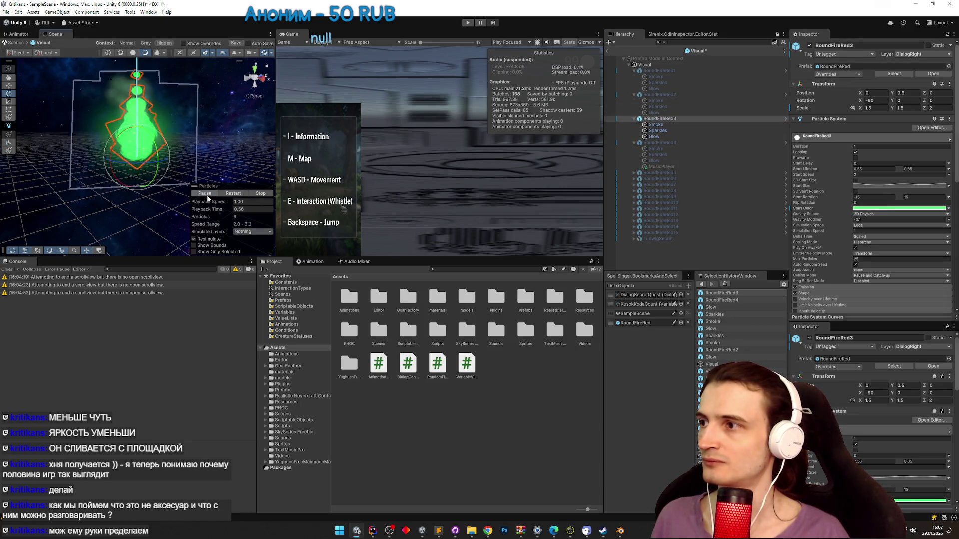
click(254, 195)
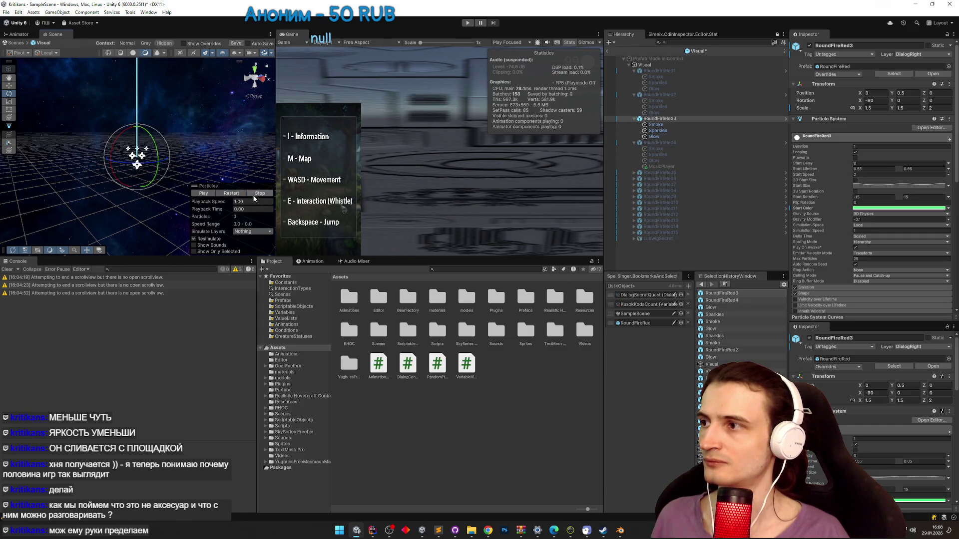
key(ctrl+s)
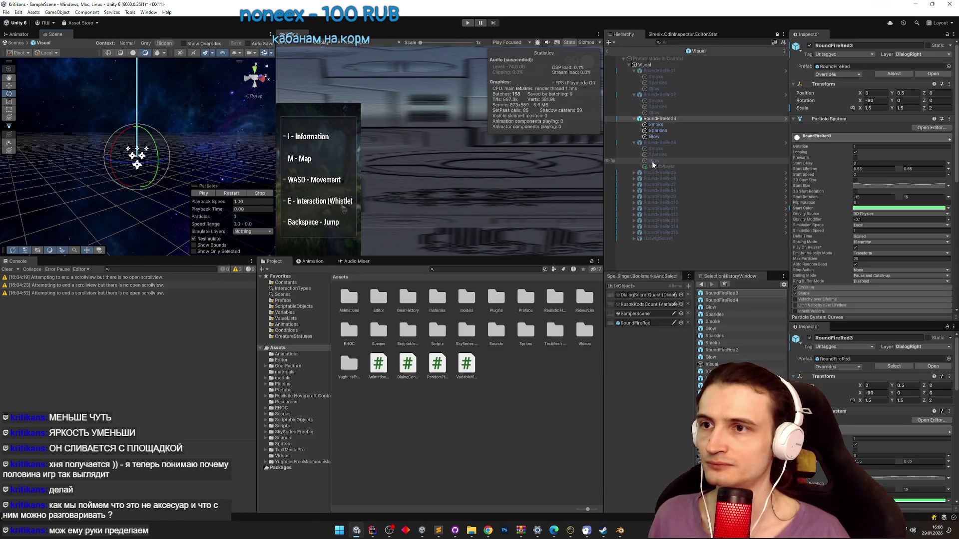
- Switch off RoundFireRed3 and tidy the Hierarchy, expanding RoundFireRed5 and collapsing RoundFireRed4 and RoundFireRed6
click(634, 172)
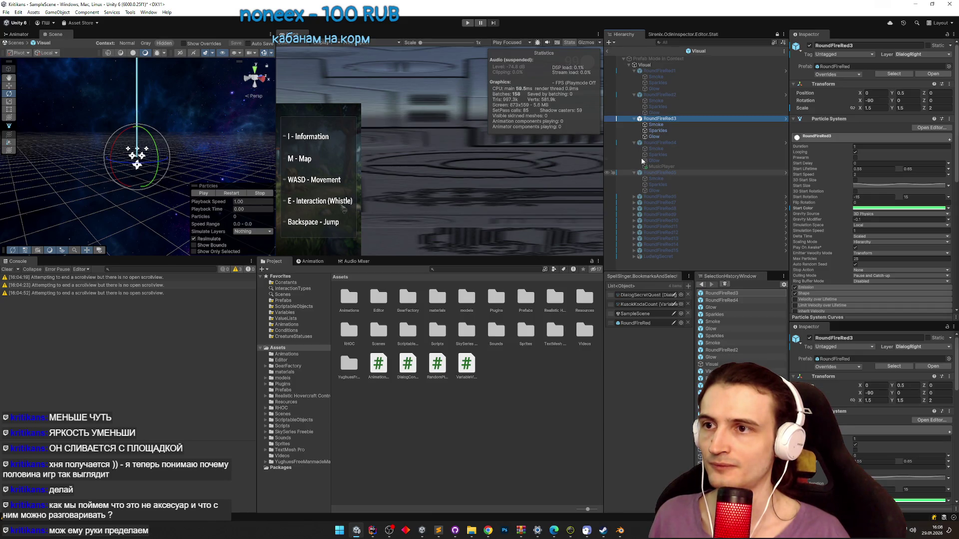
click(809, 46)
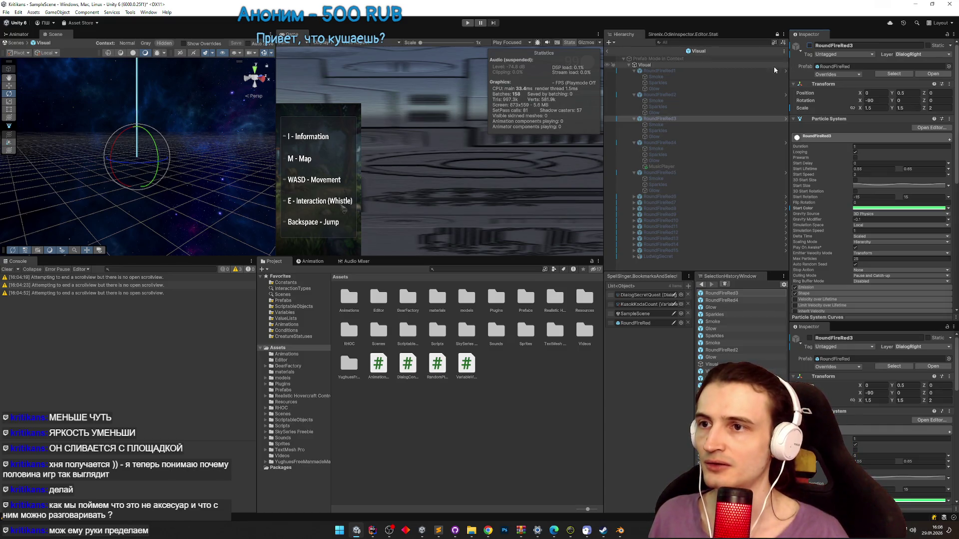
click(634, 196)
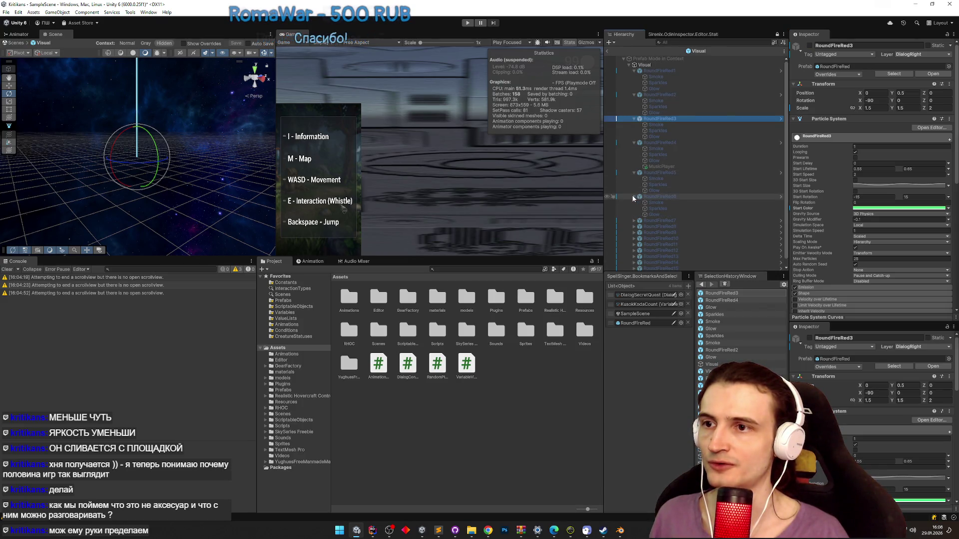
click(634, 197)
click(634, 197)
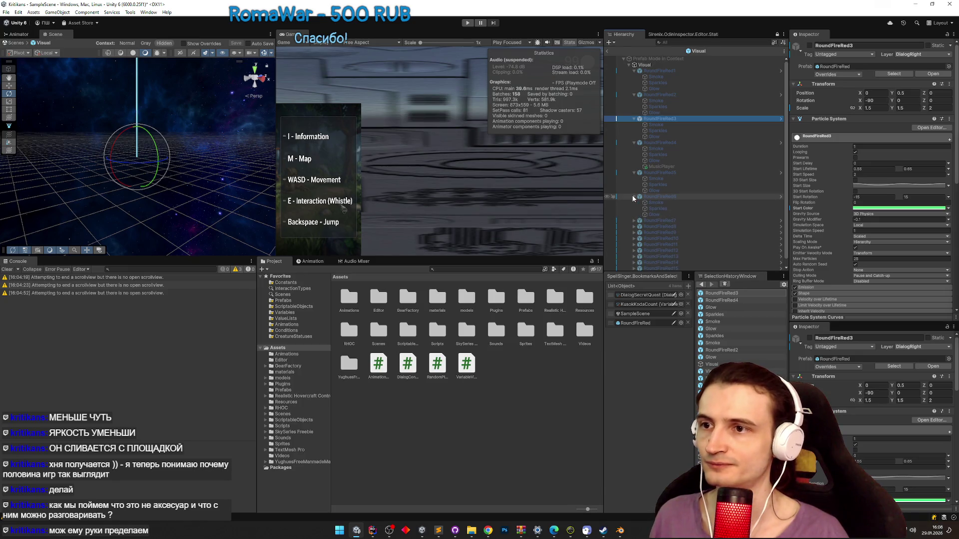
click(634, 196)
click(634, 142)
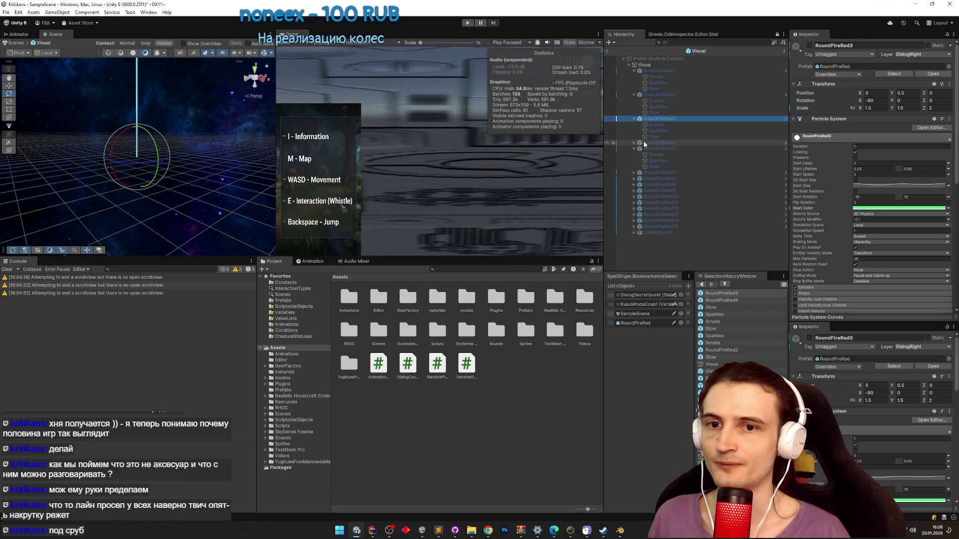
- Enable RoundFireRed5, frame it in the scene, and play then pause its preview
click(647, 147)
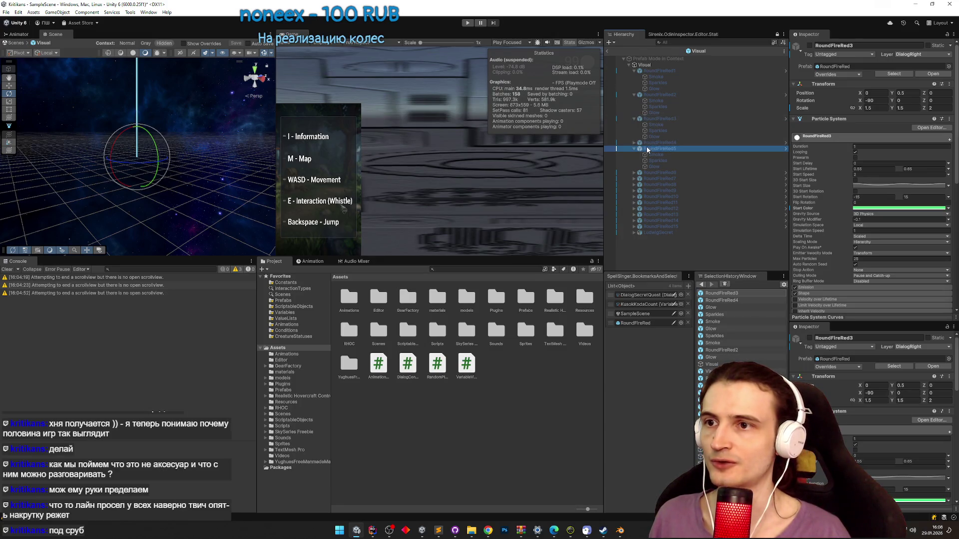
click(809, 45)
double_click(676, 148)
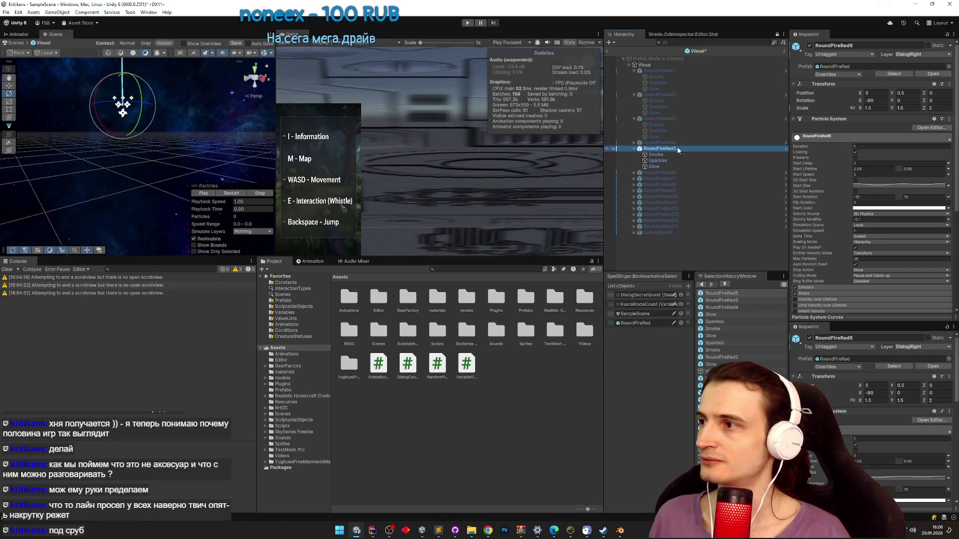
click(205, 194)
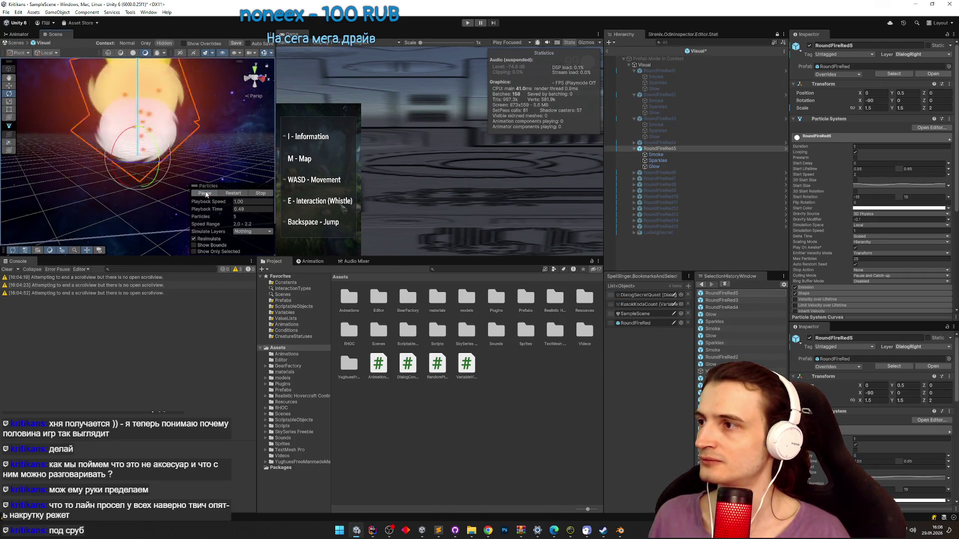
click(211, 195)
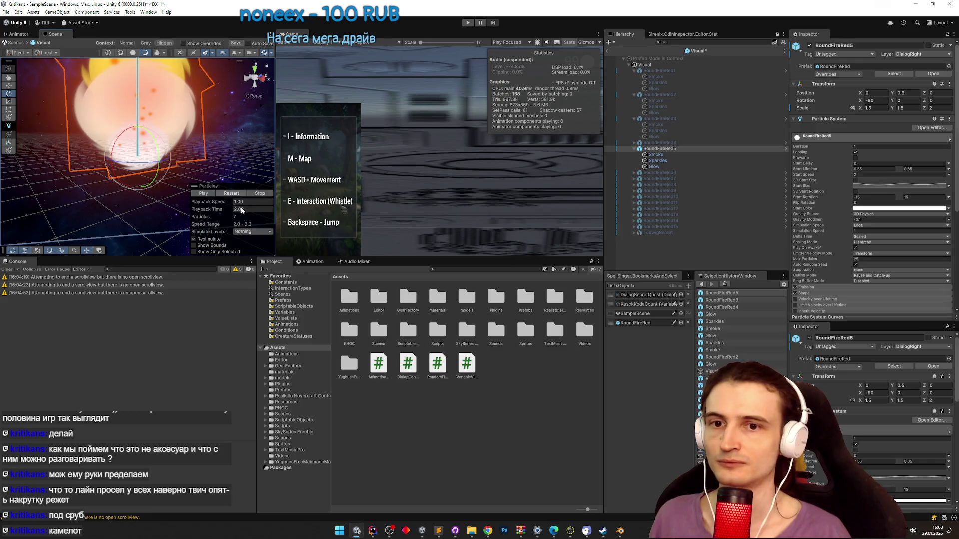
click(439, 531)
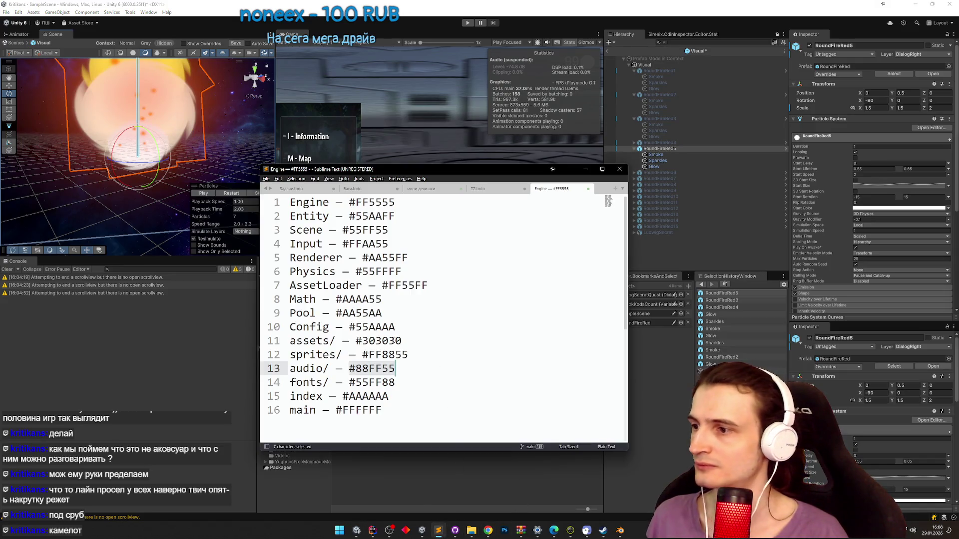
- Select FF8855 on the sprites/ line 12 and minimize the notes
drag(363, 355, 408, 354)
double_click(402, 355)
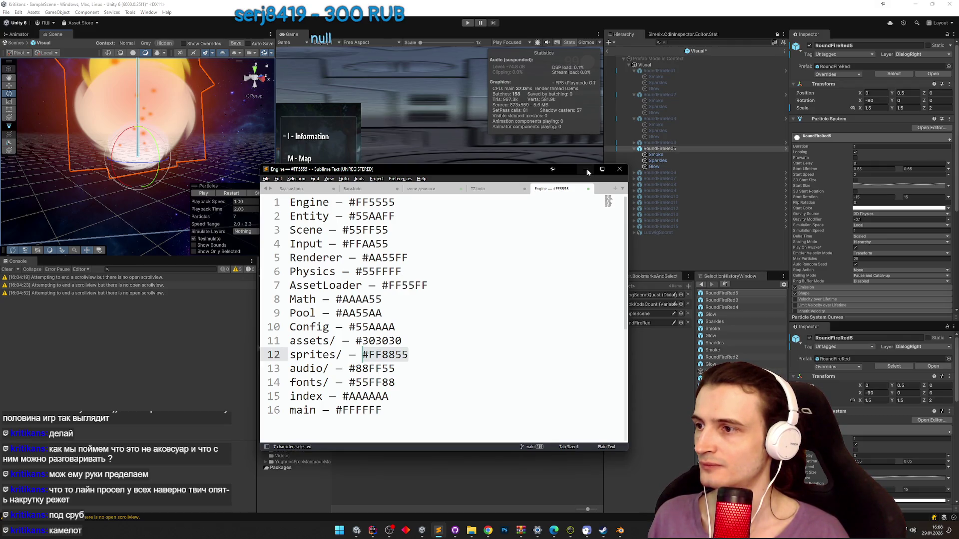
click(587, 171)
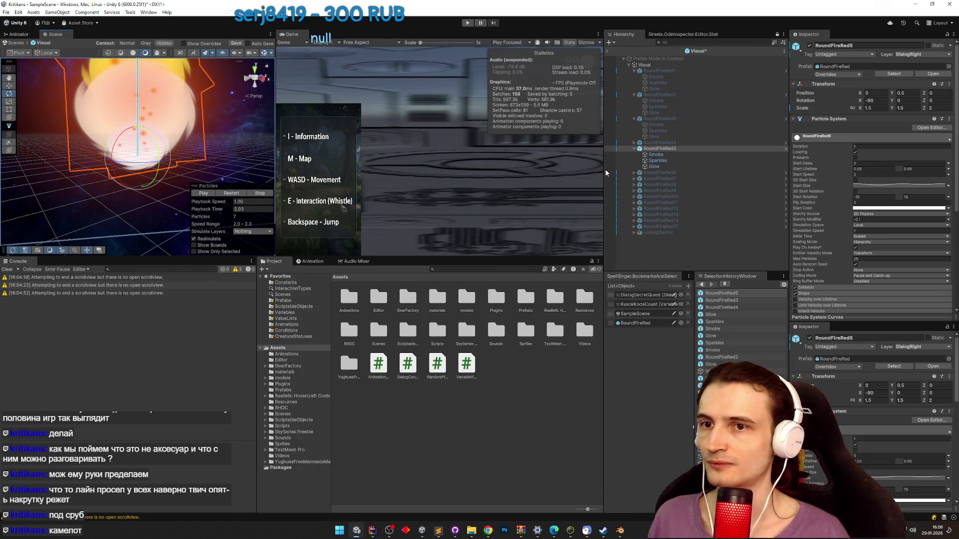
- Set RoundFireRed5's start colour to #FF8855 and play the recoloured preview
click(872, 209)
click(935, 363)
text(#FF8855)
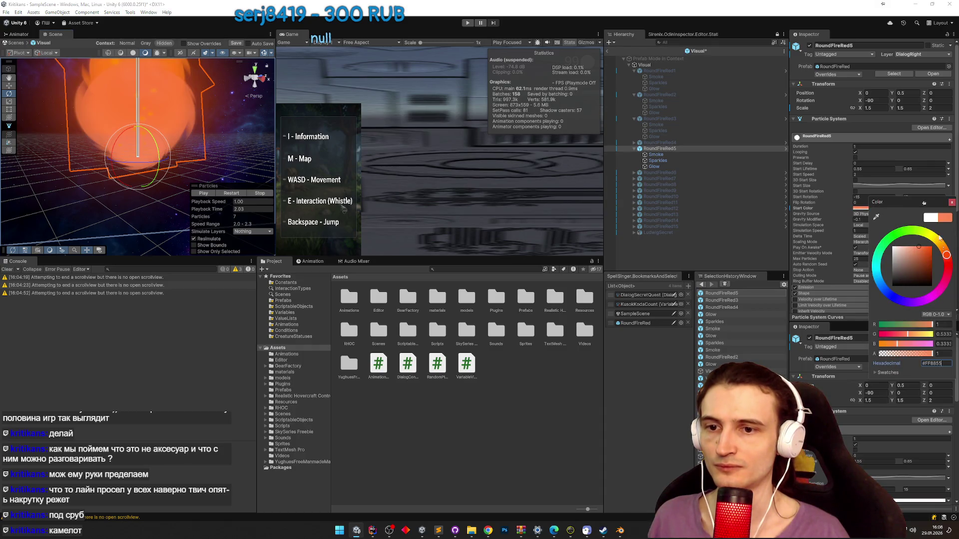
click(951, 203)
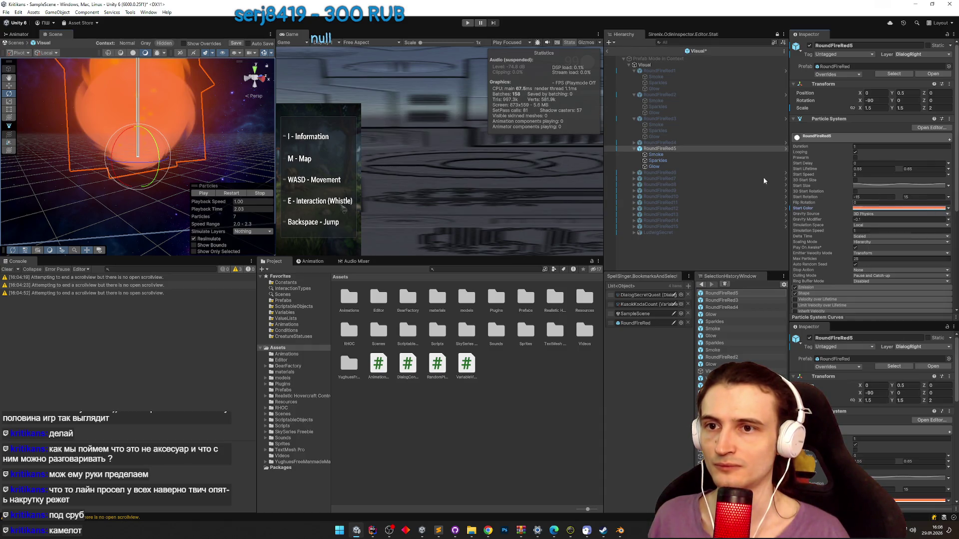
click(664, 155)
click(659, 148)
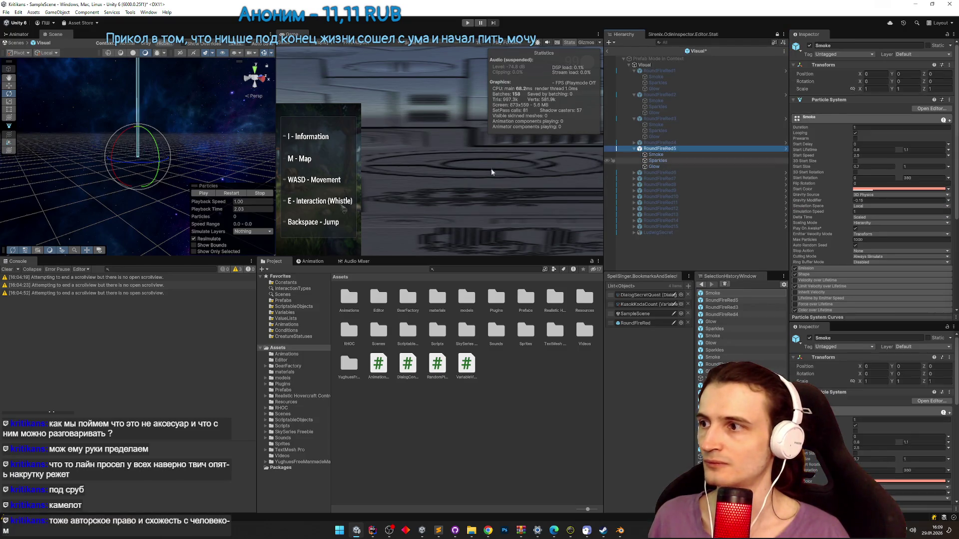
click(203, 193)
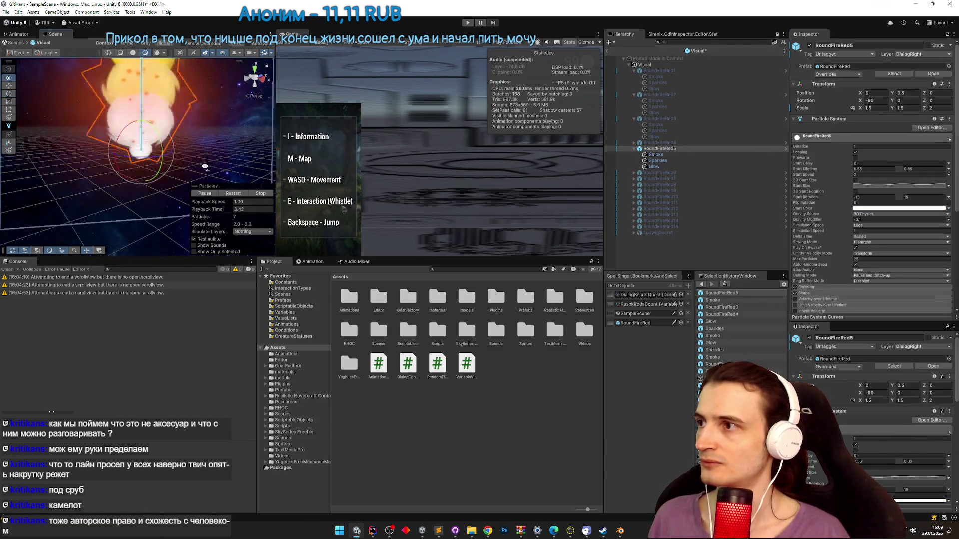
- Select #303030 from the assets/ line, then switch off RoundFireRed5 and select RoundFireRed6
click(439, 529)
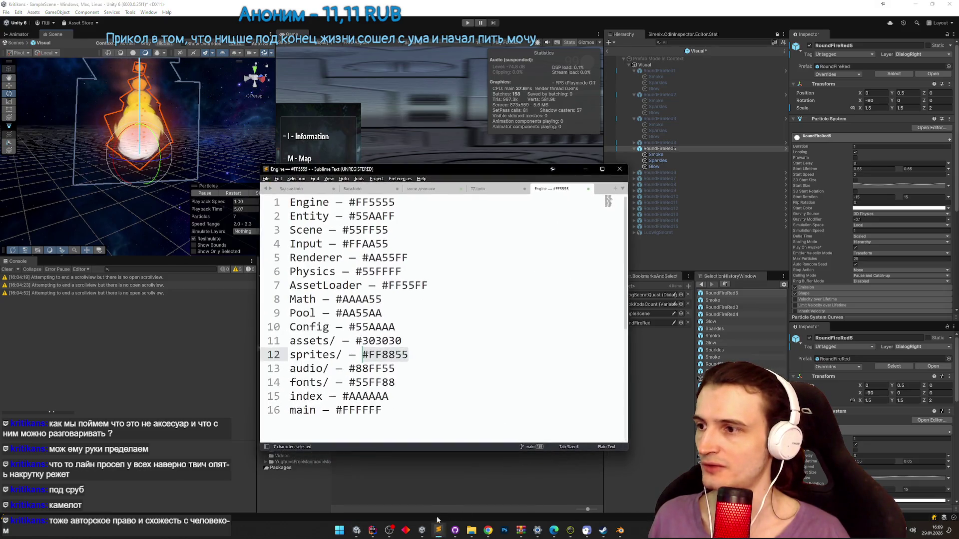
drag(356, 340, 402, 341)
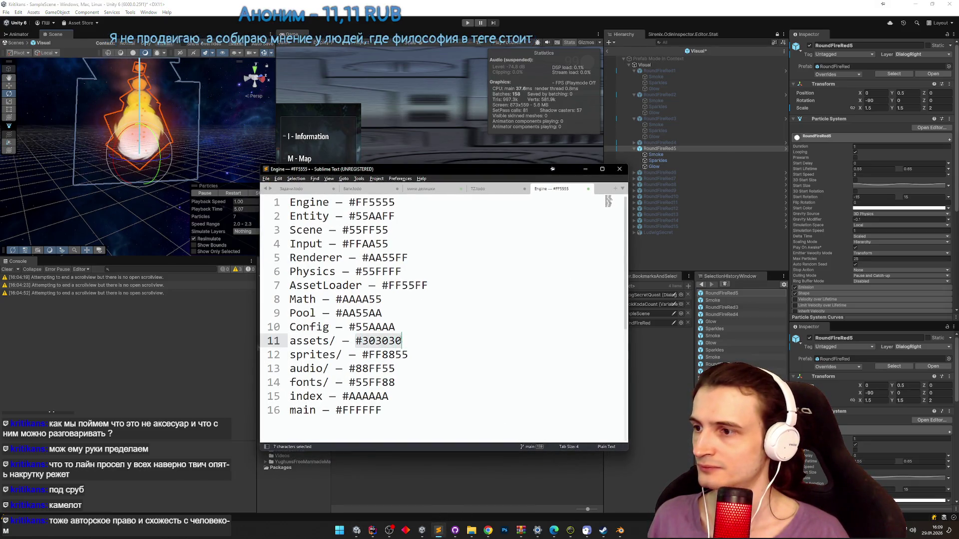
click(584, 169)
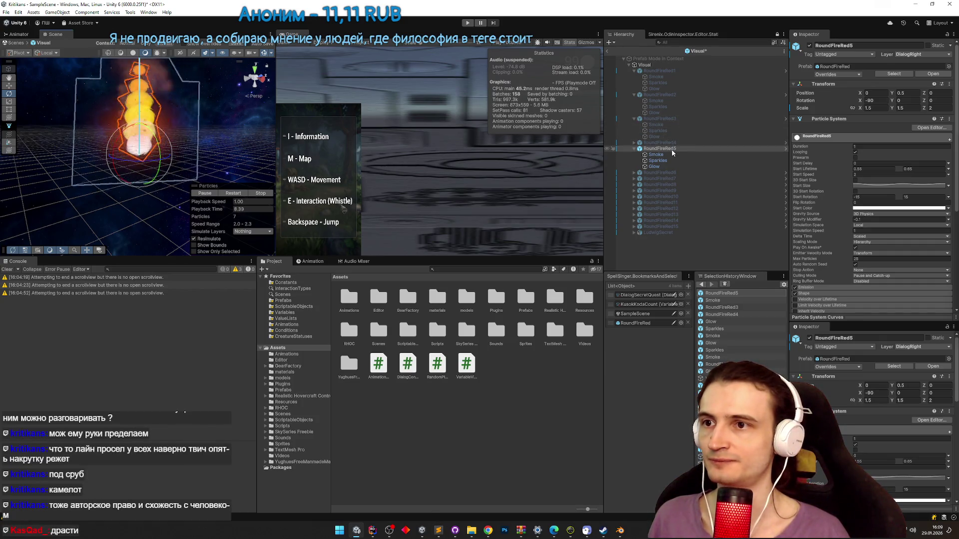
click(809, 45)
click(655, 173)
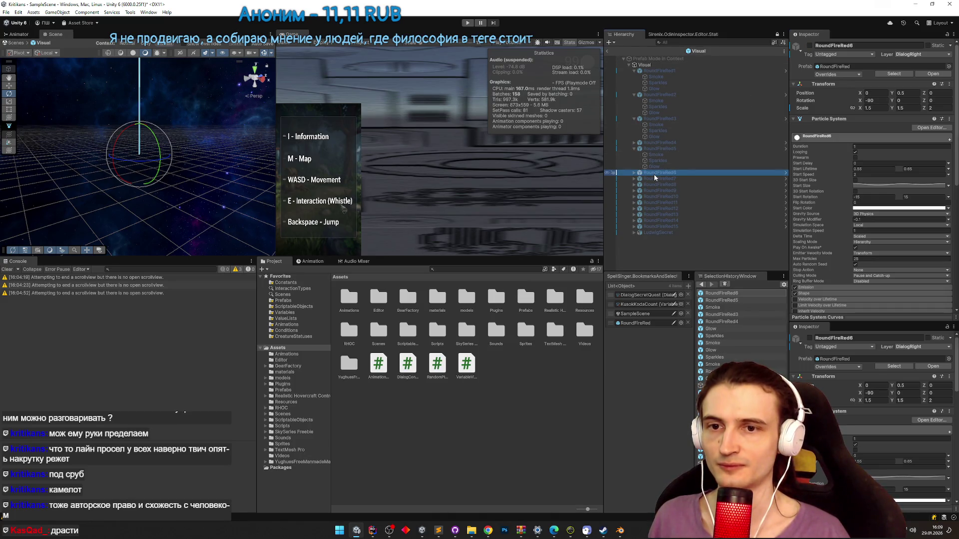
- Activate RoundFireRed6, play its fire preview and check the parent's Start Color
click(810, 46)
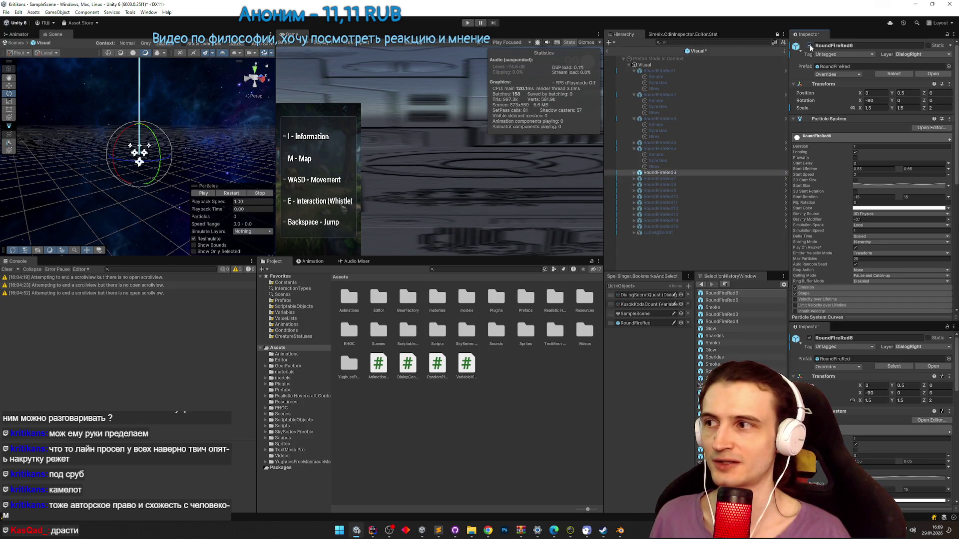
click(206, 195)
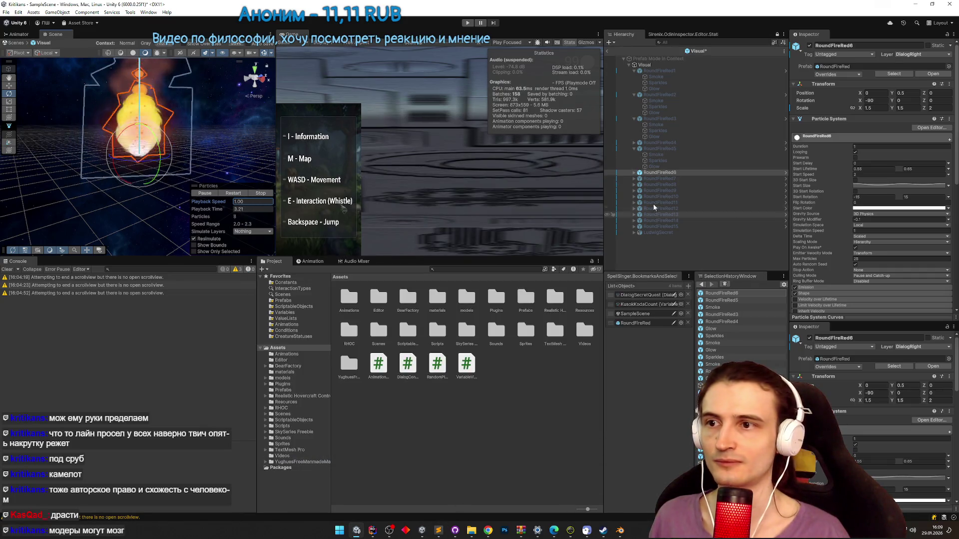
click(658, 173)
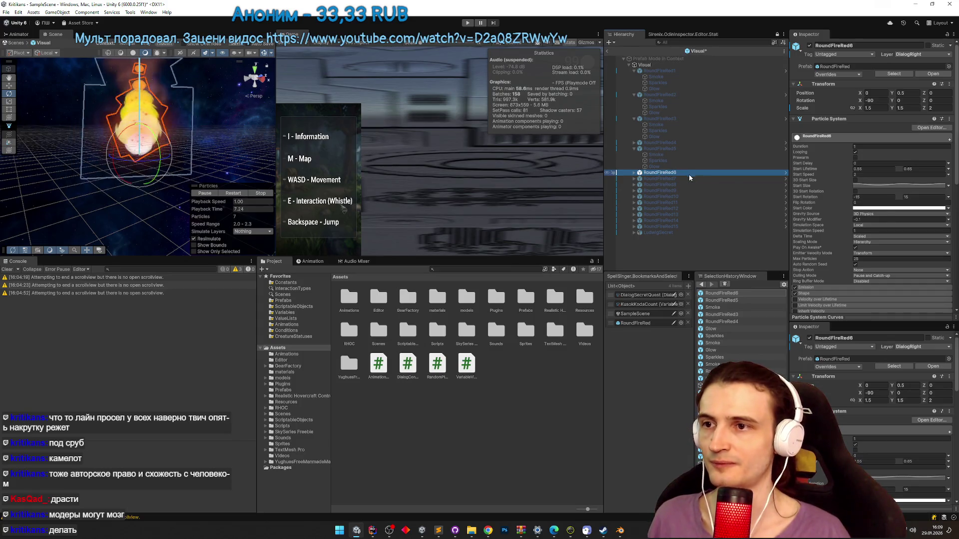
click(899, 207)
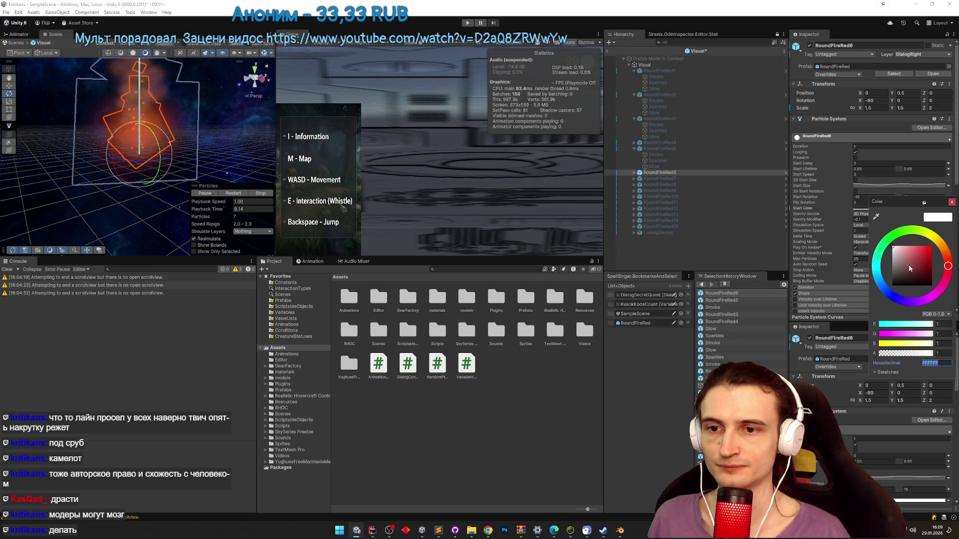
click(952, 202)
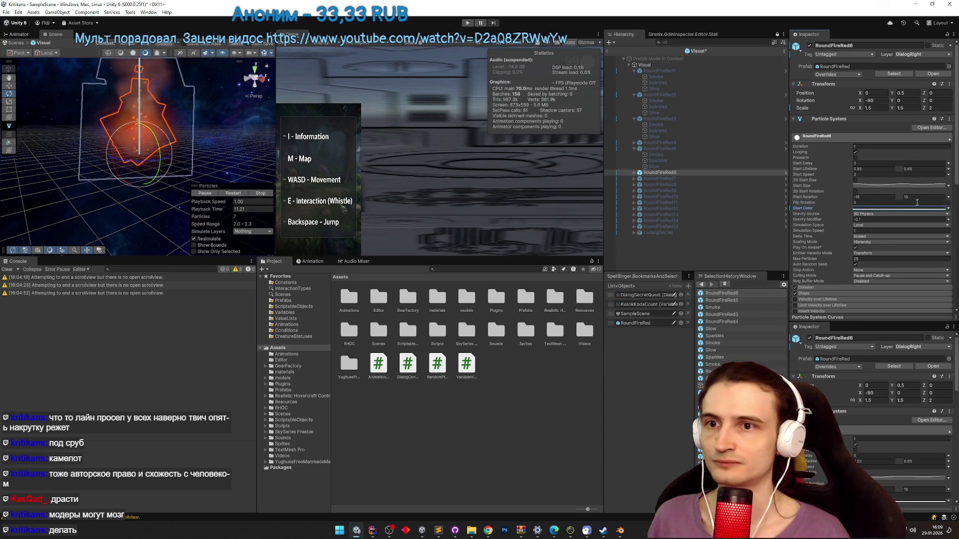
click(900, 208)
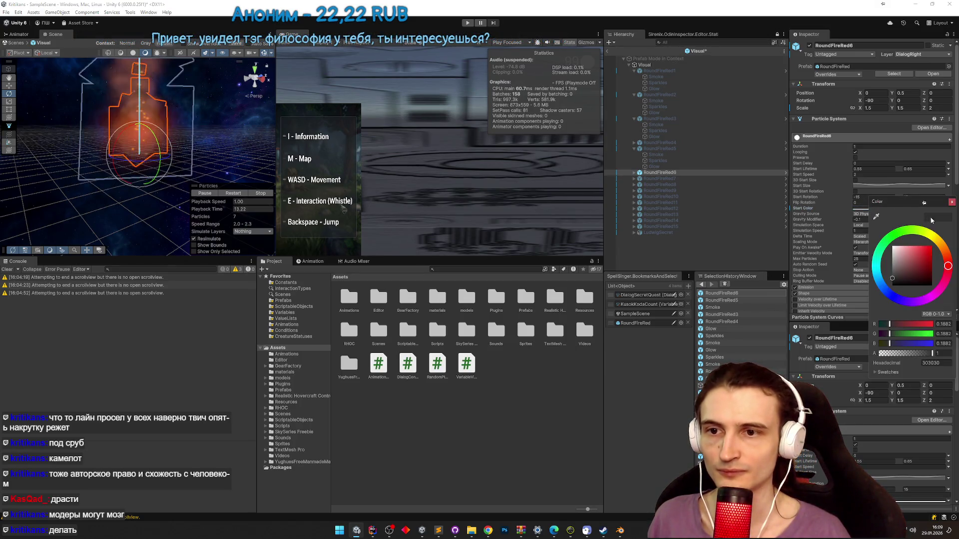
click(952, 202)
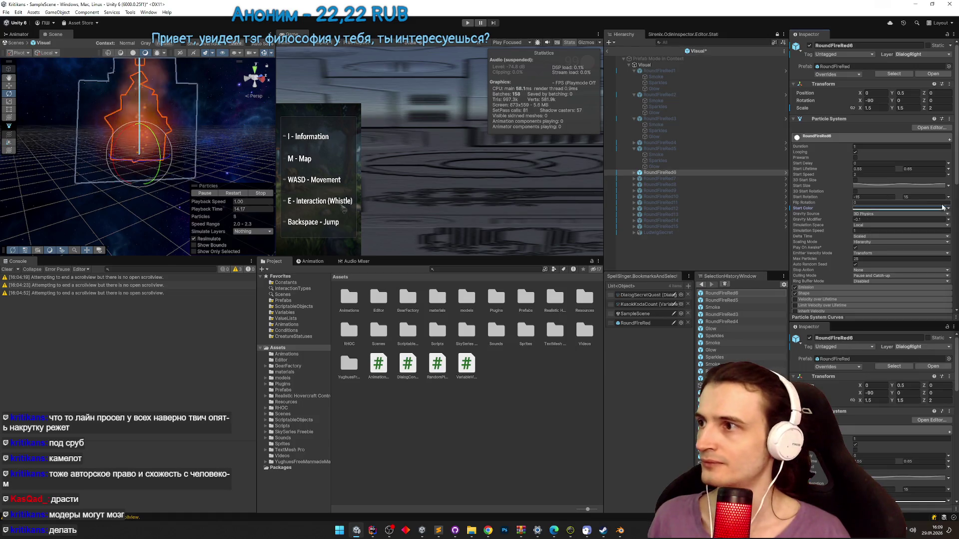
- Set the Smoke layer's start colour to 303030, then lighten it to mid grey 5E5E5E
click(634, 172)
click(656, 178)
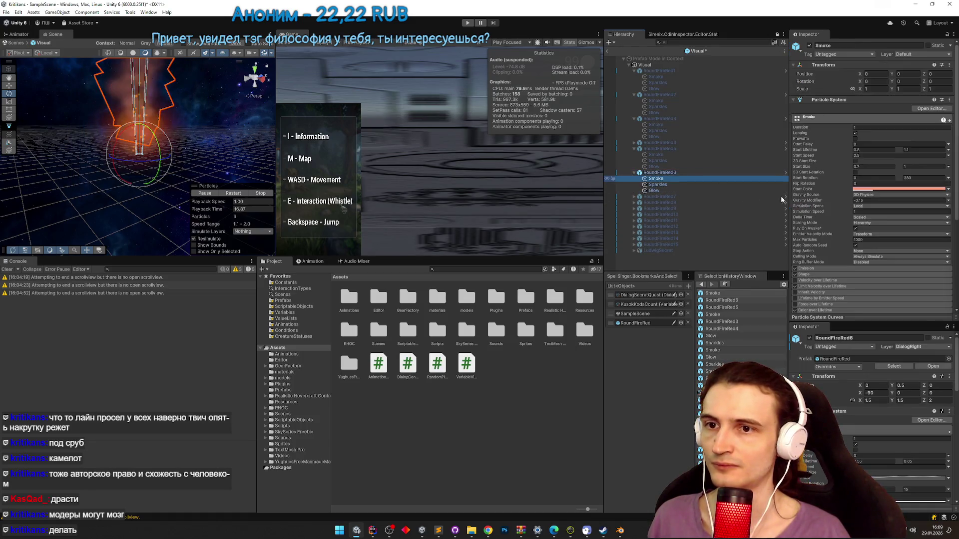
click(883, 189)
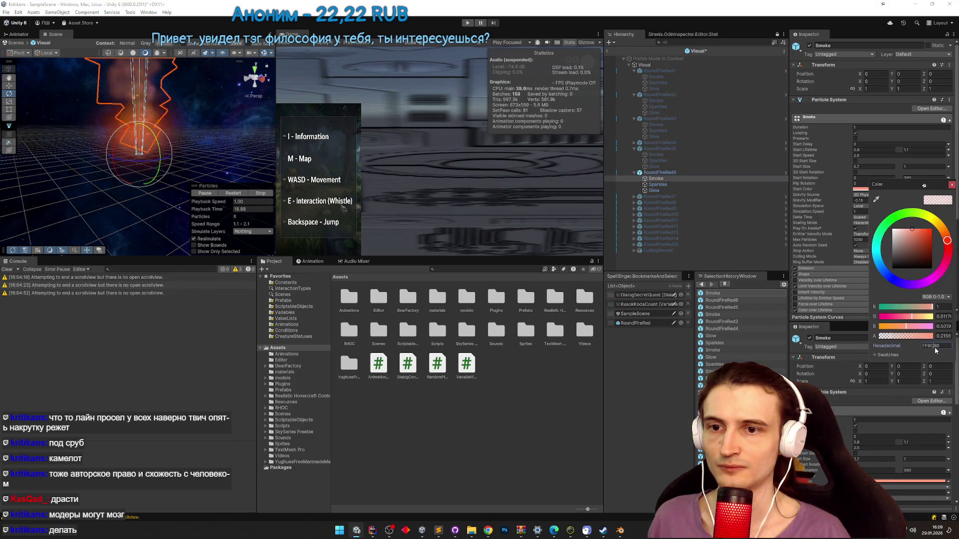
text(303030)
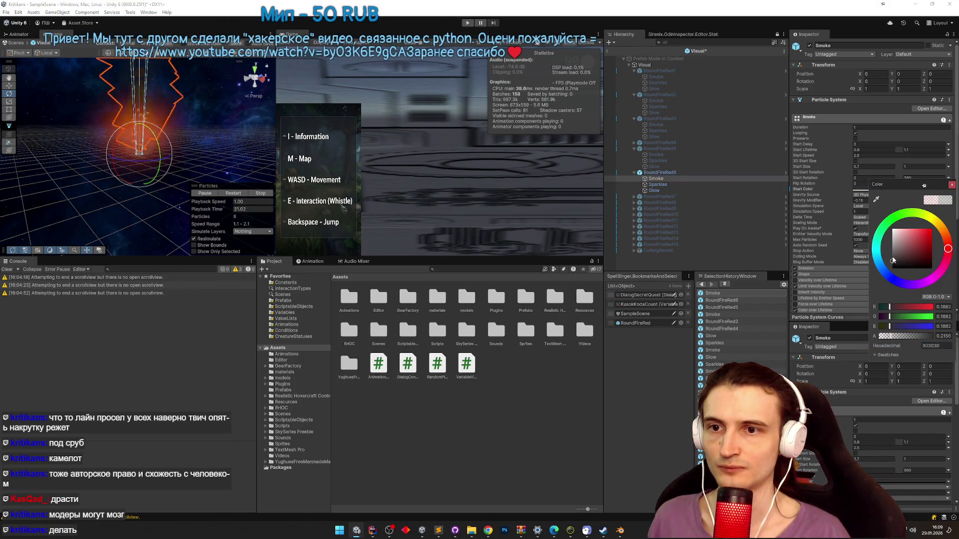
drag(892, 259, 892, 256)
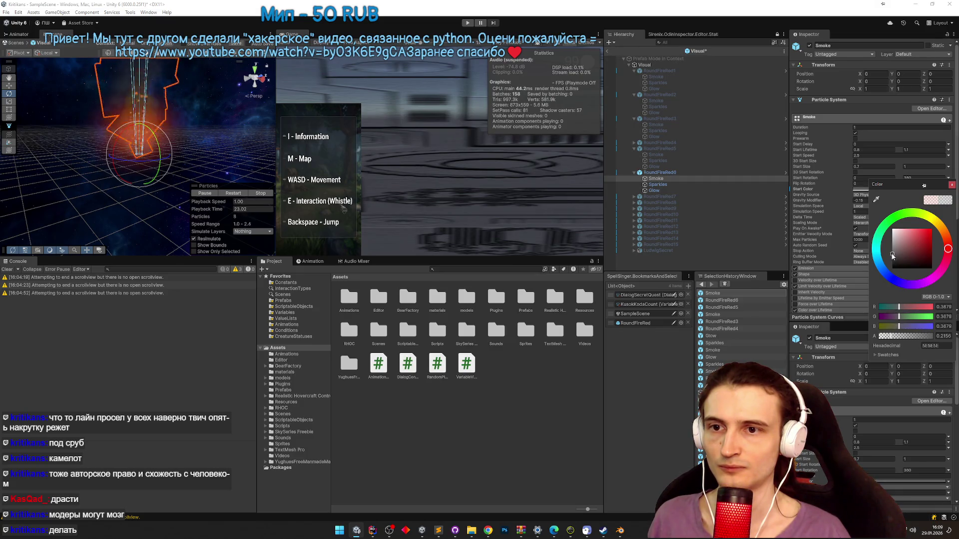
- Darken the Glow layer's start colour to dark grey and reselect the RoundFireRed6 parent
click(677, 185)
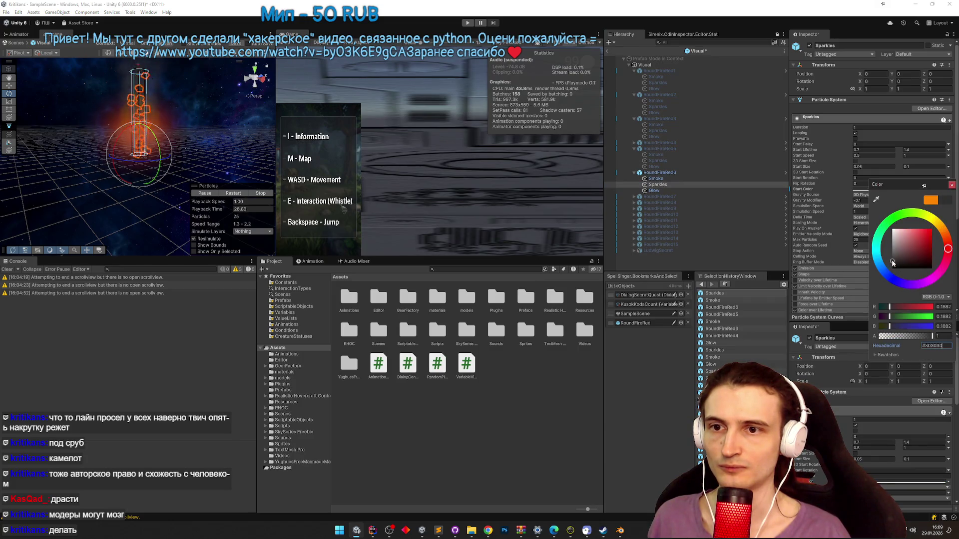
click(654, 191)
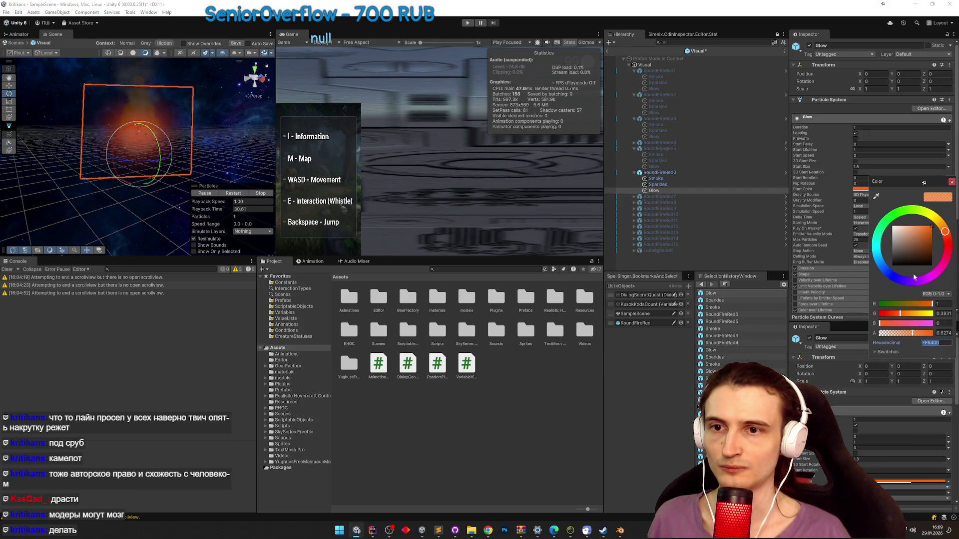
click(891, 260)
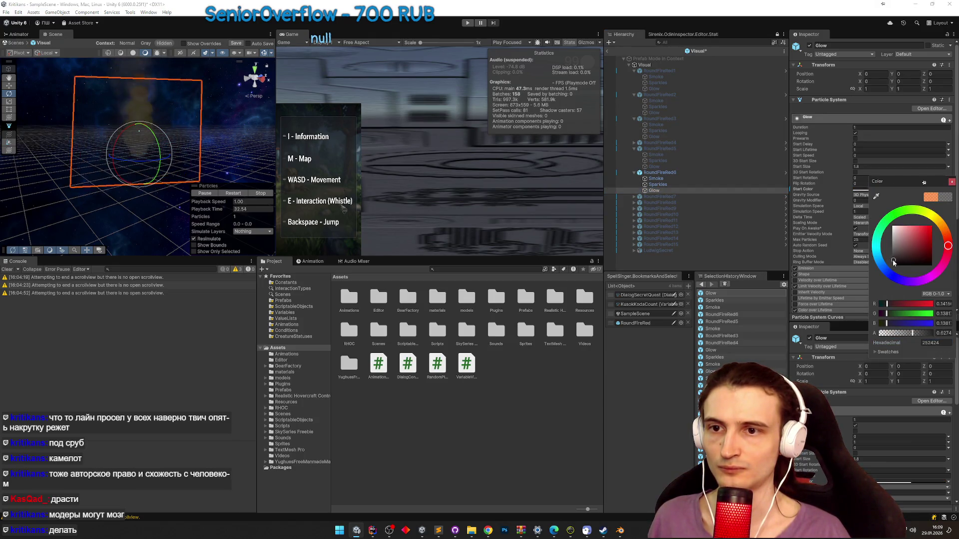
click(953, 183)
click(682, 174)
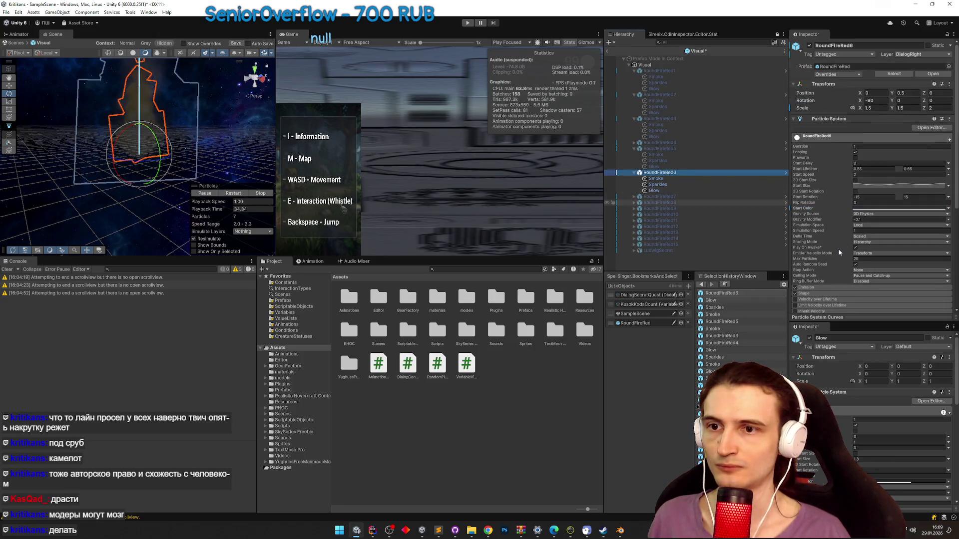
- In RoundFireRed6's Color over Lifetime gradient, darken the start key and turn the 100% end key black
scroll(838, 249, down, 5)
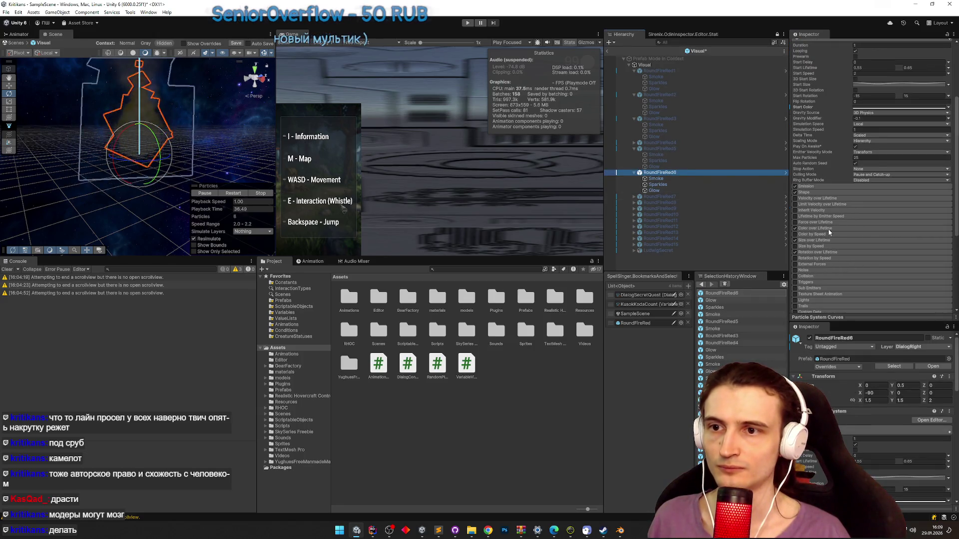
click(828, 229)
click(880, 239)
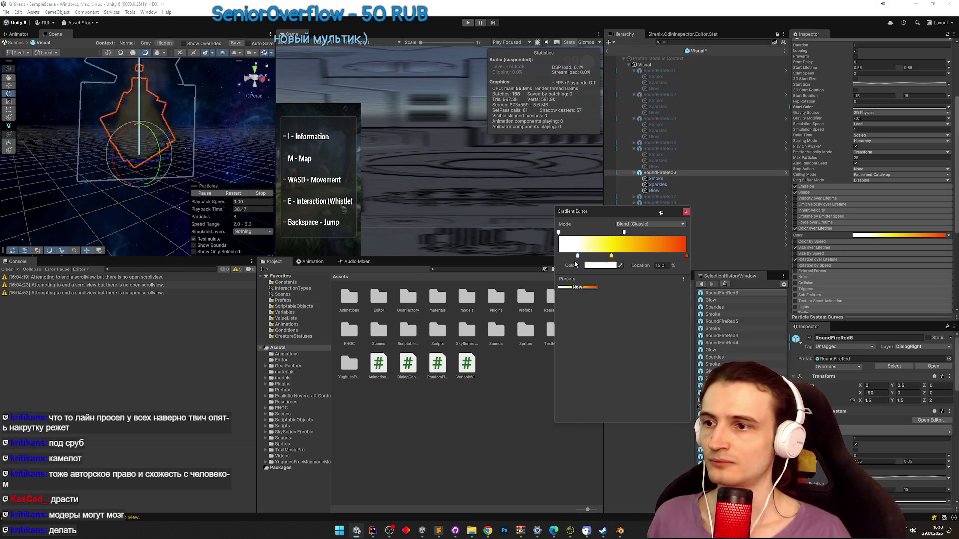
click(594, 265)
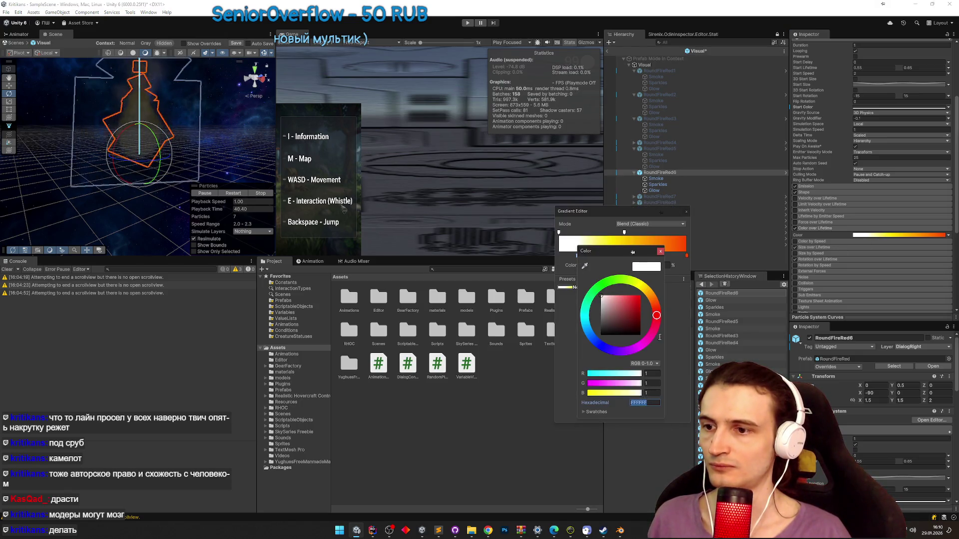
click(660, 251)
double_click(686, 255)
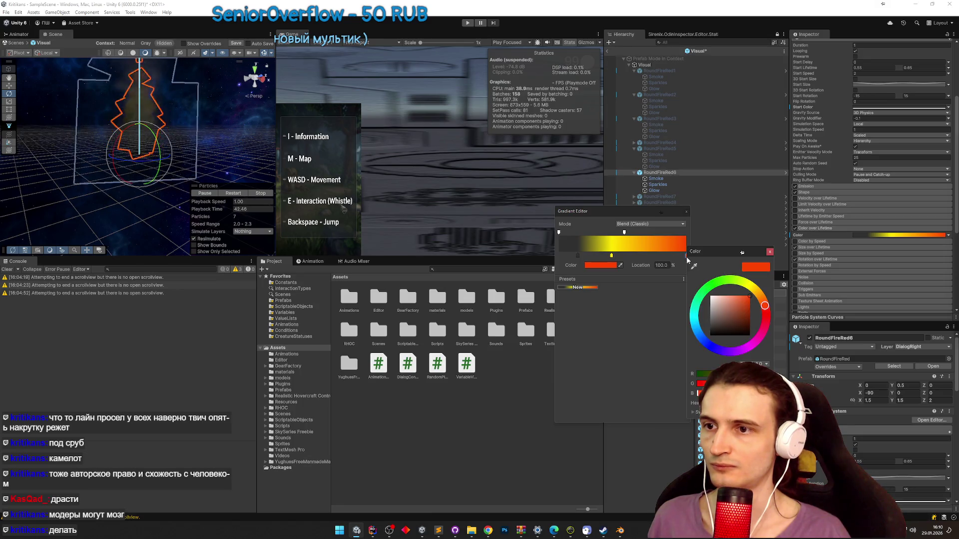
click(712, 333)
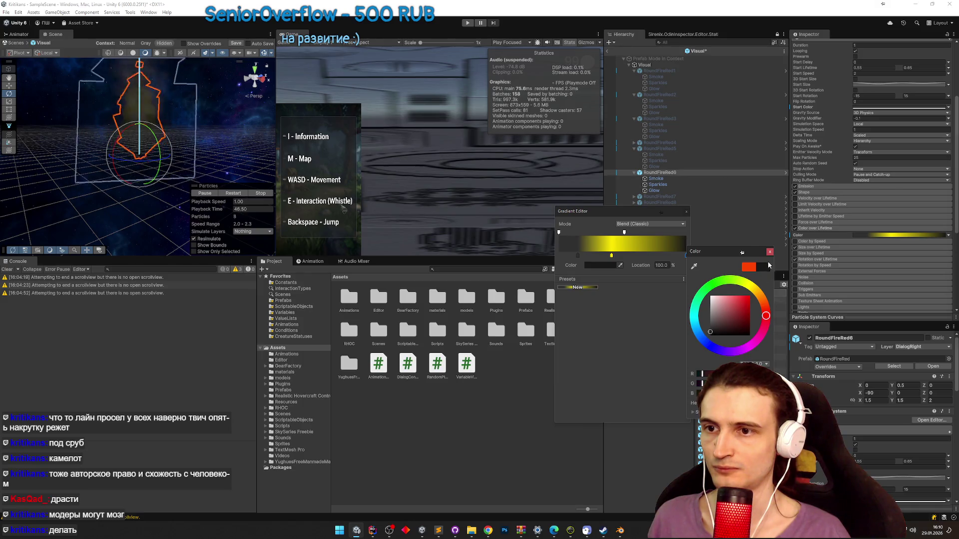
click(612, 255)
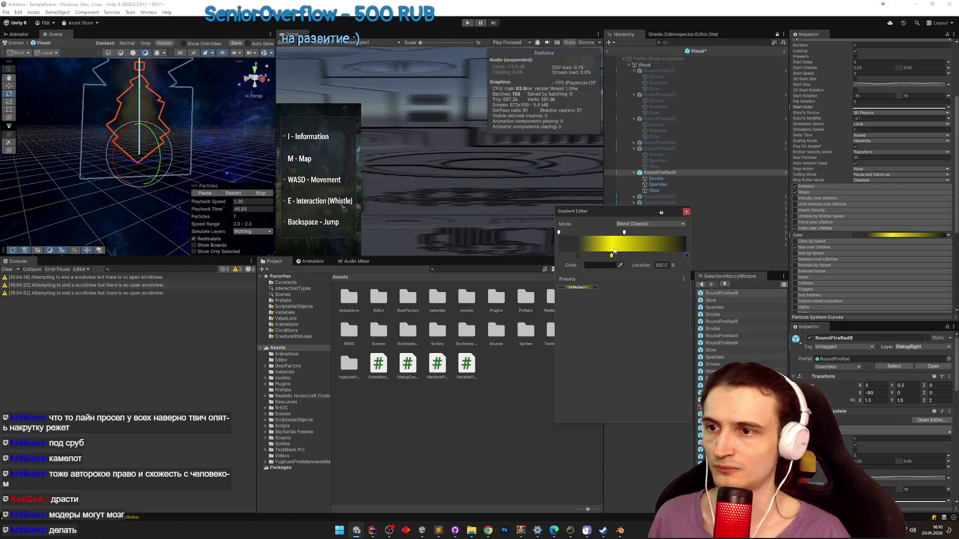
click(686, 211)
mouse_move(215, 188)
mouse_down()
mouse_move(165, 190)
mouse_move(190, 192)
mouse_move(175, 192)
mouse_up()
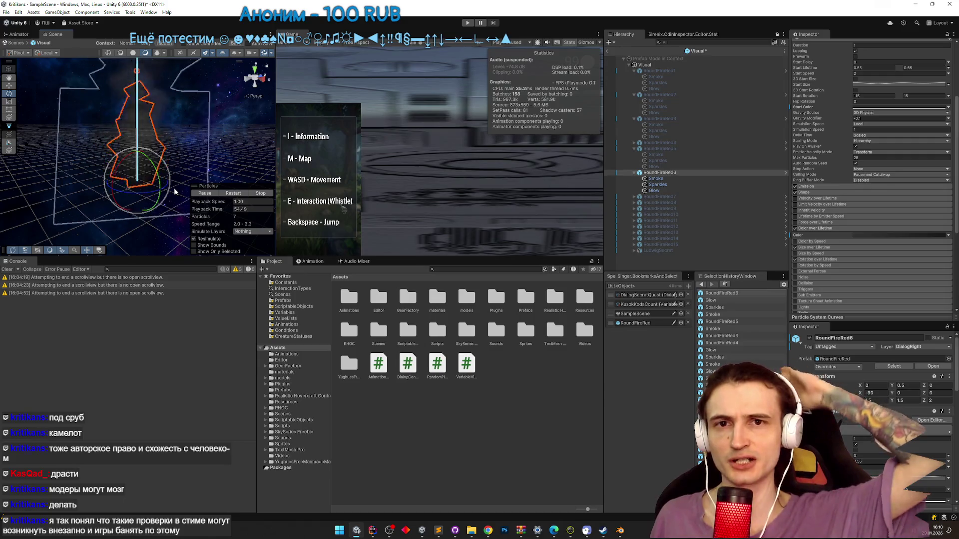
- Orbit around the grey fire and review RoundFireRed6's Smoke, Sparkles and Glow layers
mouse_move(175, 191)
mouse_down()
mouse_move(169, 185)
mouse_move(211, 187)
mouse_up()
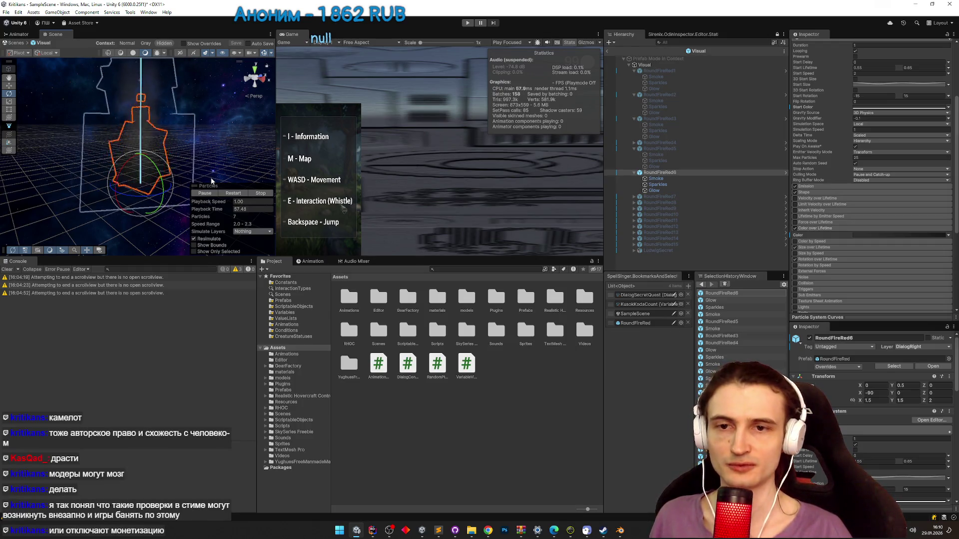
drag(185, 177, 186, 161)
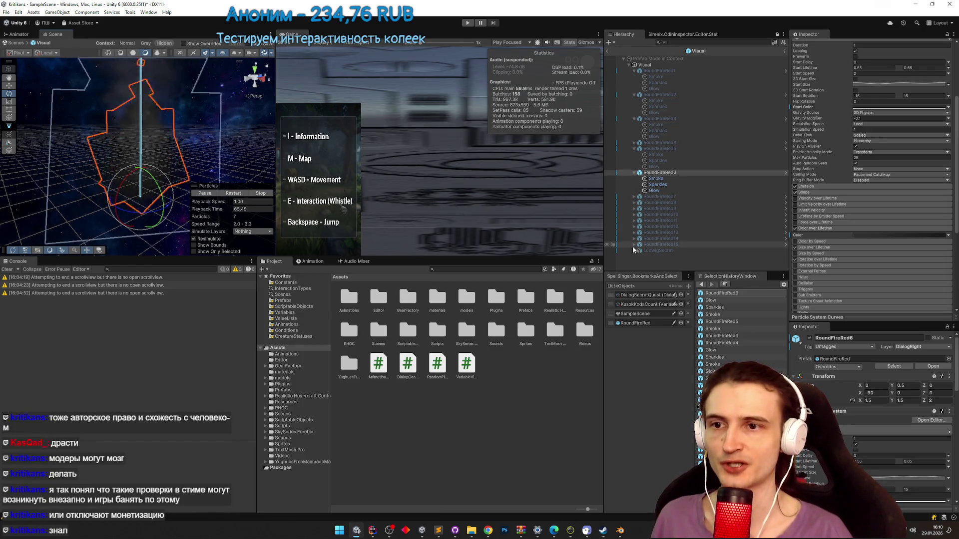
click(657, 179)
click(659, 184)
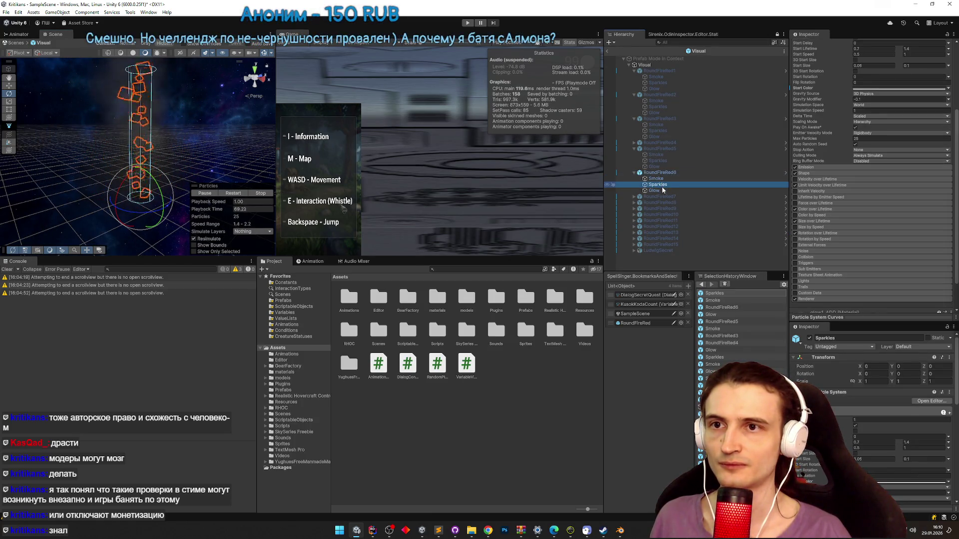
click(664, 191)
click(659, 185)
click(660, 179)
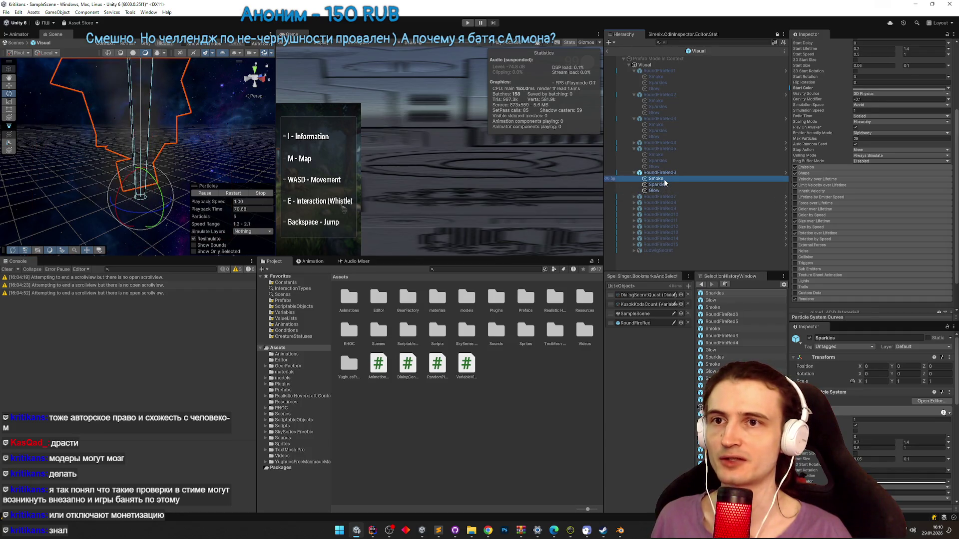
- Deactivate RoundFireRed6 to hide its fire and select RoundFireRed7
click(661, 173)
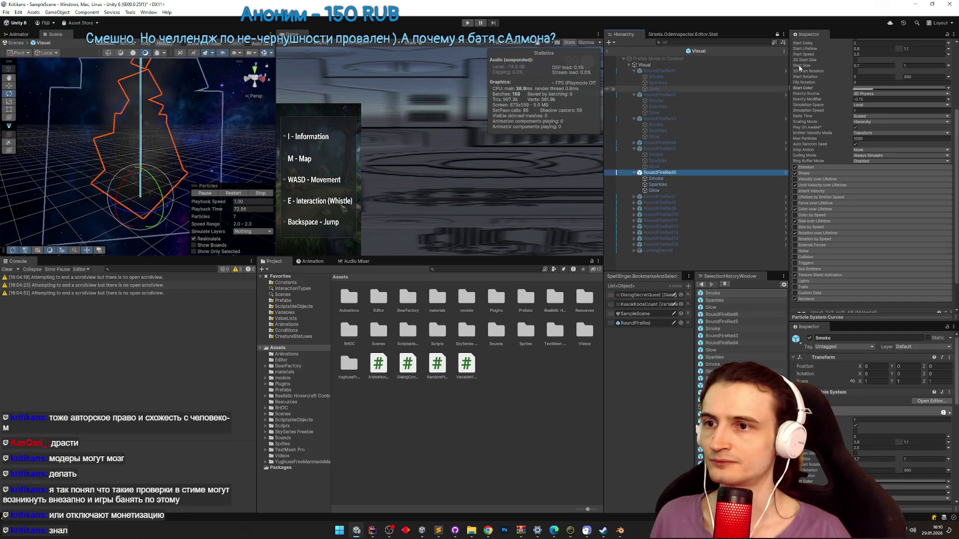
scroll(874, 150, up, 4)
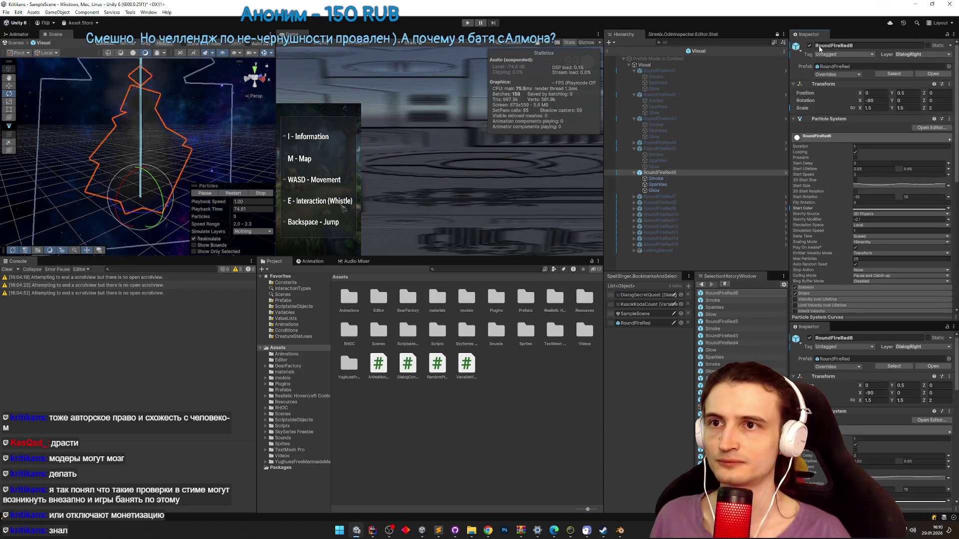
click(810, 45)
click(639, 196)
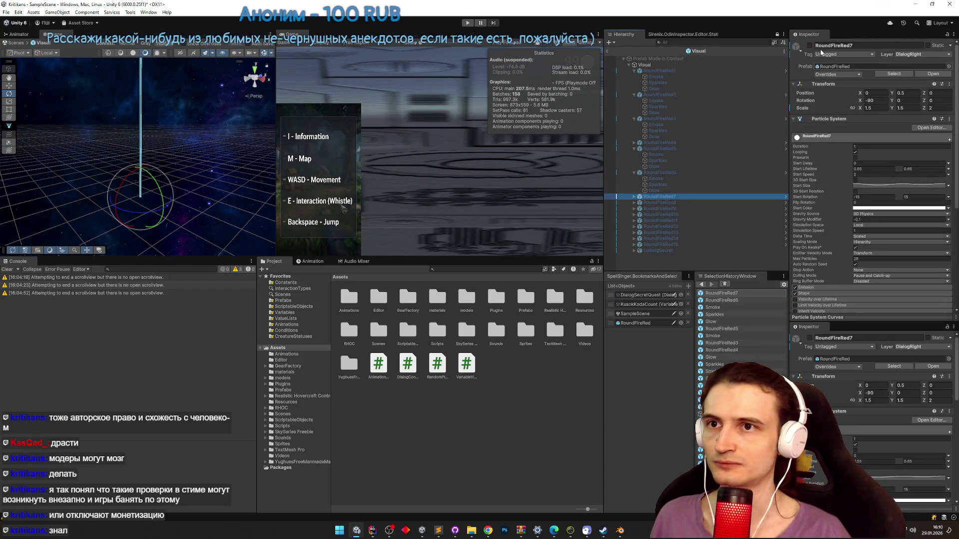
- Frame RoundFireRed7 in the Scene view, expand its Smoke, Sparkles and Glow children, and orbit around it
double_click(654, 198)
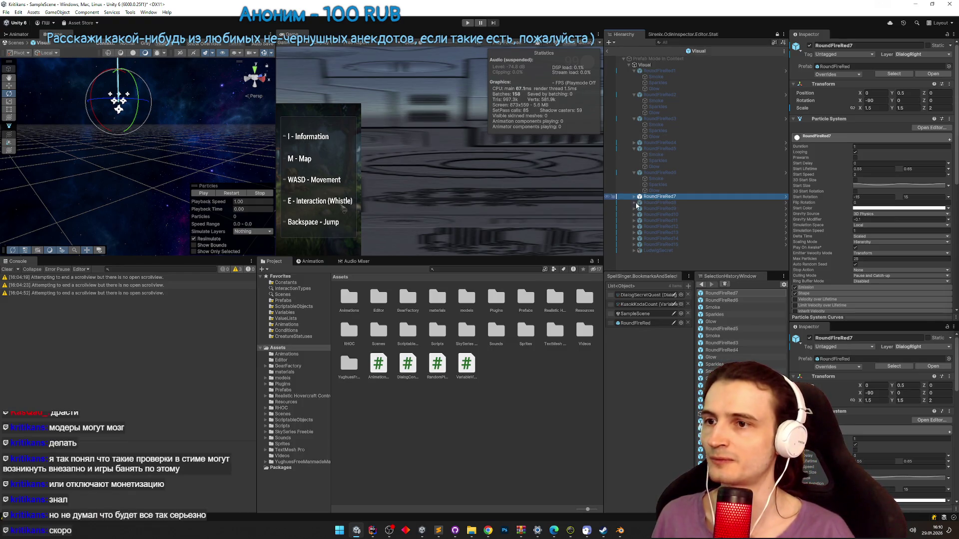
click(634, 197)
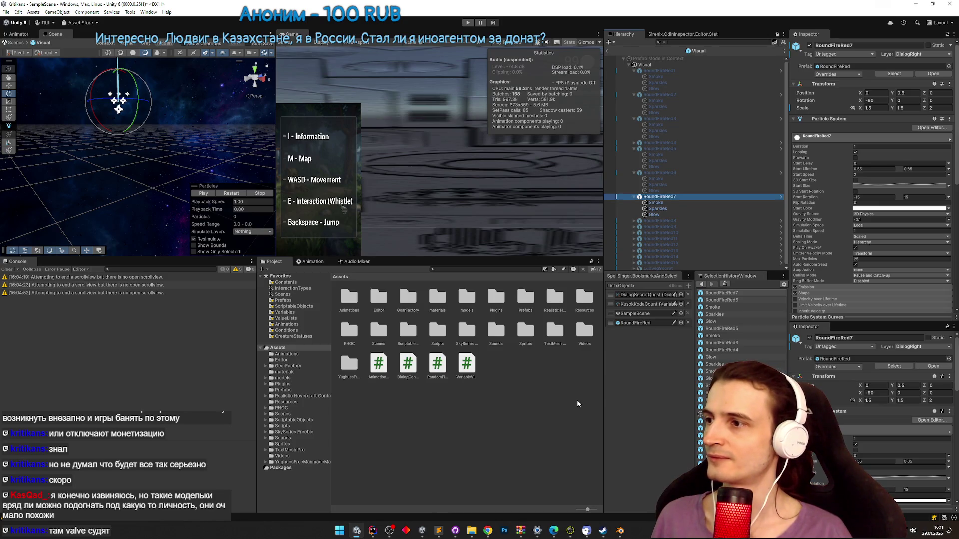
drag(111, 218, 129, 230)
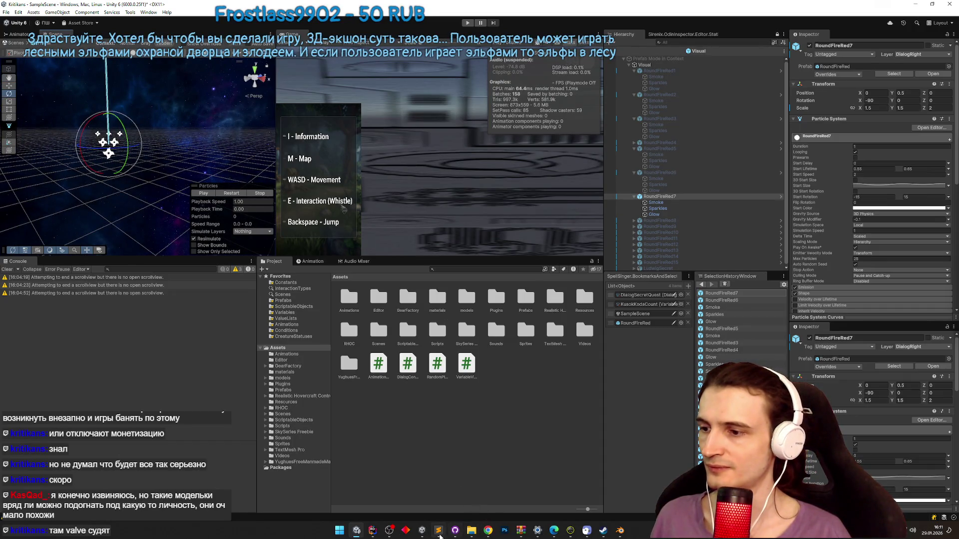
- Copy the Config colour #55AAAA from the Sublime Text palette notes and minimise them
click(439, 532)
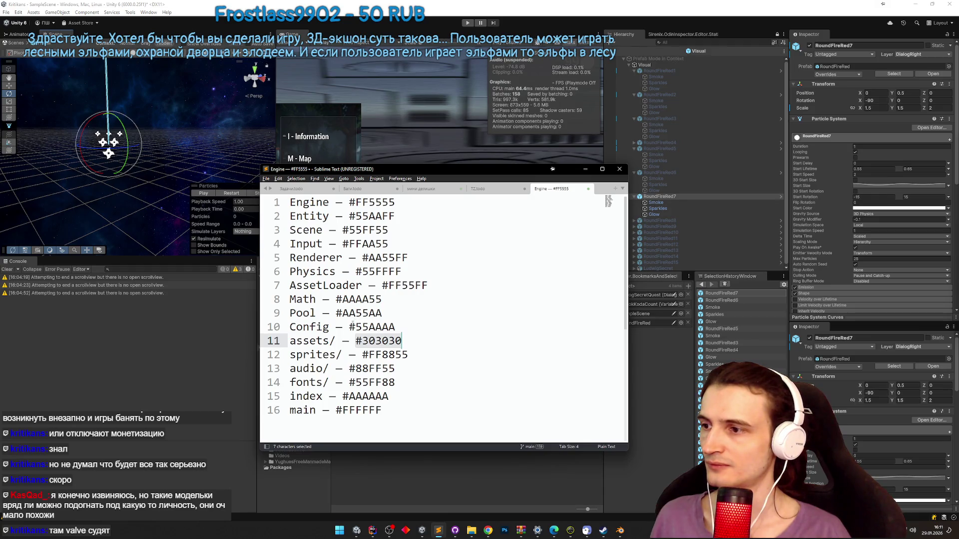
drag(352, 327, 385, 327)
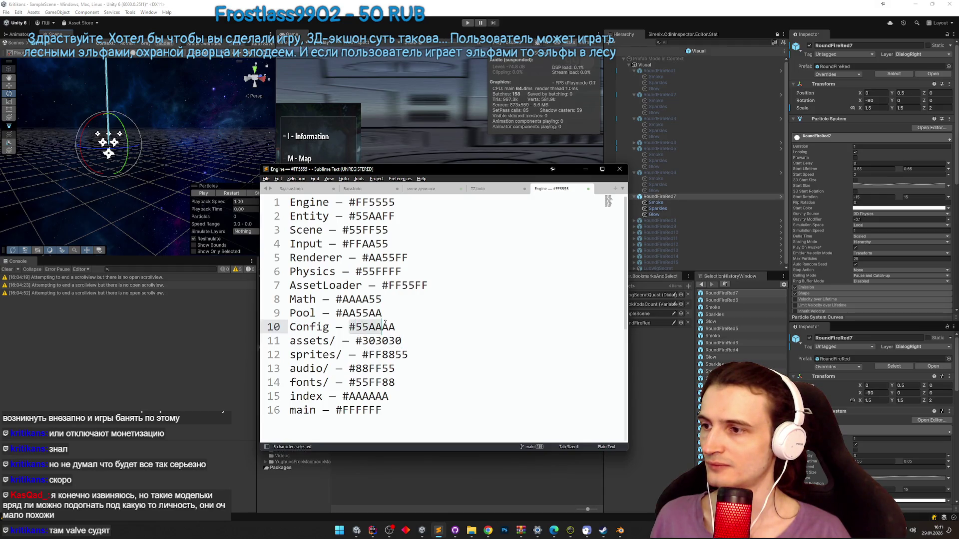
click(587, 170)
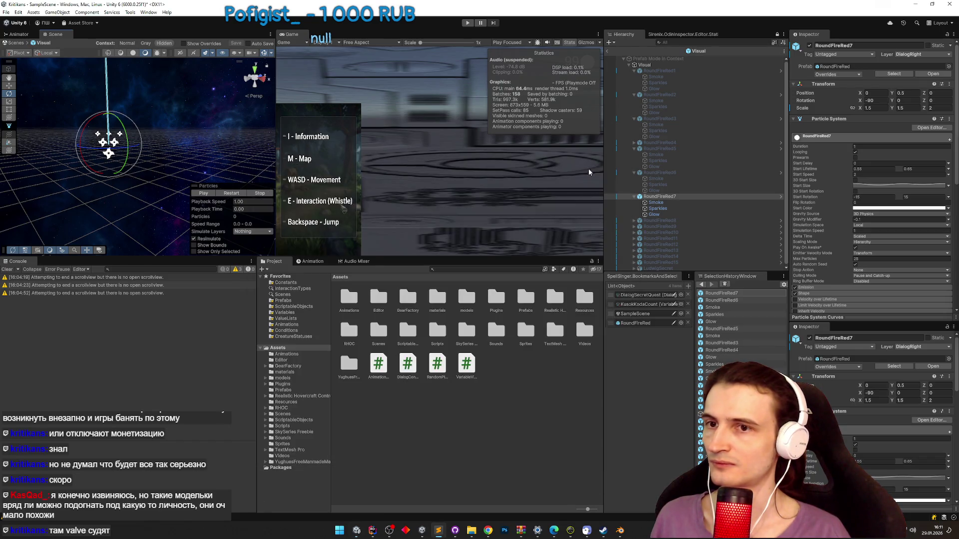
- Paste teal #55AAAA as the Start Color of RoundFireRed7 and its Smoke, Sparkles and Glow children
click(896, 208)
text(#55AAAA)
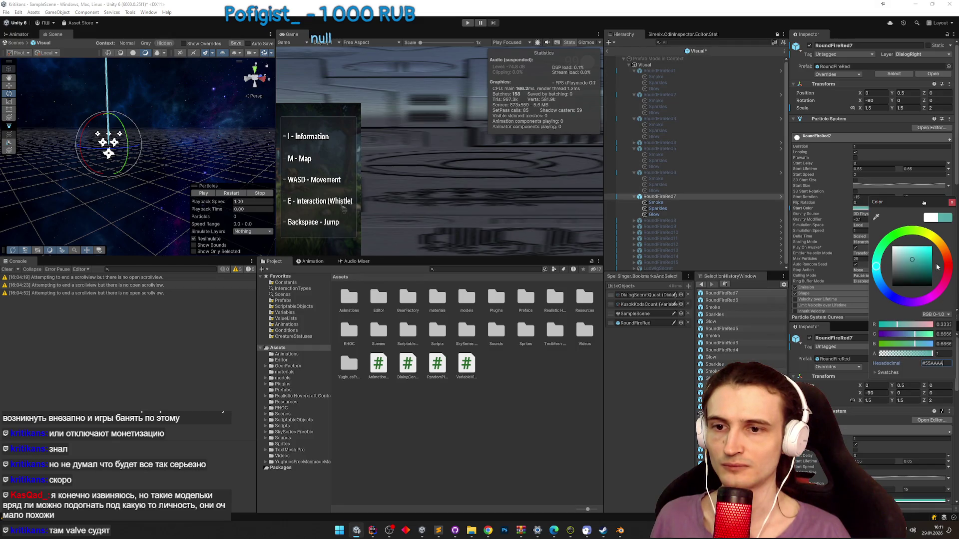
click(656, 203)
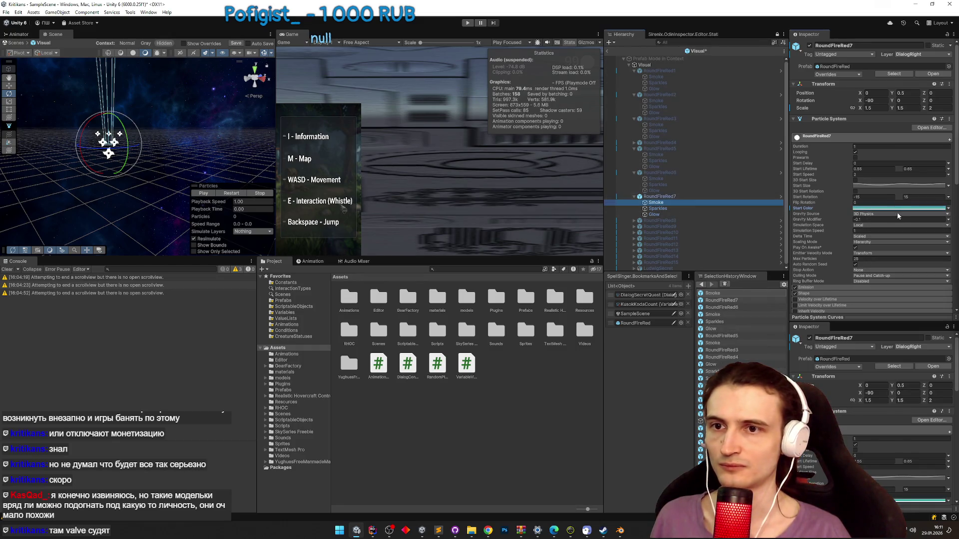
click(904, 189)
key(ctrl+v)
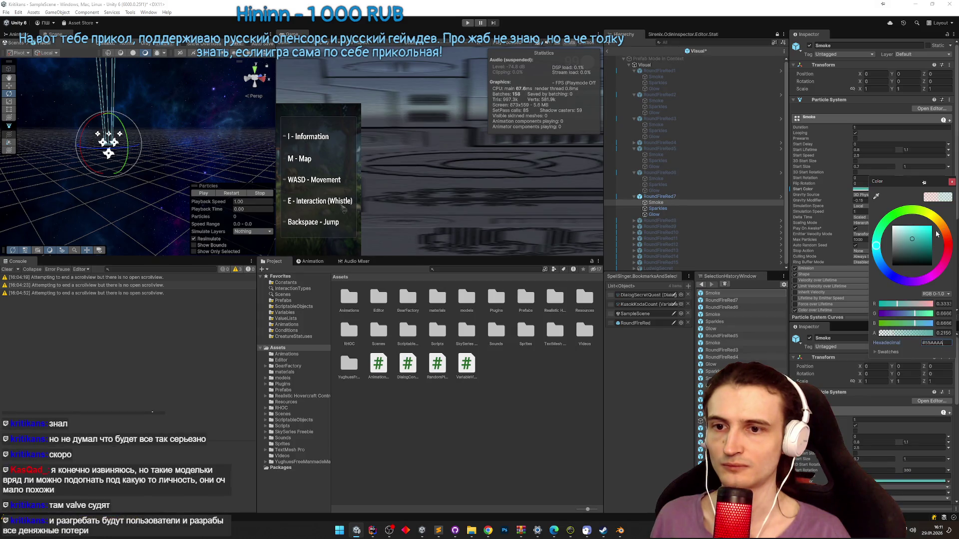
click(658, 208)
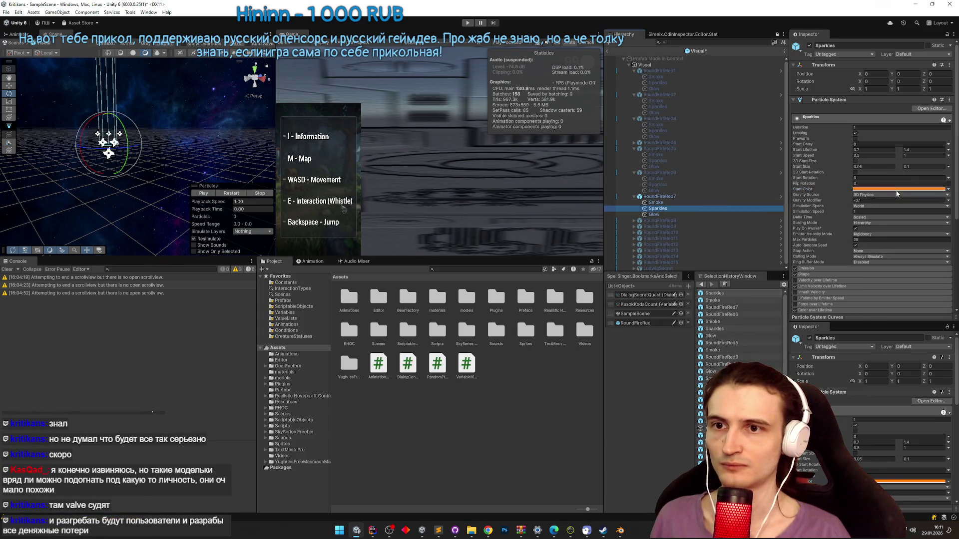
click(862, 190)
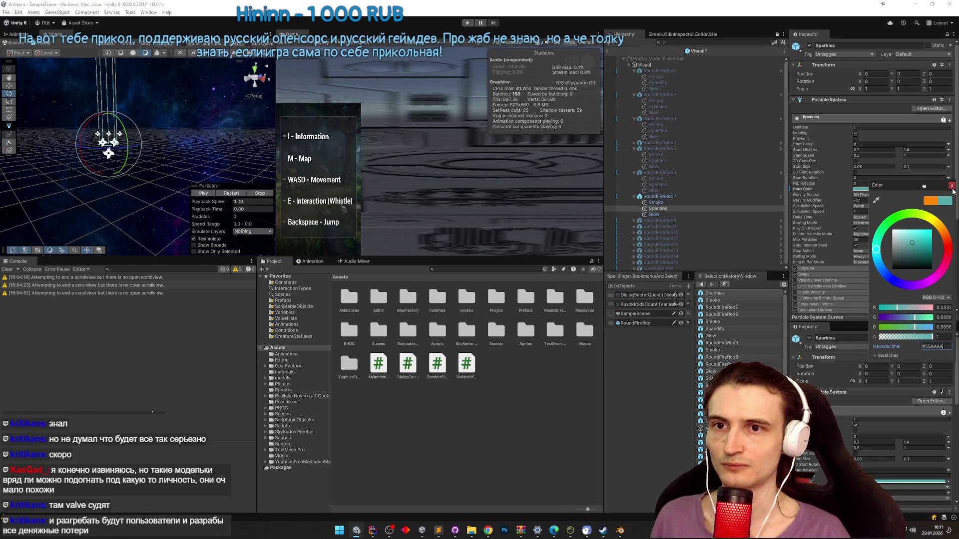
click(673, 215)
click(880, 188)
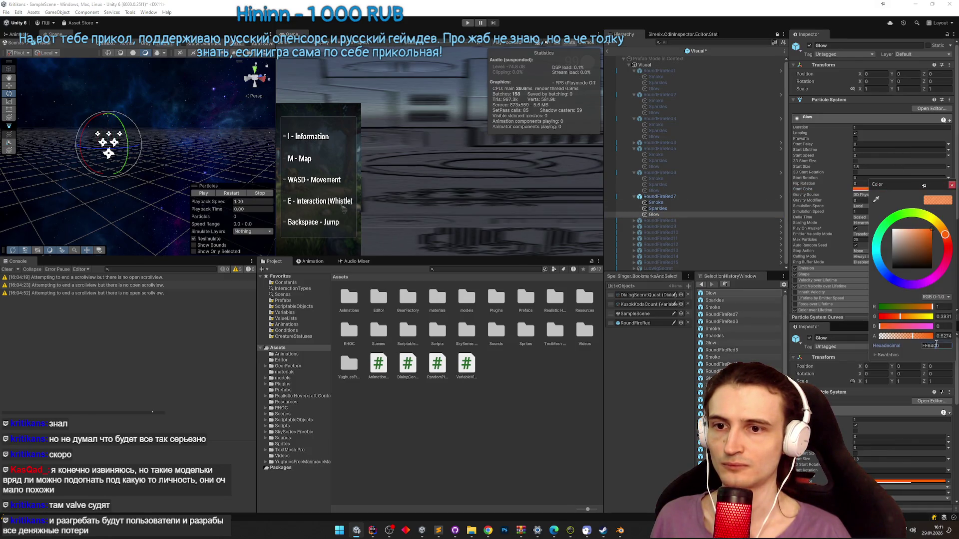
click(664, 196)
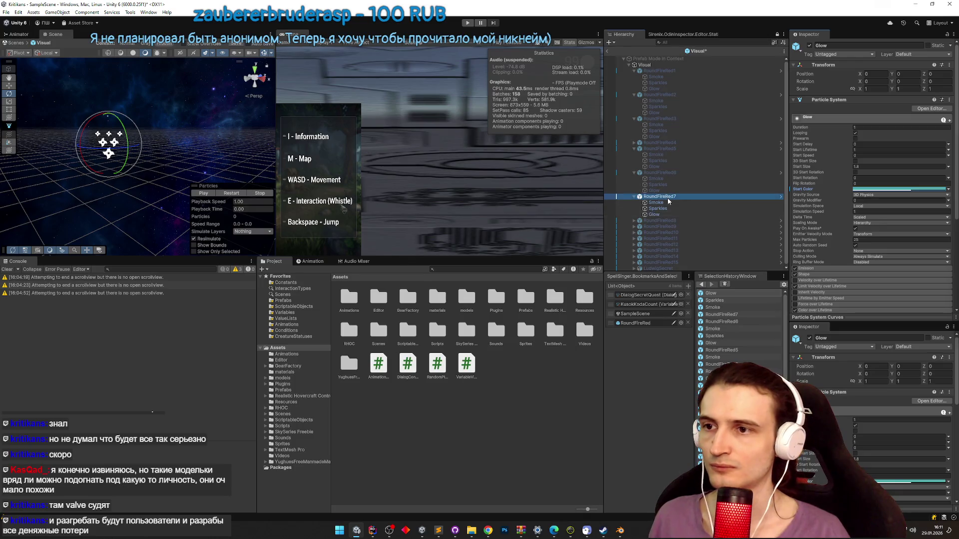
scroll(835, 282, down, 2)
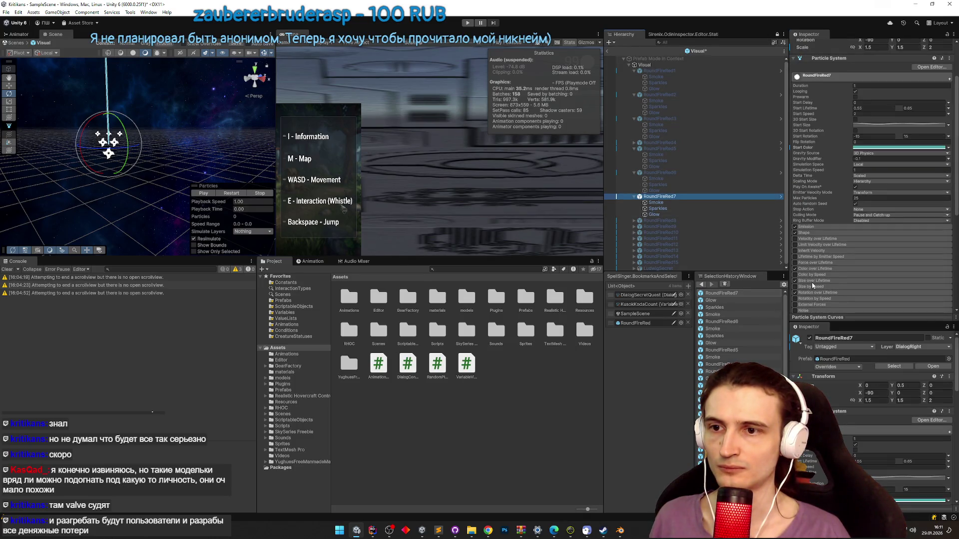
- Enable RoundFireRed7's Color over Lifetime and set the gradient's start key to 55AAAA
click(794, 269)
click(820, 269)
click(899, 275)
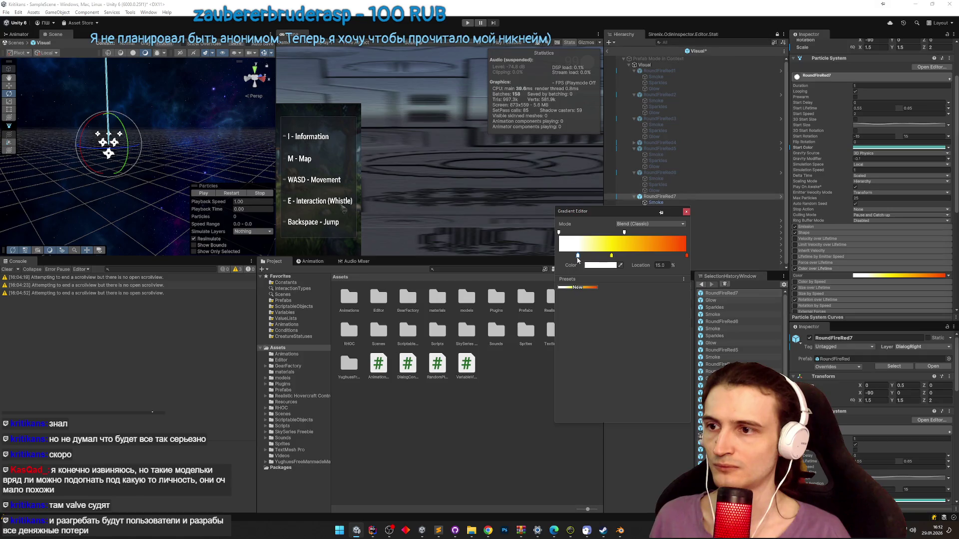
double_click(578, 256)
text(55AAAA)
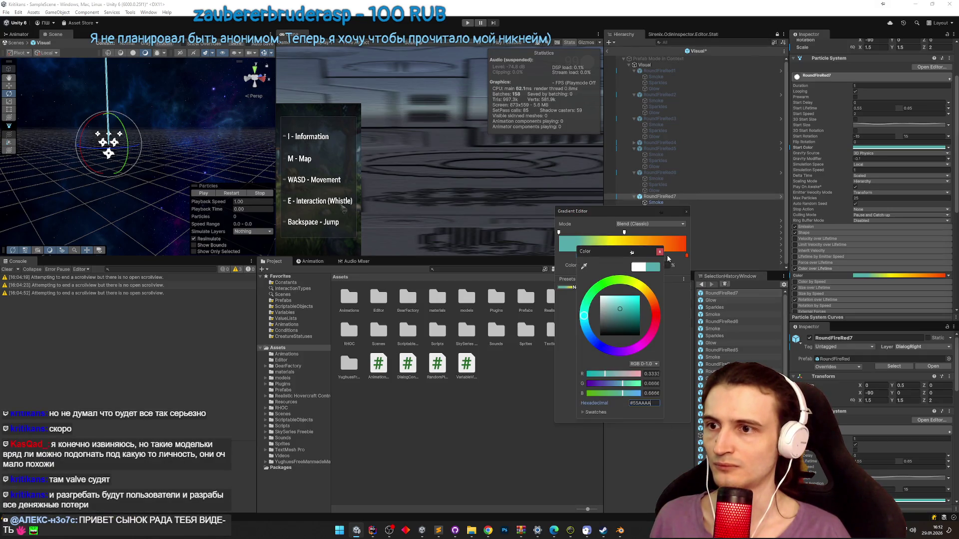
- Make the gradient's end key a darker teal and close the Gradient Editor
click(659, 251)
double_click(687, 257)
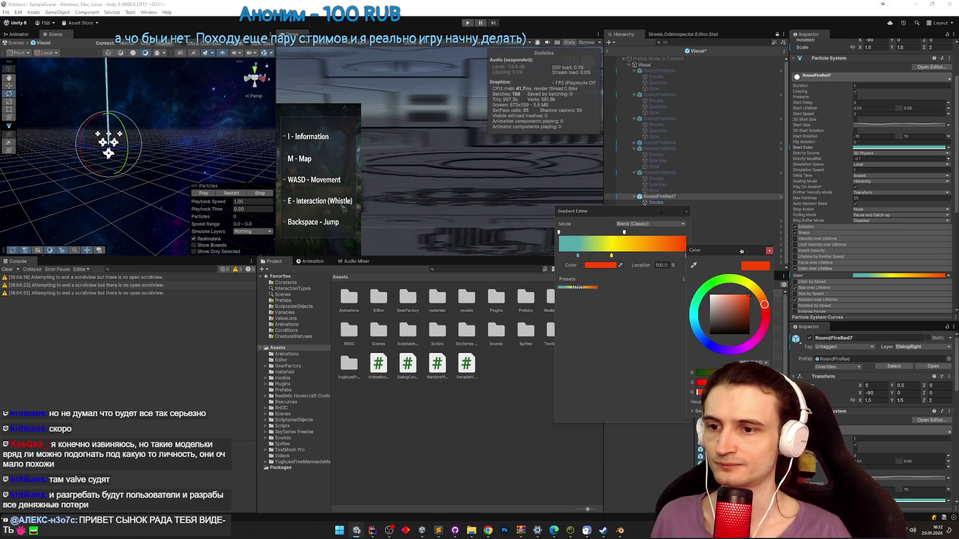
key(ctrl+v)
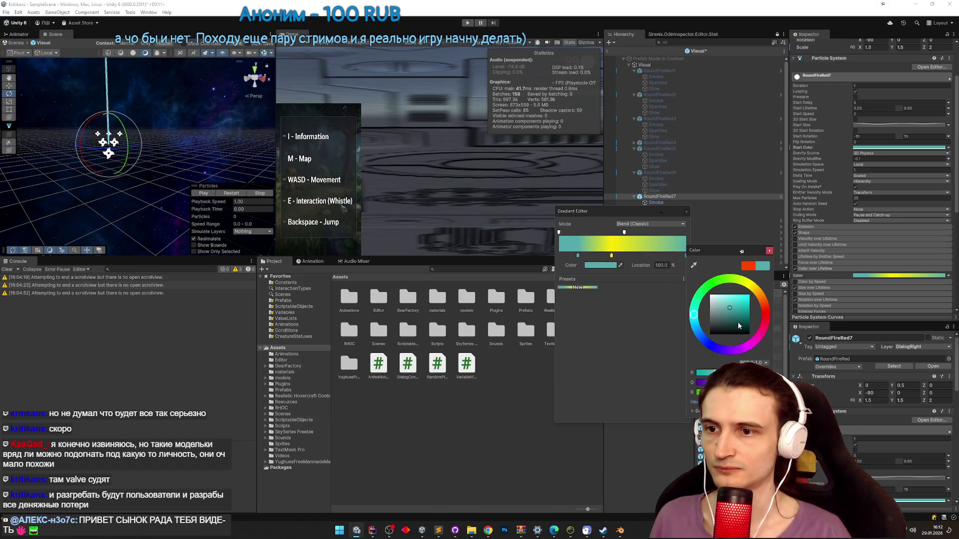
click(734, 318)
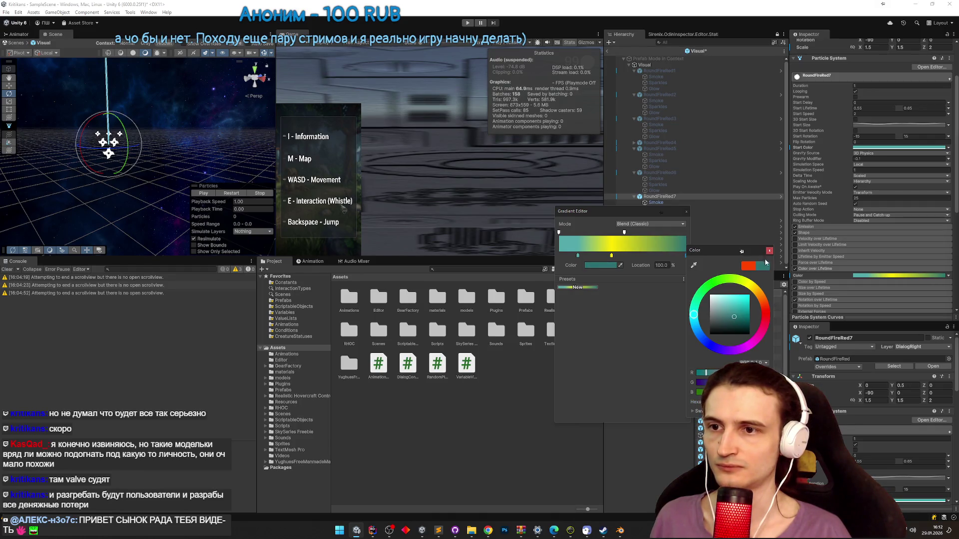
click(769, 250)
click(612, 256)
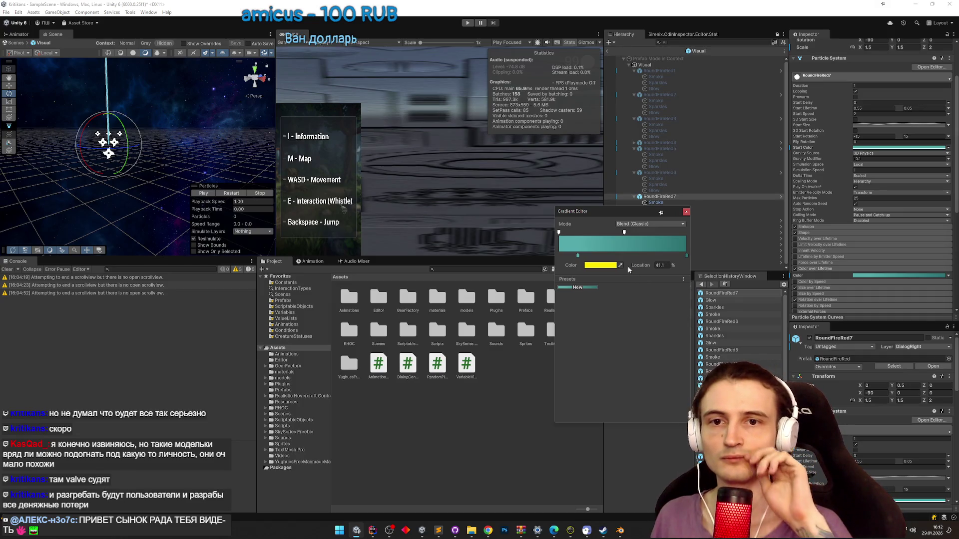
click(687, 212)
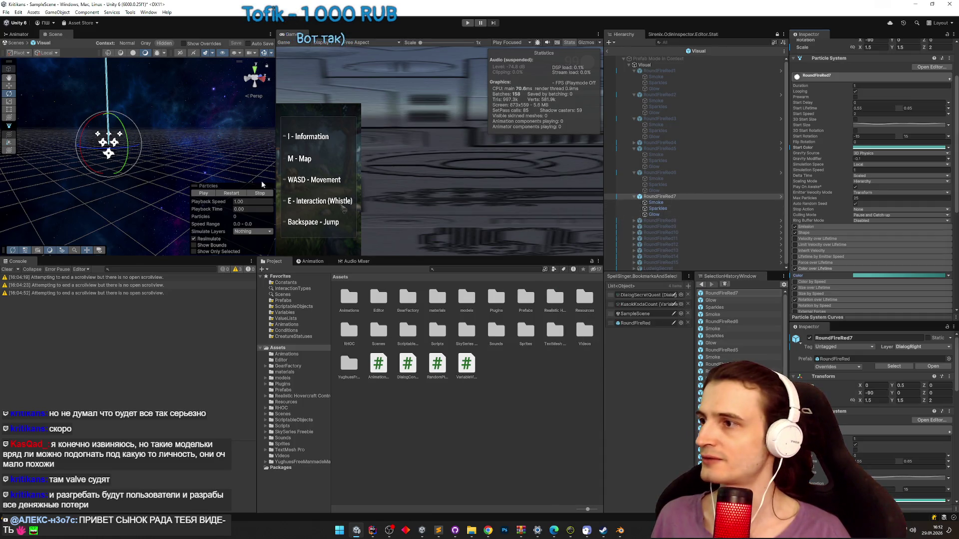
- Preview the teal flames, deactivate RoundFireRed7, select RoundFireRed8 and bring up the palette notes
click(203, 193)
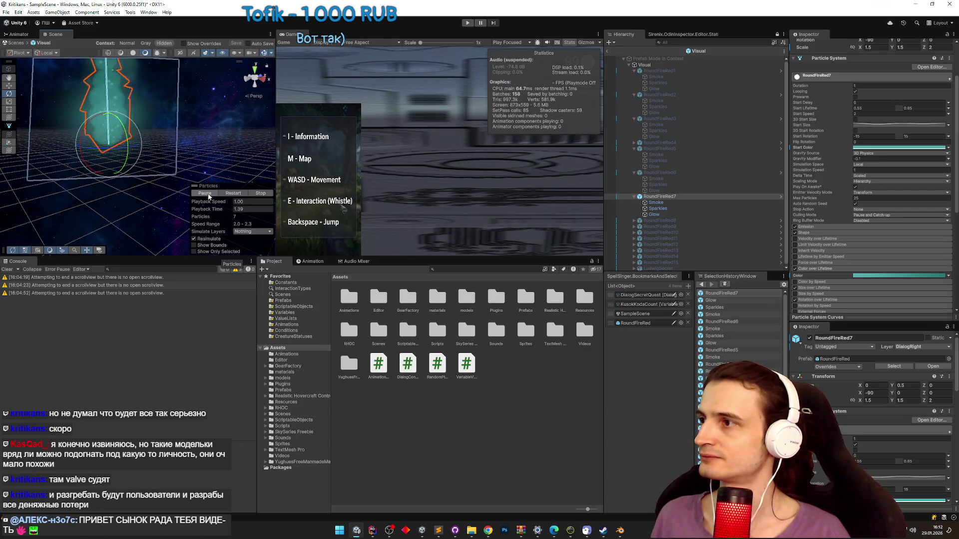
drag(123, 220, 107, 216)
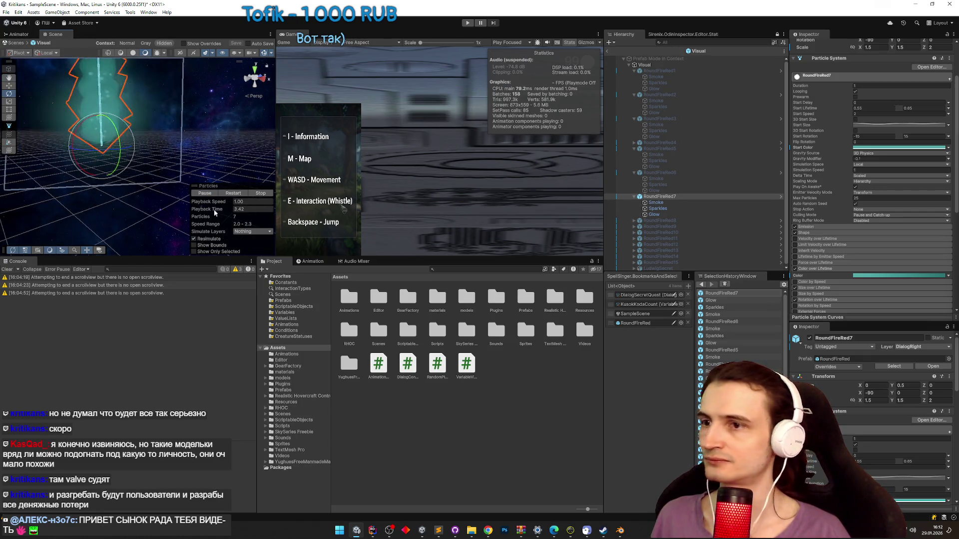
scroll(799, 70, up, 3)
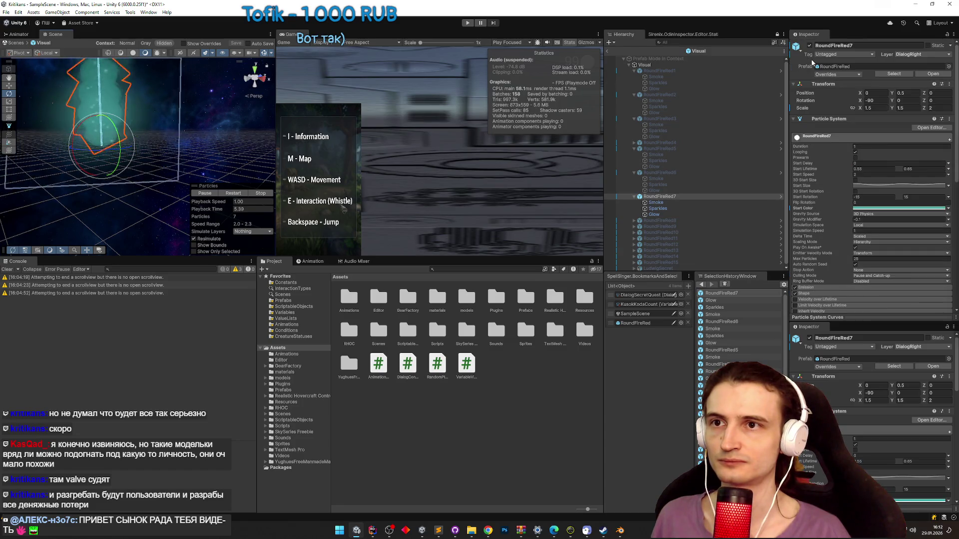
click(809, 46)
click(664, 221)
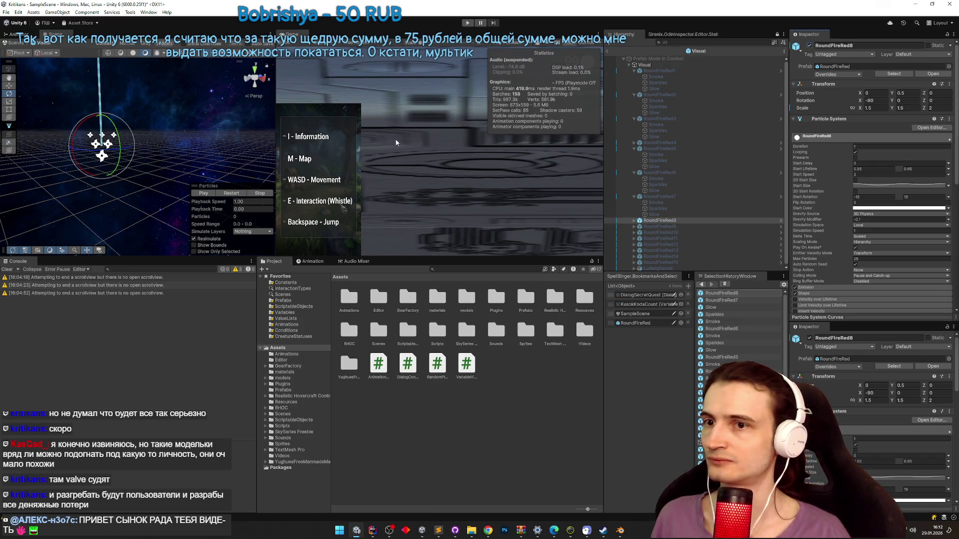
click(440, 530)
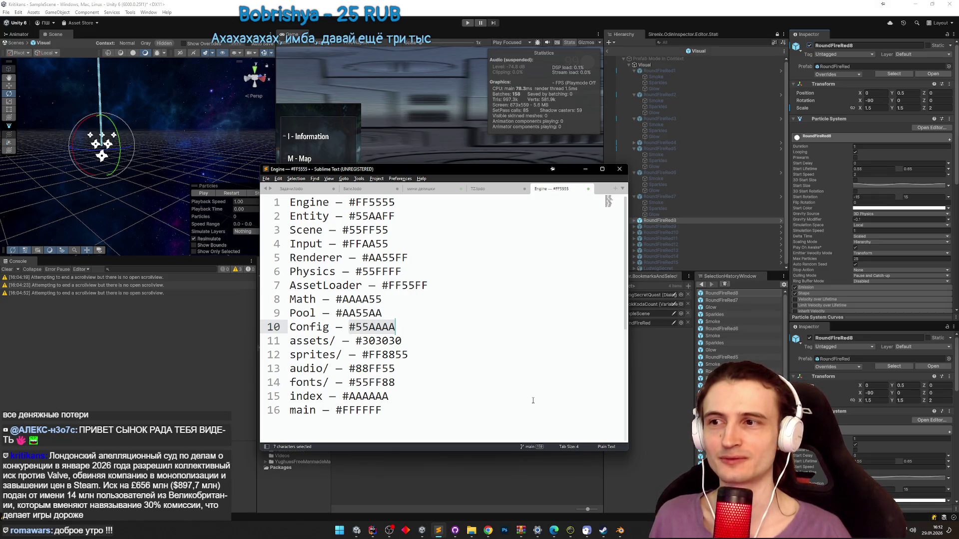
- Copy the Pool colour #AA55AA from the notes, minimise them, and open RoundFireRed8's Start Color
drag(330, 313, 382, 313)
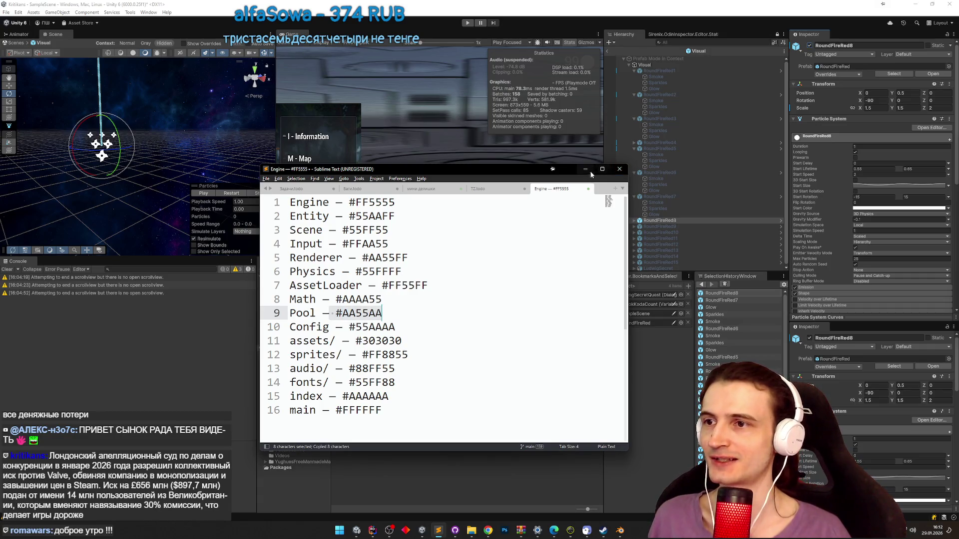
click(586, 168)
click(899, 207)
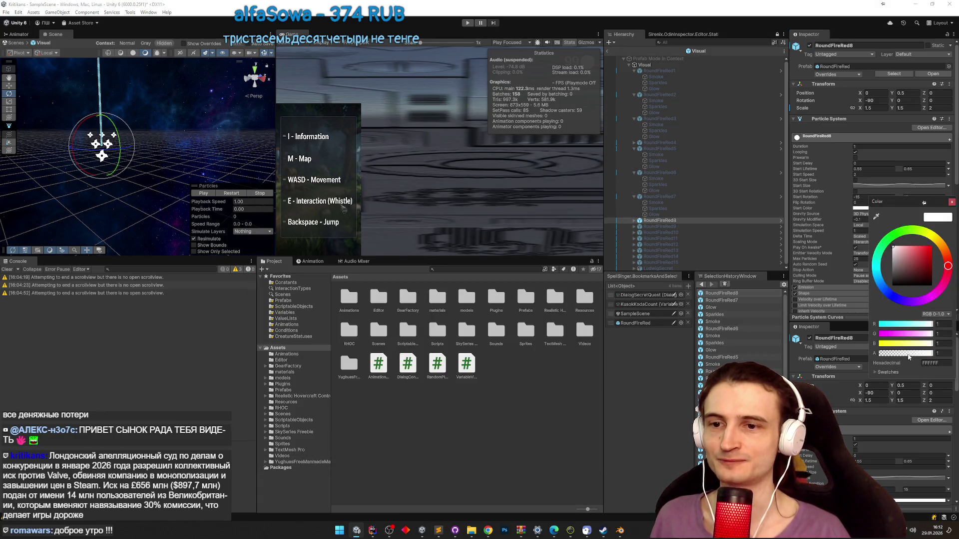
- Apply purple #AA55AA as the start colour of RoundFireRed8 and its Smoke particles
text(#AA55AA)
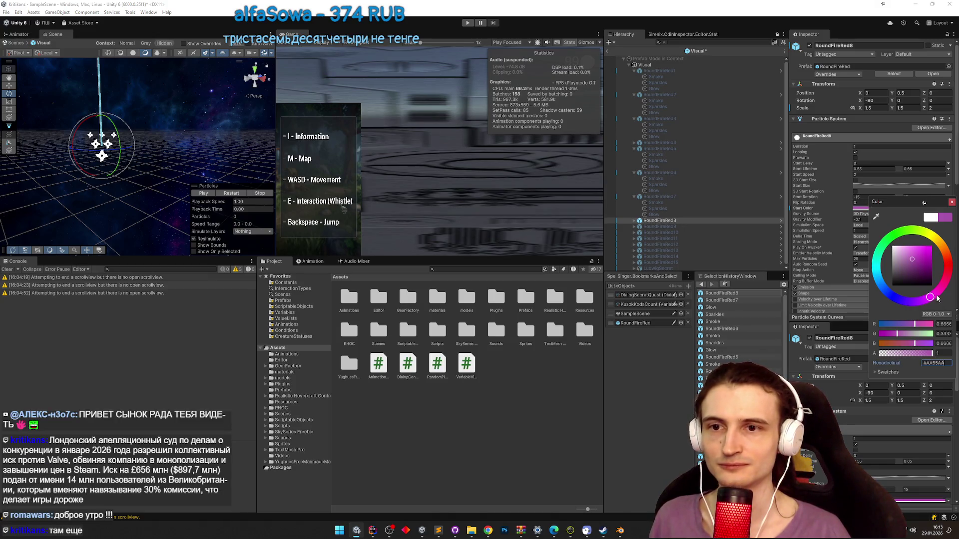
click(952, 202)
click(659, 220)
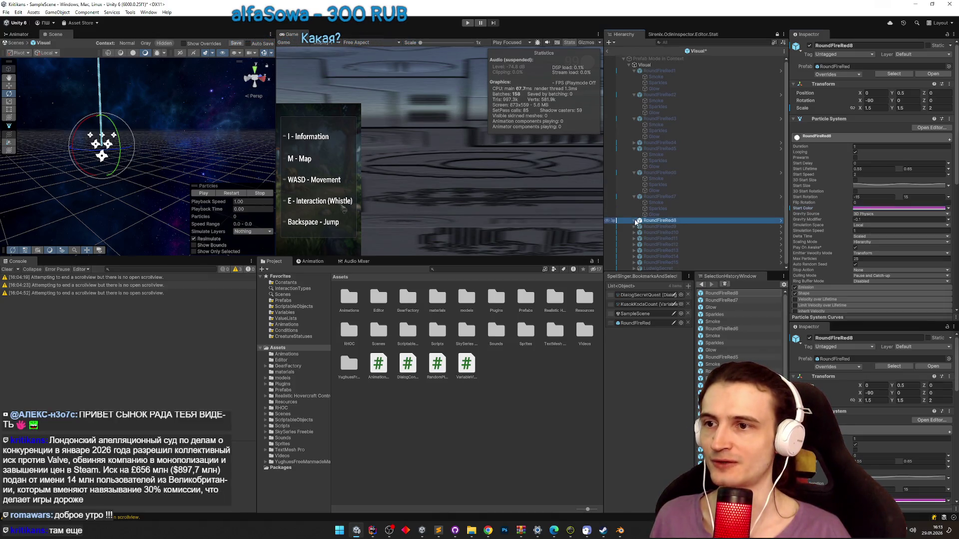
click(634, 221)
click(649, 228)
click(917, 190)
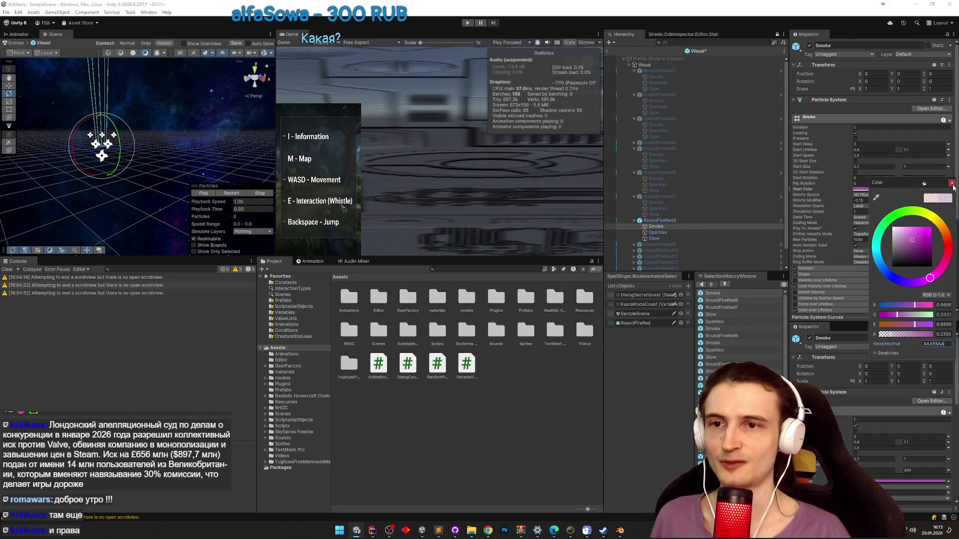
click(952, 183)
- Give RoundFireRed8's Sparkles and Glow particles the purple #AA55AA start colour
click(658, 232)
click(889, 190)
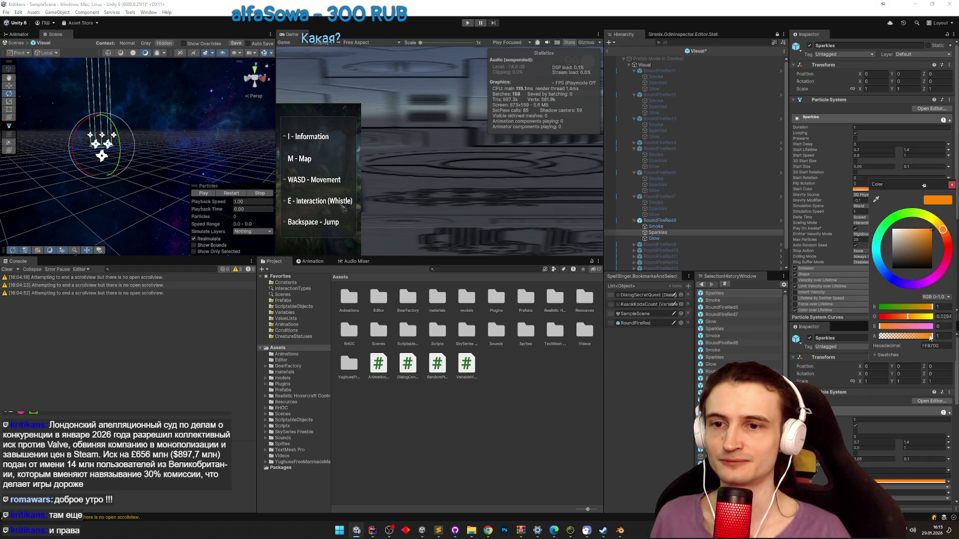
click(951, 185)
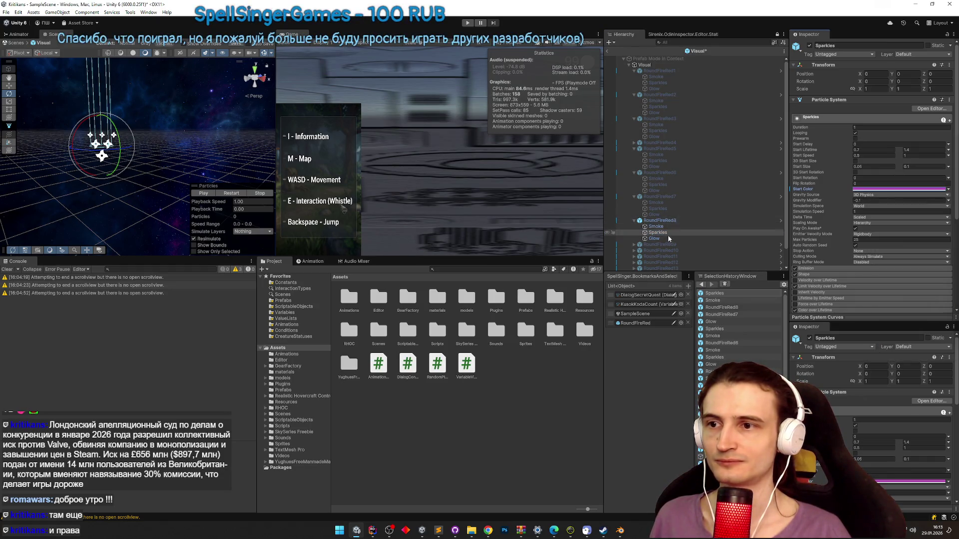
click(654, 238)
click(889, 189)
click(936, 344)
text(#AA55AA)
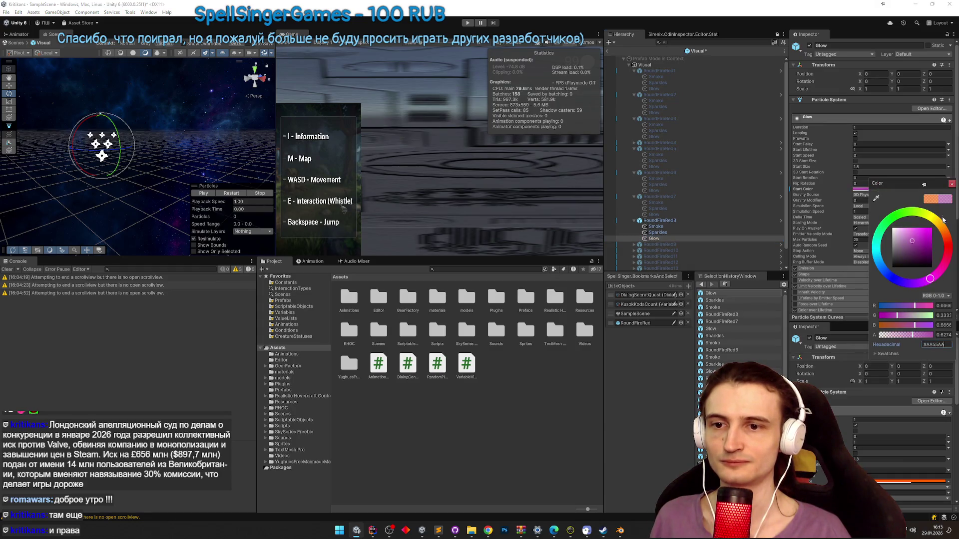
click(951, 184)
- Reselect RoundFireRed8 and expand its Color over Lifetime settings
click(691, 220)
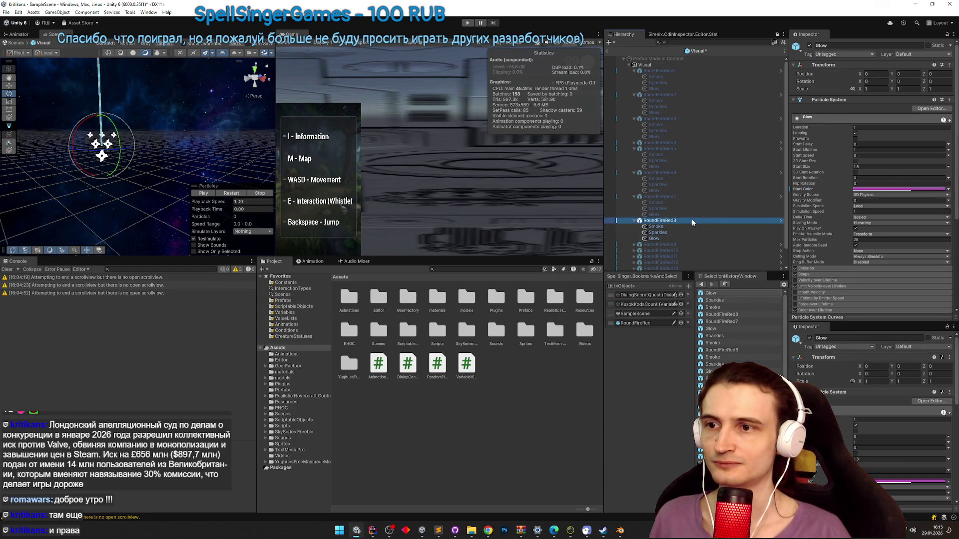
scroll(833, 213, down, 4)
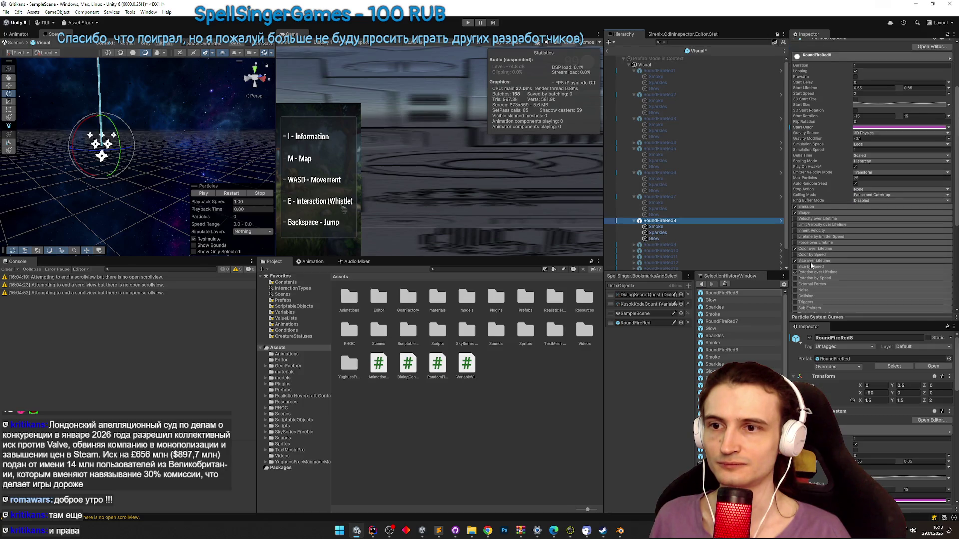
click(817, 250)
- Paste the purple hex into both end keys of RoundFireRed8's lifetime gradient and delete the yellow middle key
click(873, 259)
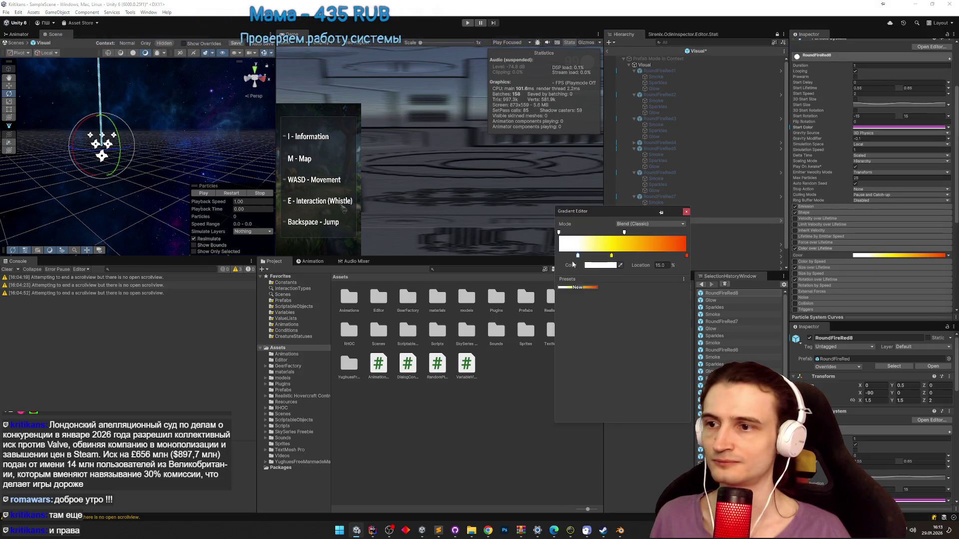
click(587, 265)
click(640, 404)
text(#AA55AA)
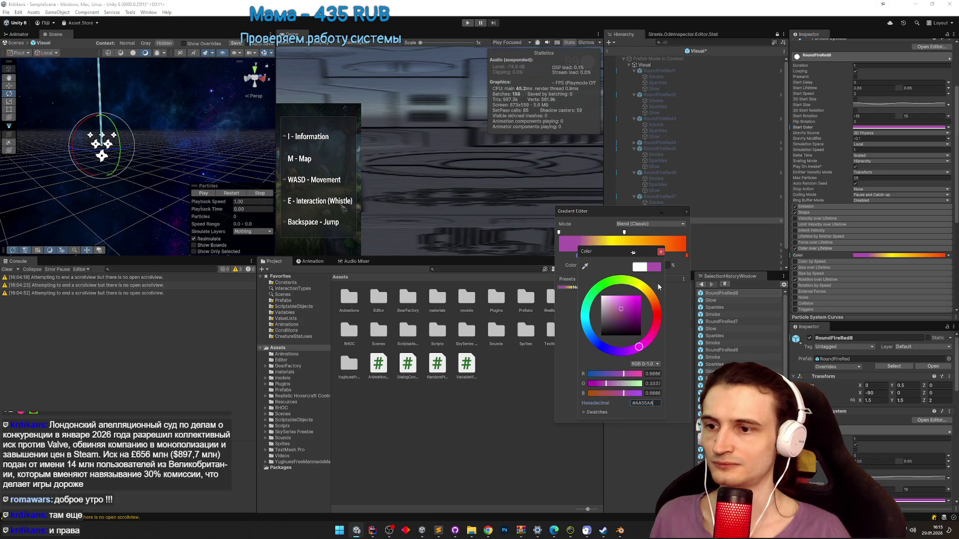
click(661, 252)
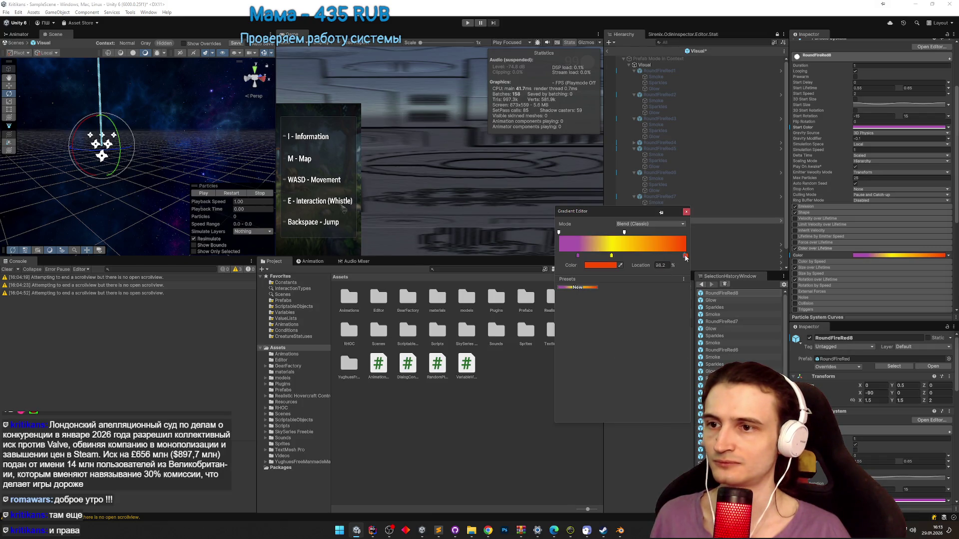
double_click(686, 256)
click(729, 402)
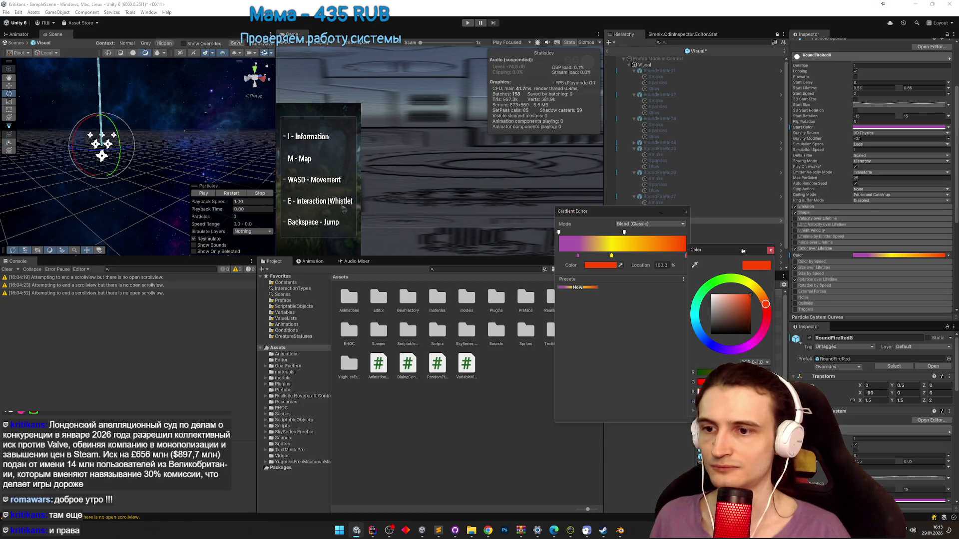
key(ctrl+v)
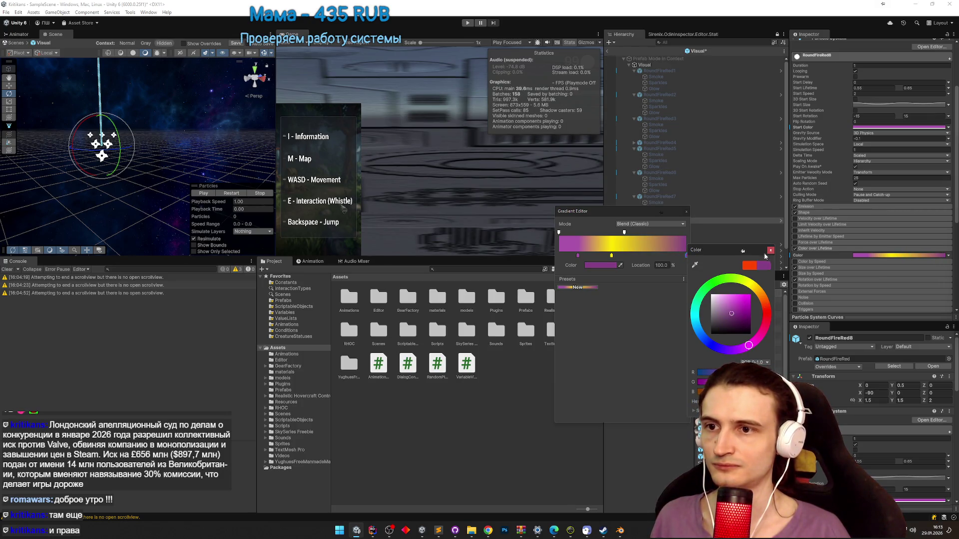
click(613, 258)
click(612, 256)
key(Delete)
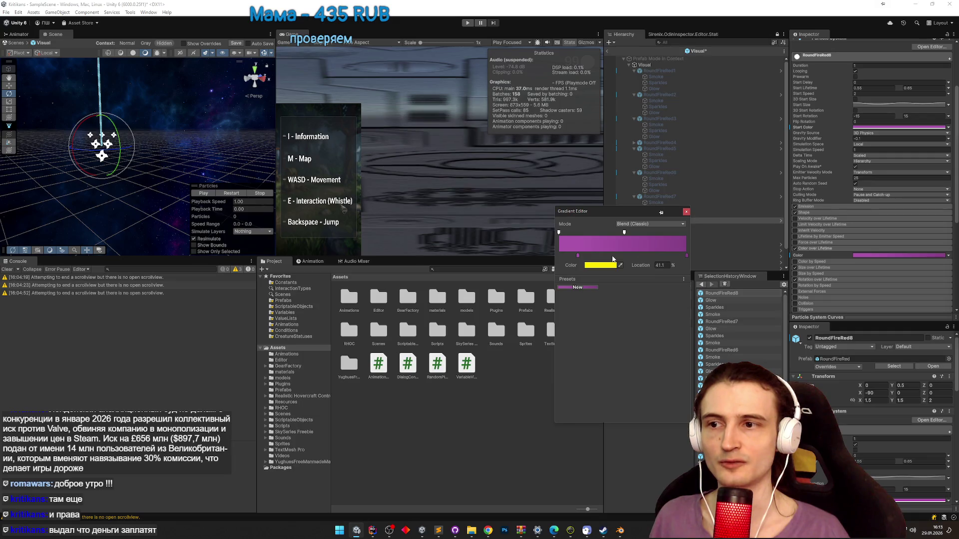
click(687, 212)
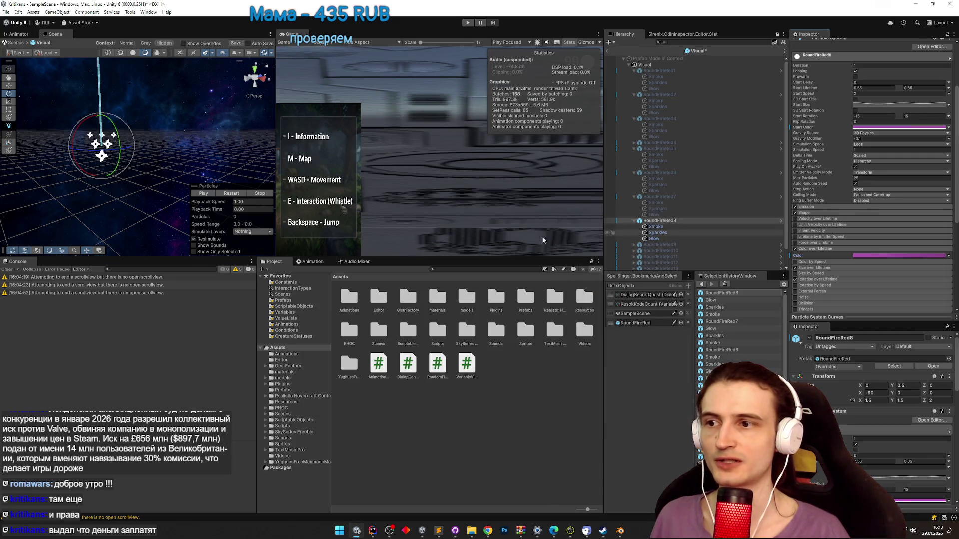
- Preview the particle effect and select RoundFireRed9 in the hierarchy for recolouring
click(197, 194)
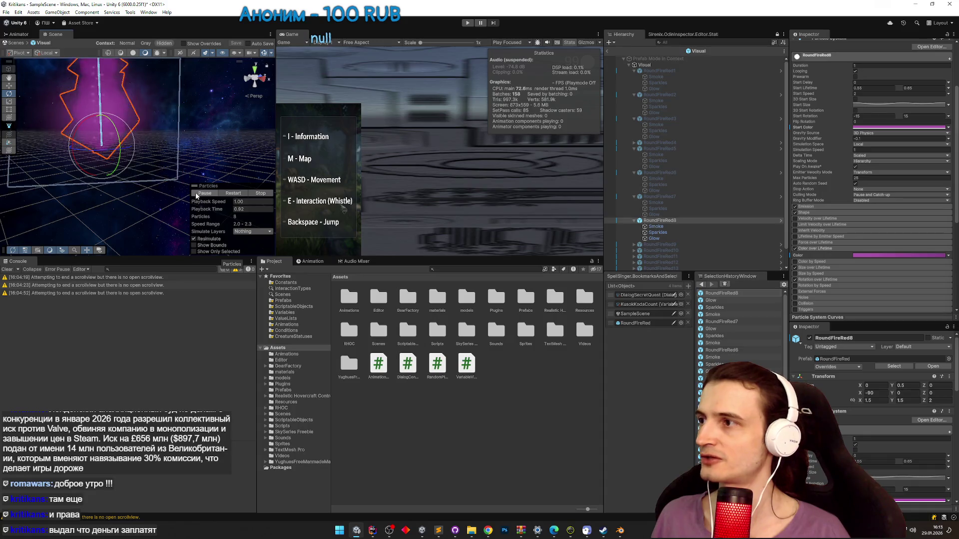
click(666, 221)
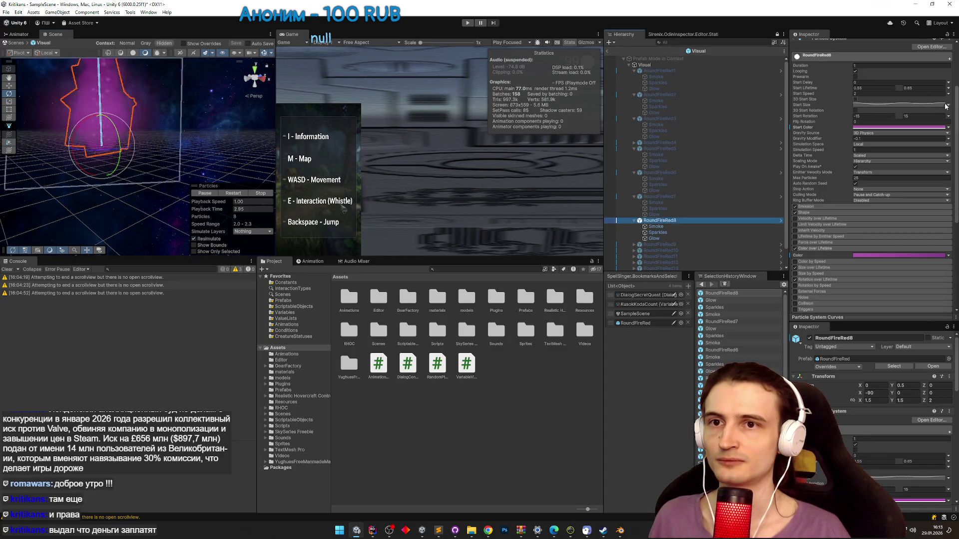
scroll(805, 50, up, 3)
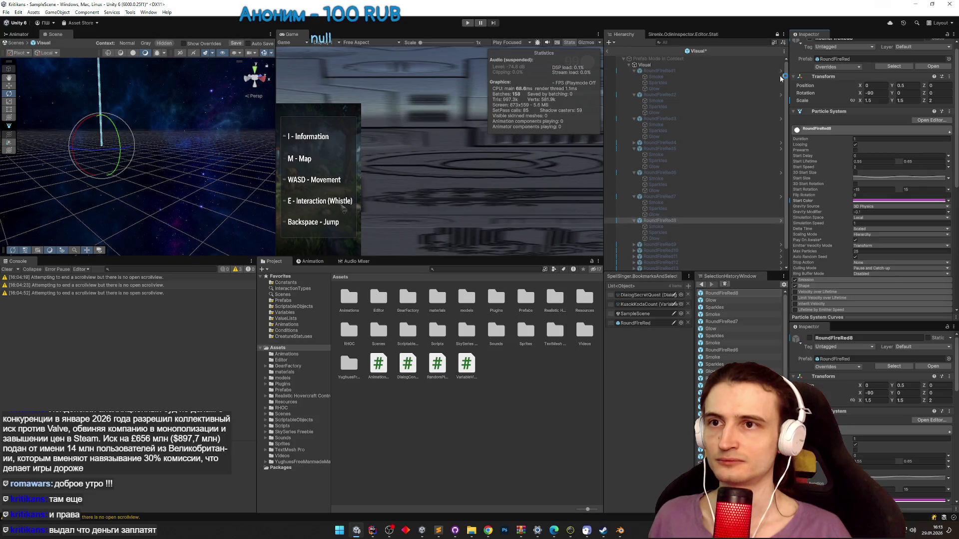
click(670, 239)
click(670, 245)
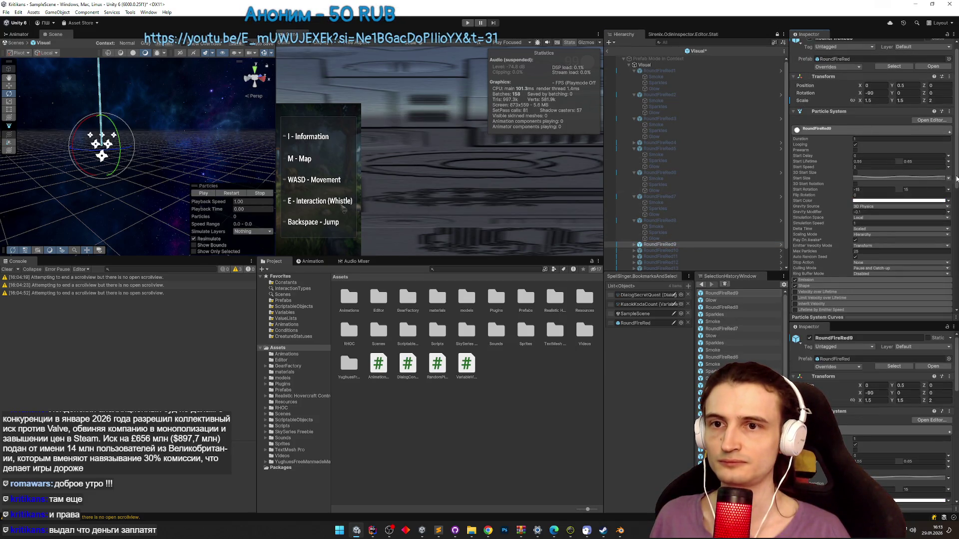
drag(956, 178, 949, 222)
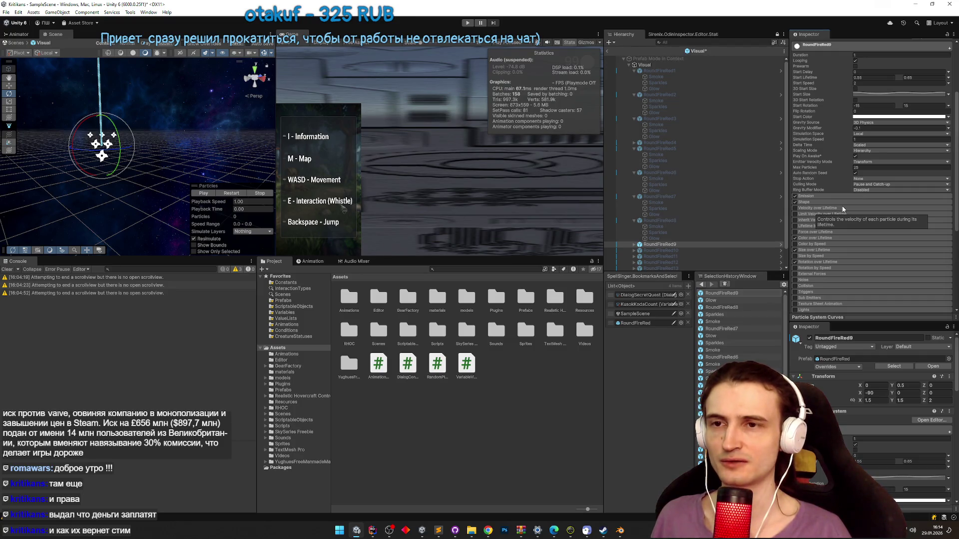
- Copy the Math line's #AAAA55 from the colour notes and open RoundFireRed9's Start Color
click(439, 530)
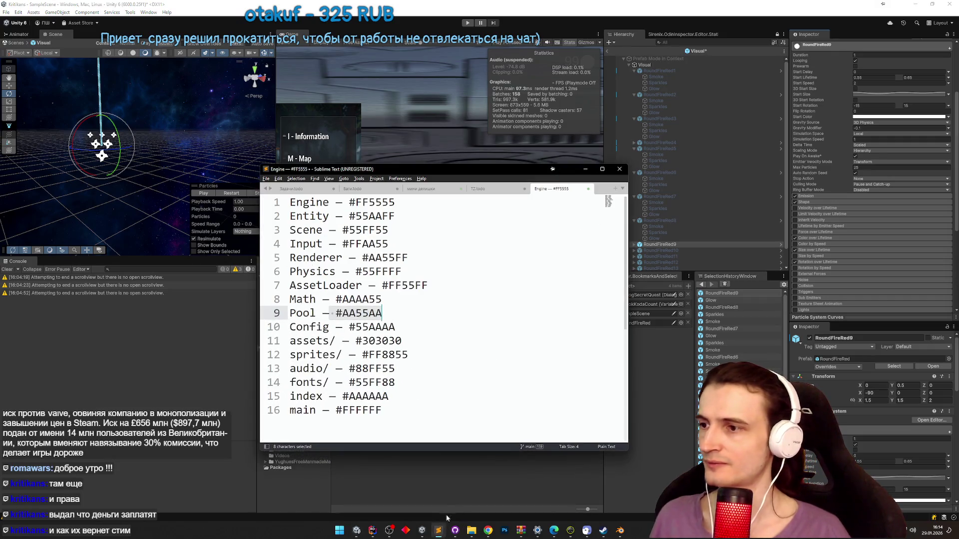
drag(329, 299, 382, 299)
key(ctrl+c)
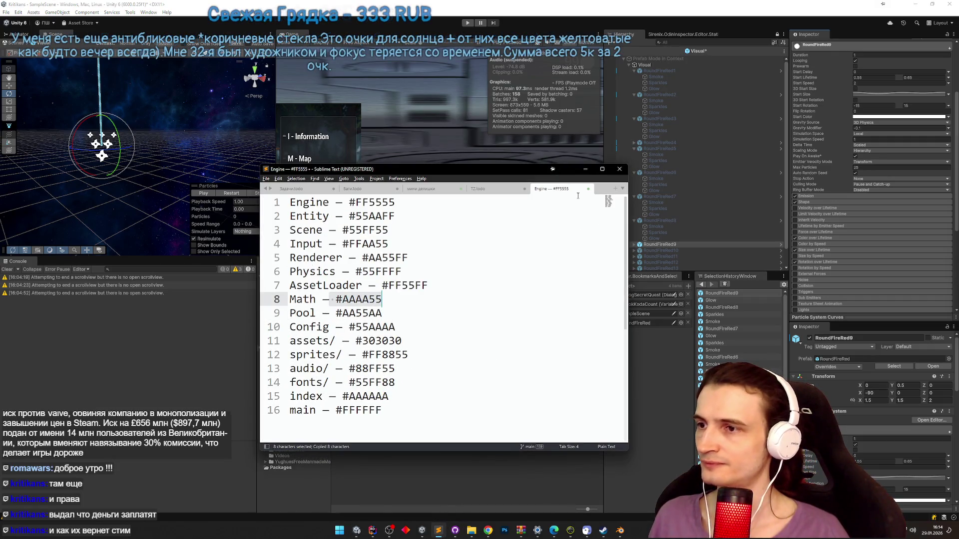
click(586, 169)
click(900, 117)
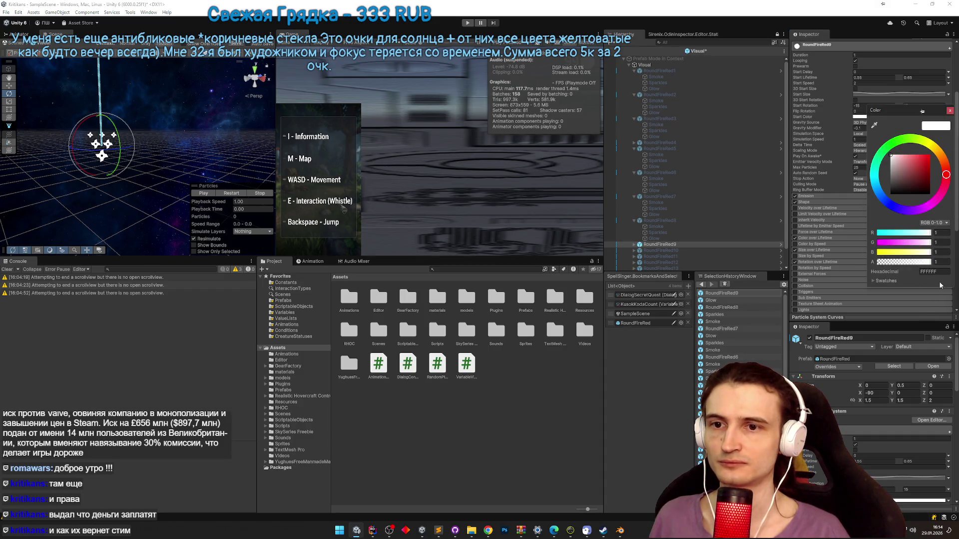
- Set RoundFireRed9's start colour to #AAAA55 and check its Smoke child's start colour
key(ctrl+v)
click(951, 109)
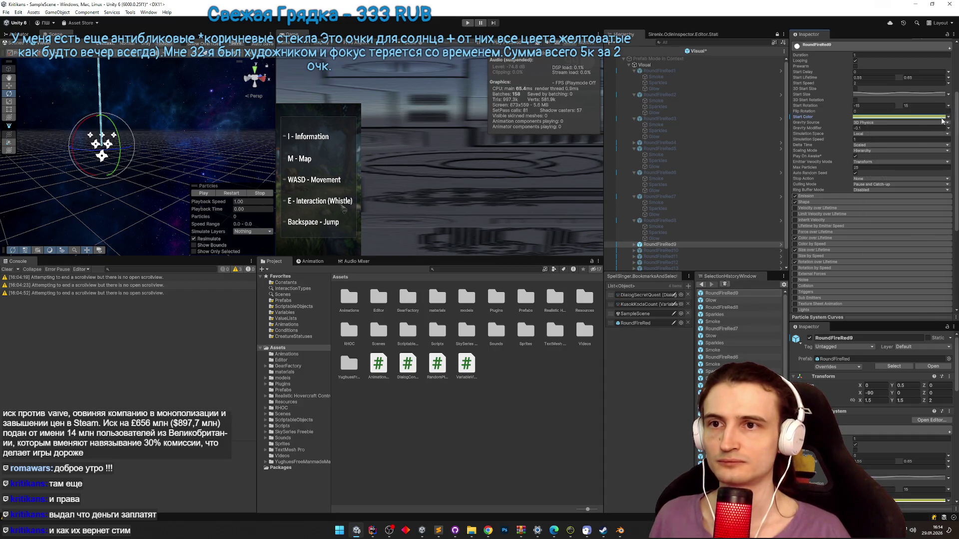
click(635, 244)
scroll(649, 235, down, 2)
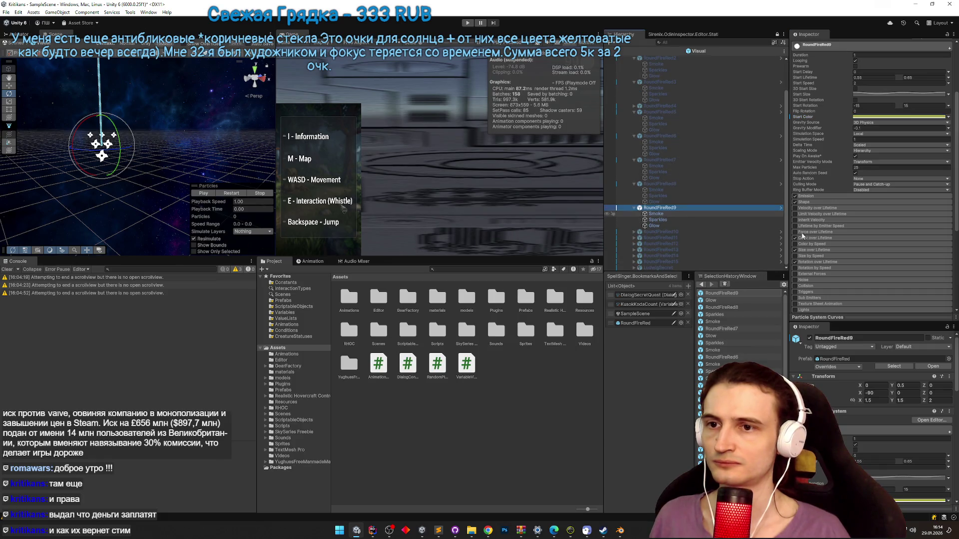
click(656, 214)
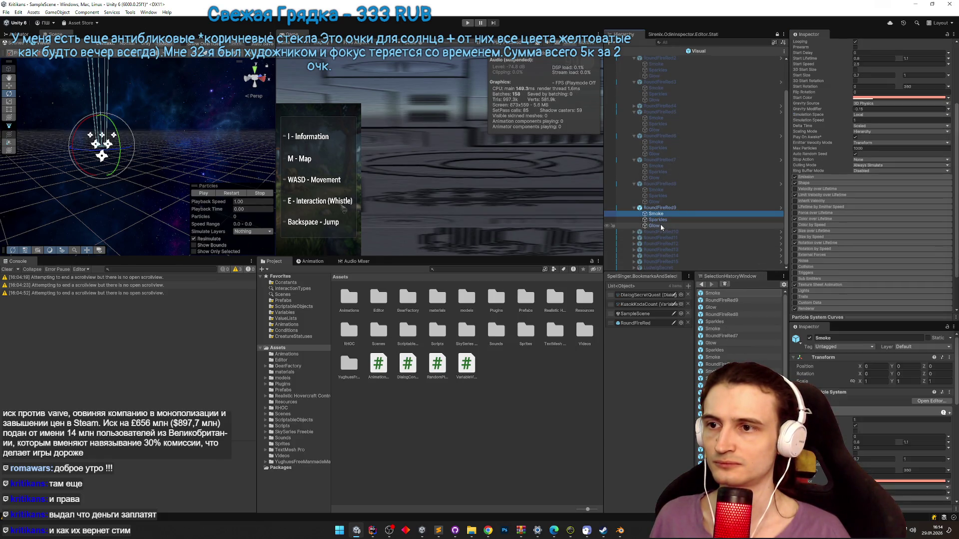
click(880, 98)
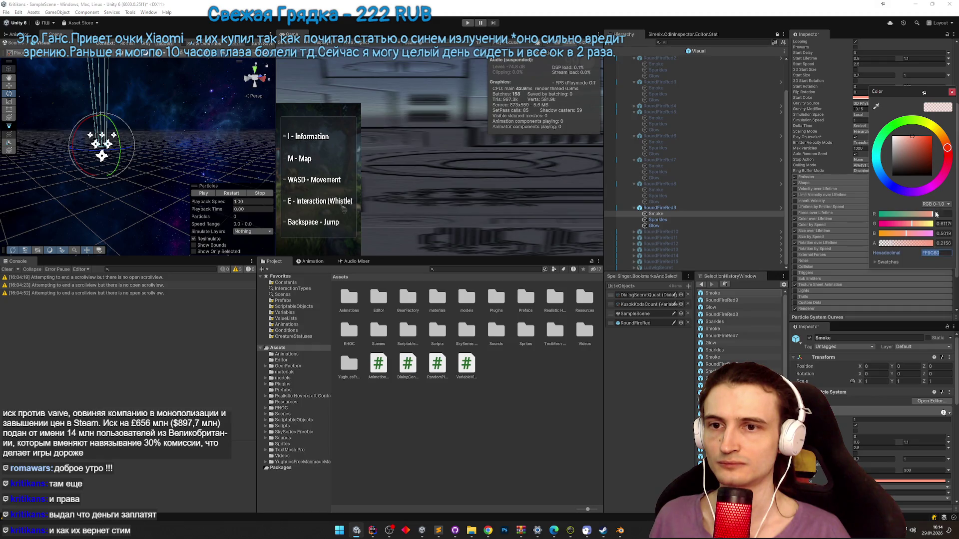
click(951, 92)
- Give Sparkles and Glow #AAAA55 start colours, then expand RoundFireRed9's Color over Lifetime
click(689, 219)
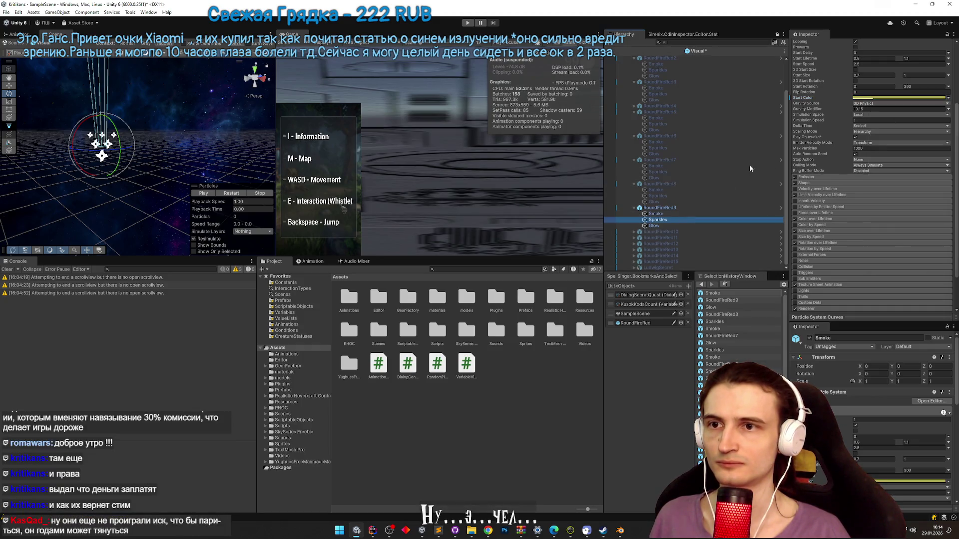
click(879, 97)
key(ctrl+v)
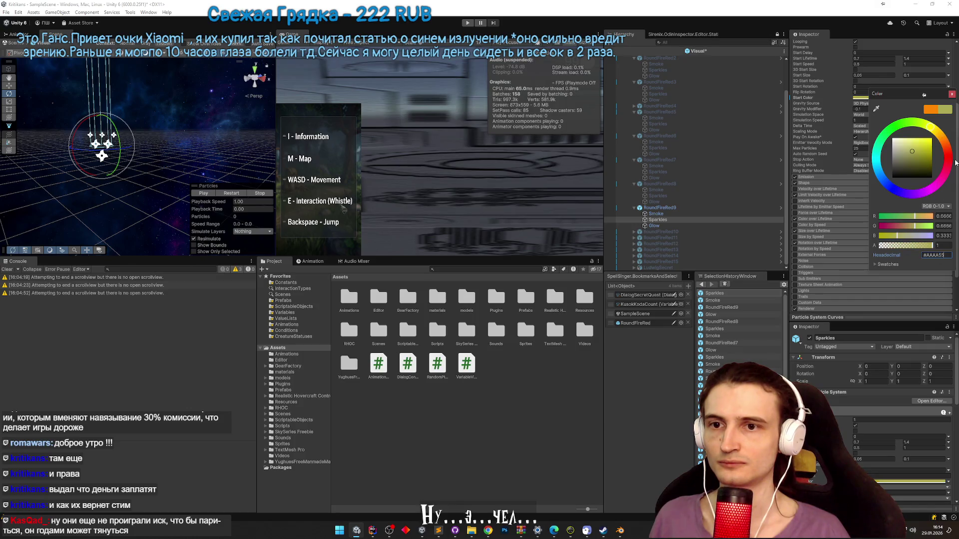
click(952, 94)
click(657, 226)
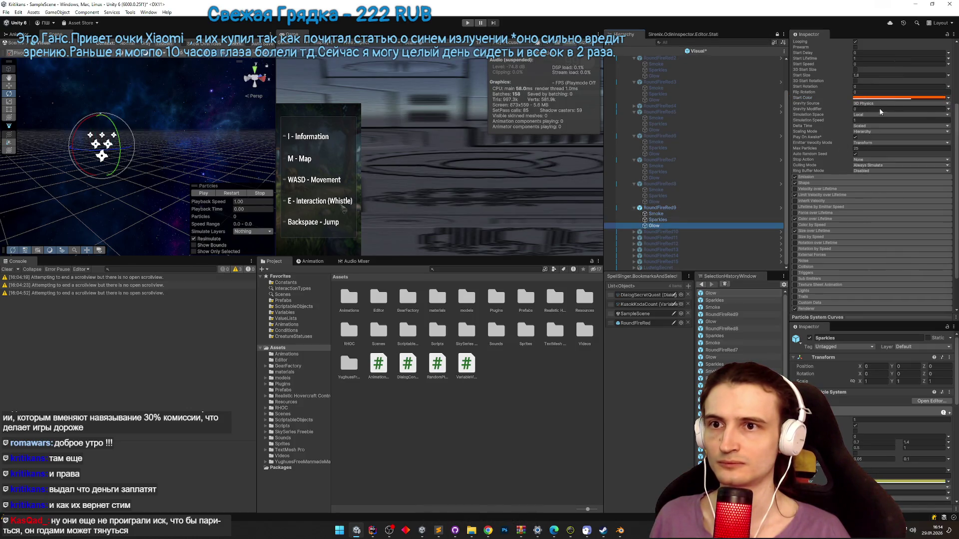
click(879, 97)
click(938, 254)
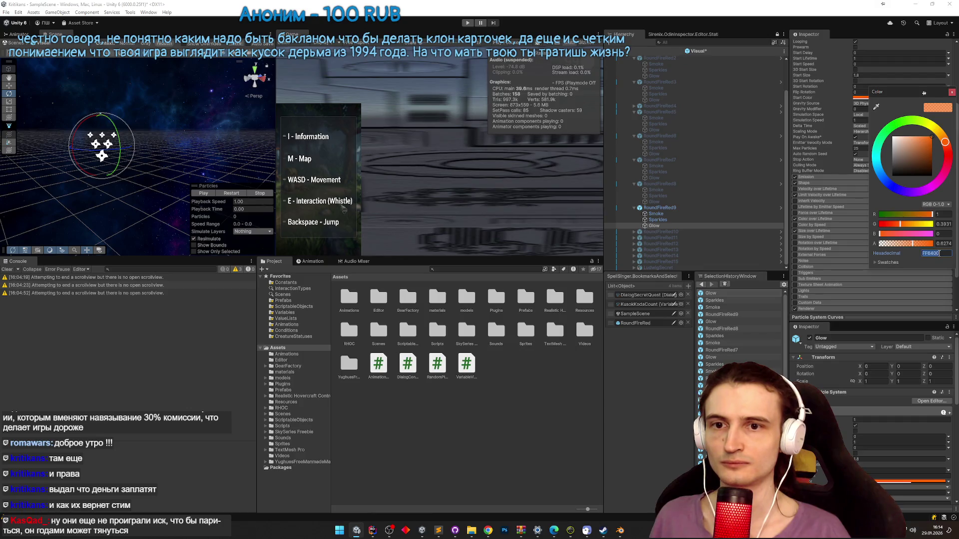
key(ctrl+v)
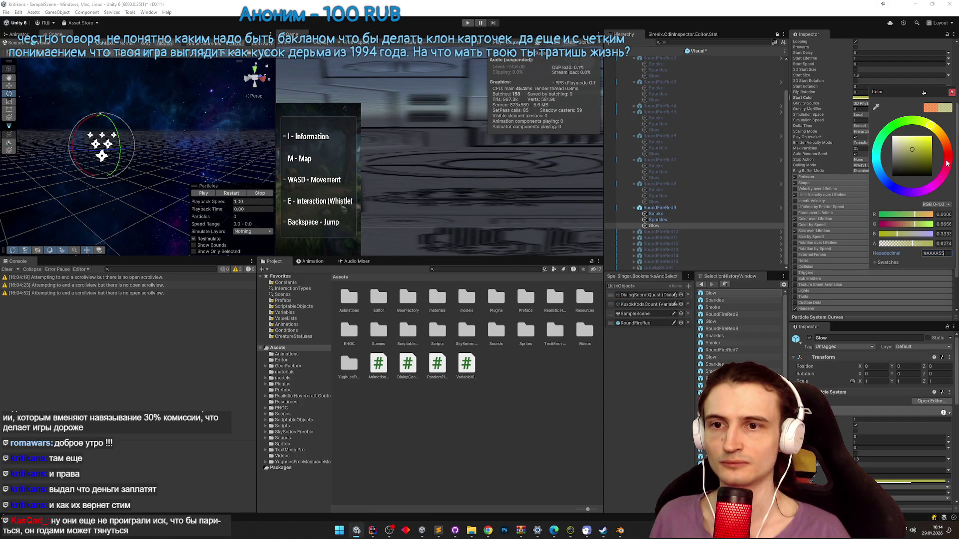
click(952, 92)
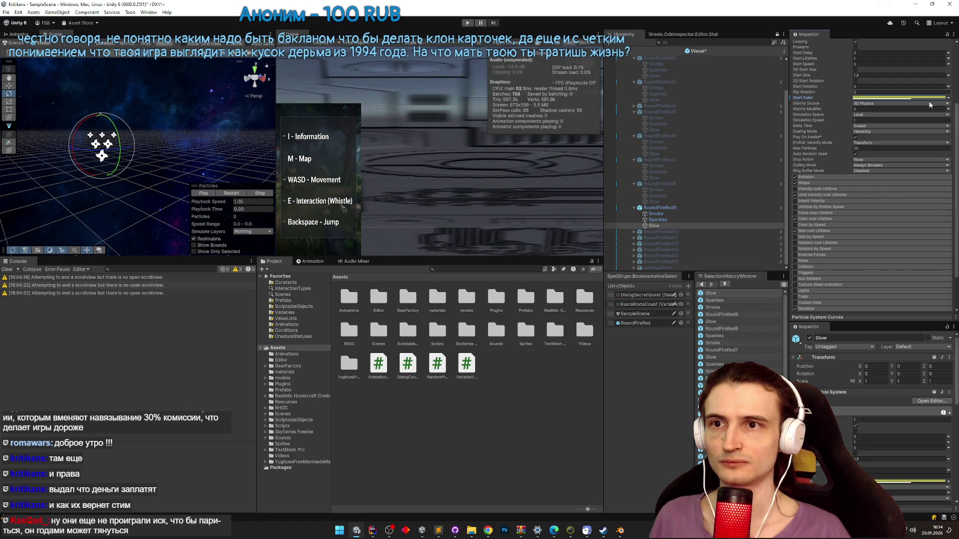
click(649, 208)
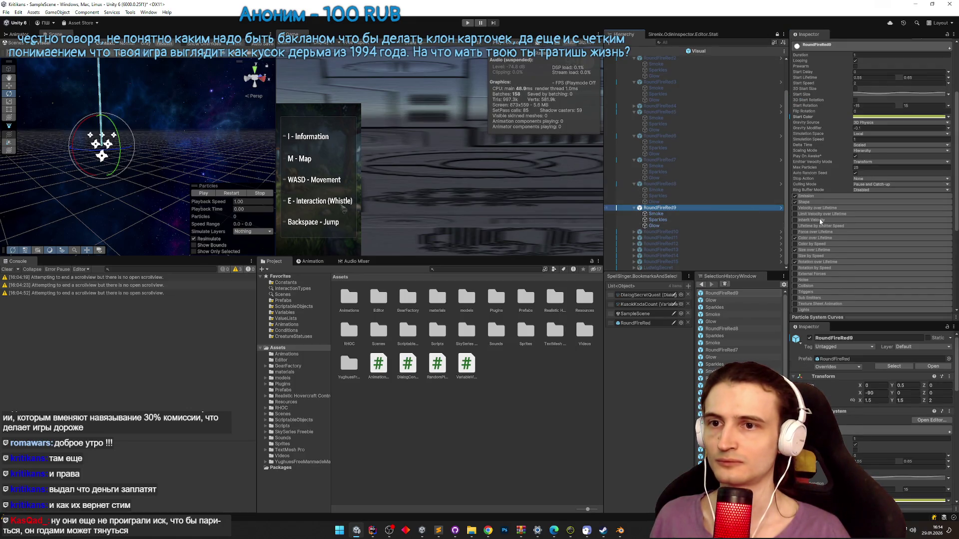
click(820, 238)
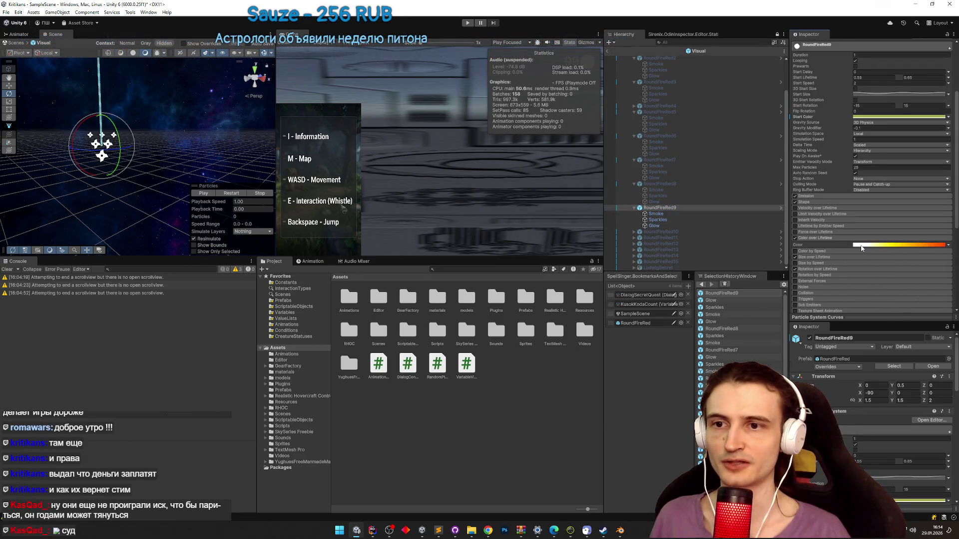
- Make both ends of RoundFireRed9's lifetime gradient olive, remove the middle key, and play the preview
click(861, 245)
click(600, 265)
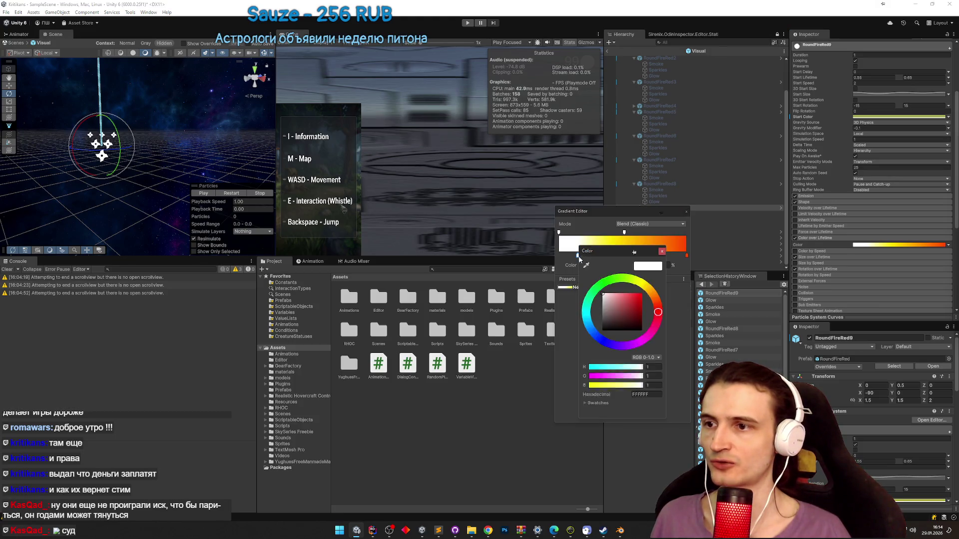
key(ctrl+v)
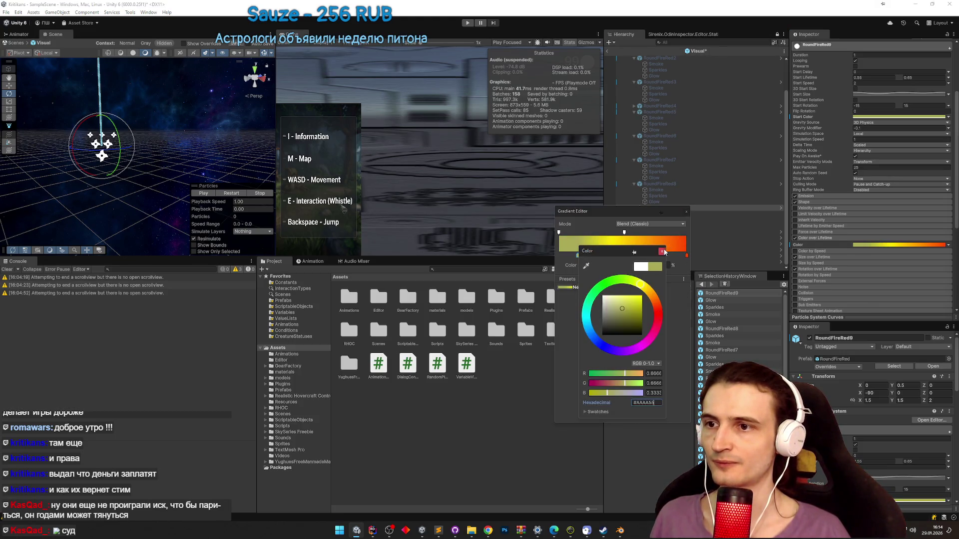
click(661, 251)
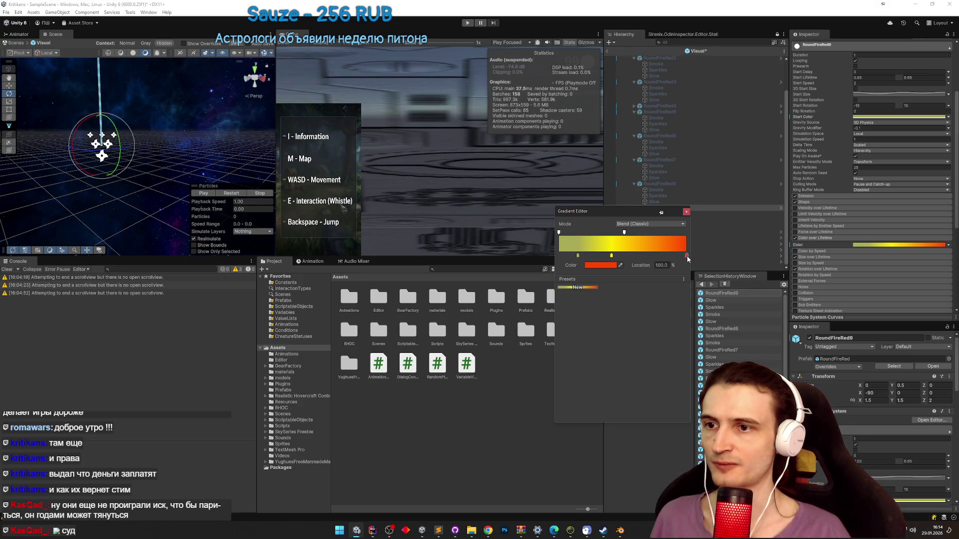
double_click(686, 255)
click(748, 290)
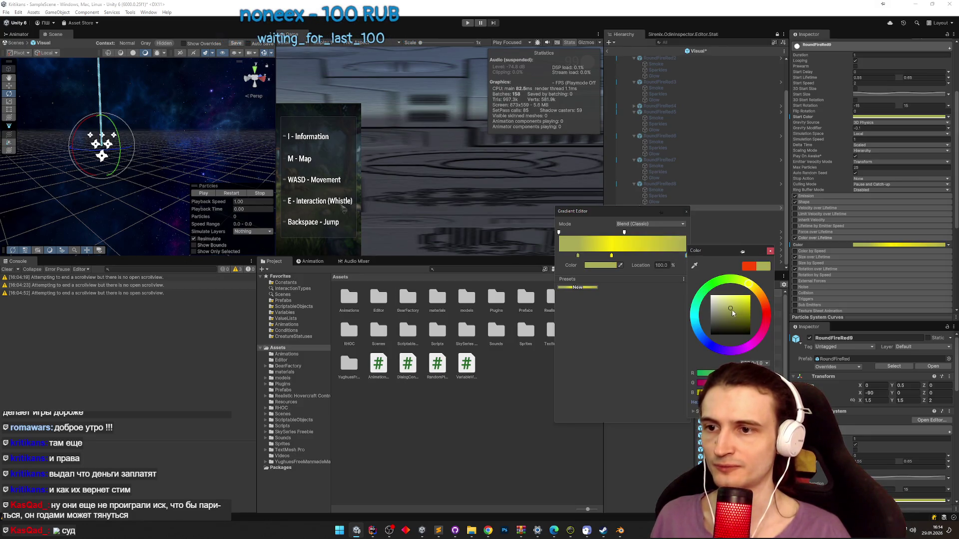
key(ctrl+v)
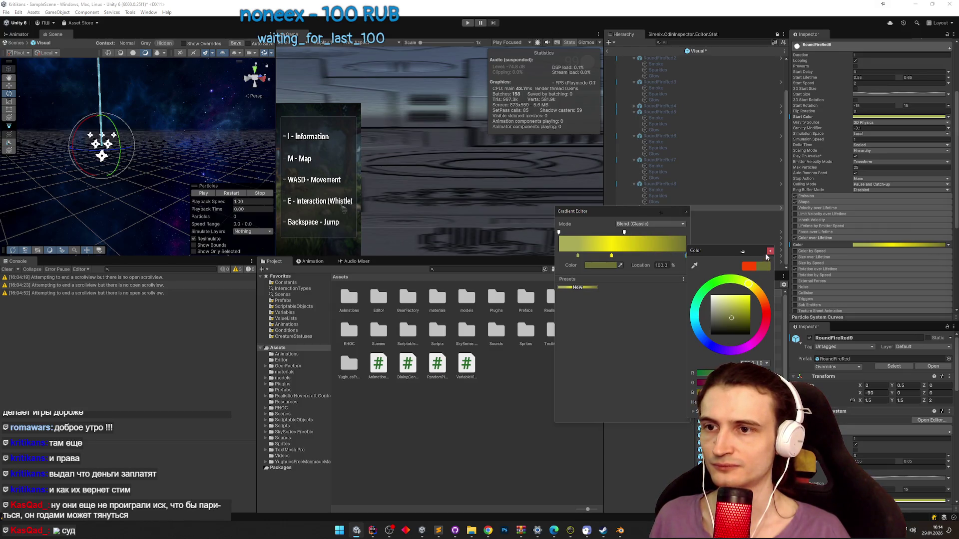
click(689, 261)
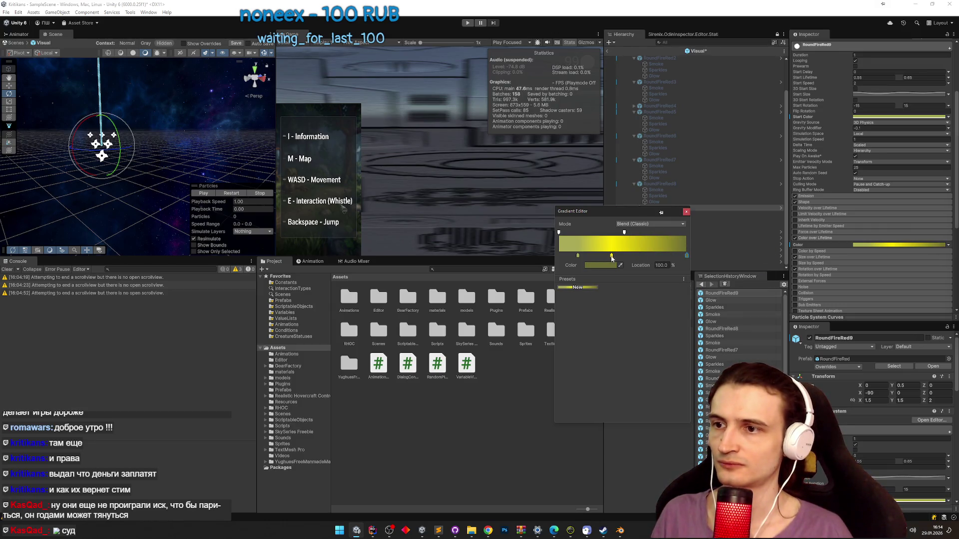
drag(612, 255, 613, 284)
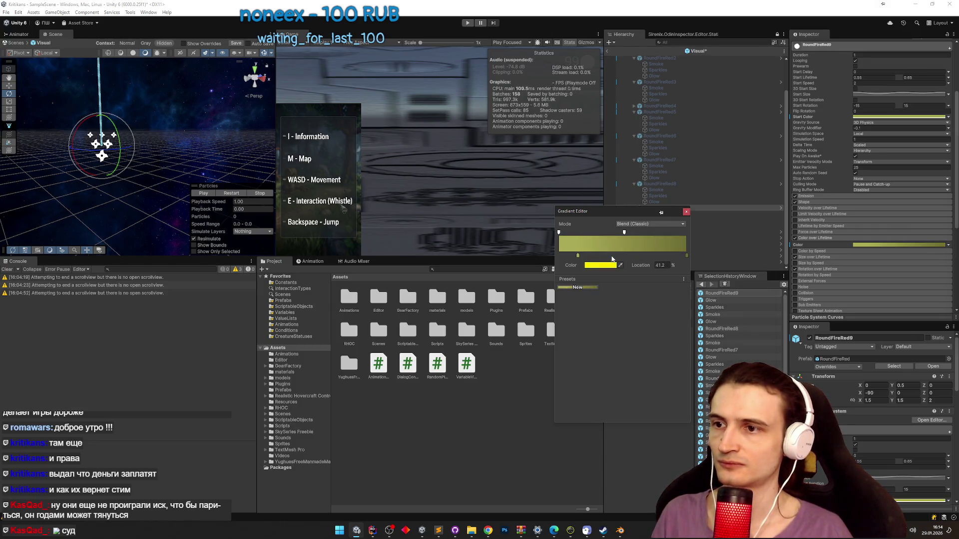
click(686, 212)
click(204, 193)
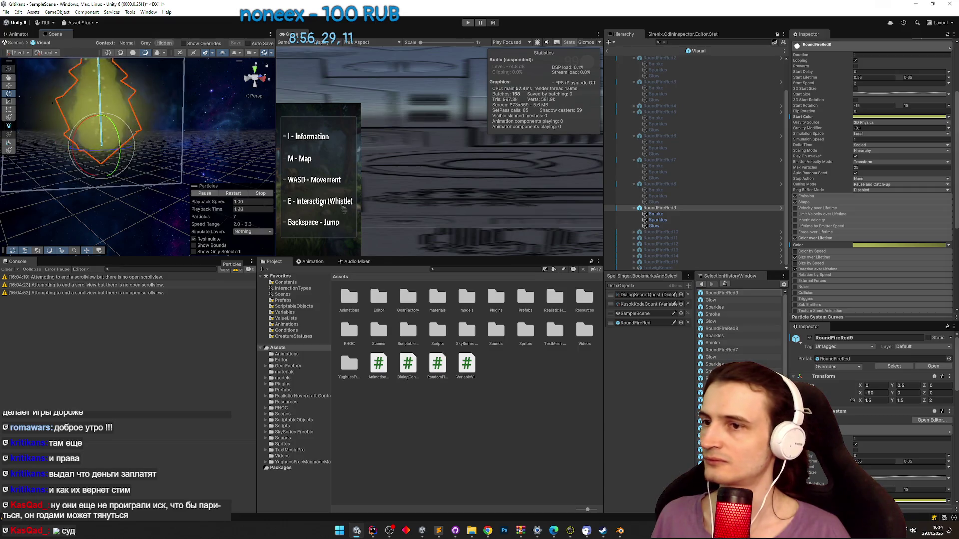
- Disable RoundFireRed9 and enable RoundFireRed10
click(661, 208)
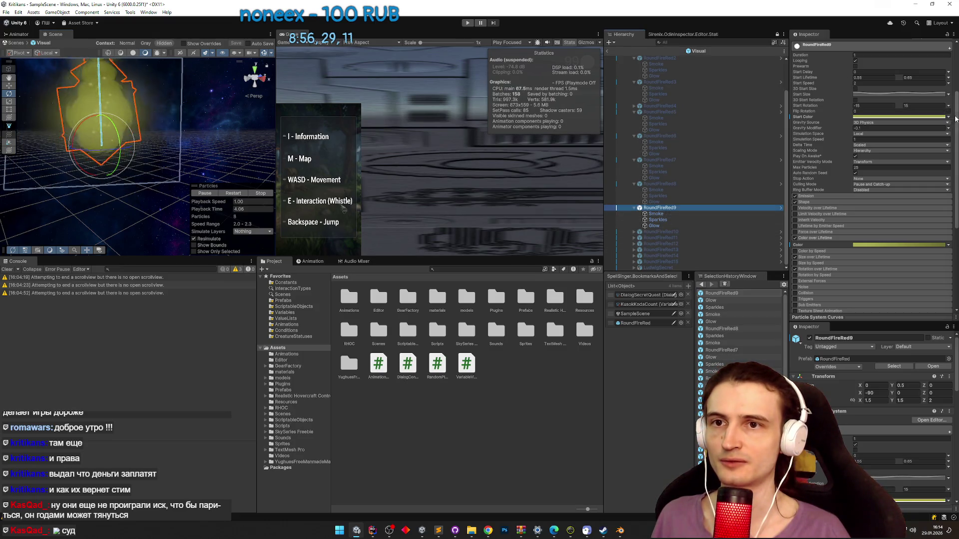
drag(894, 324, 896, 452)
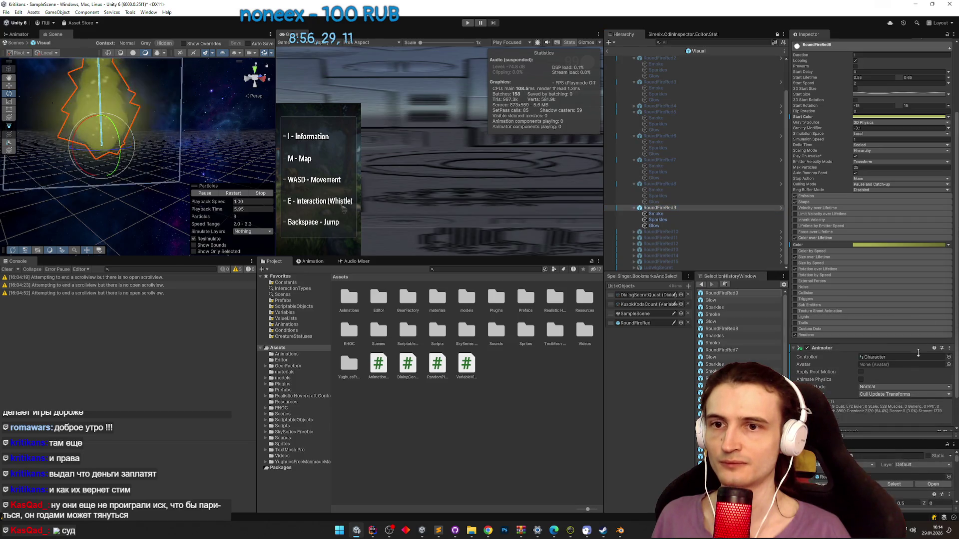
scroll(954, 210, up, 5)
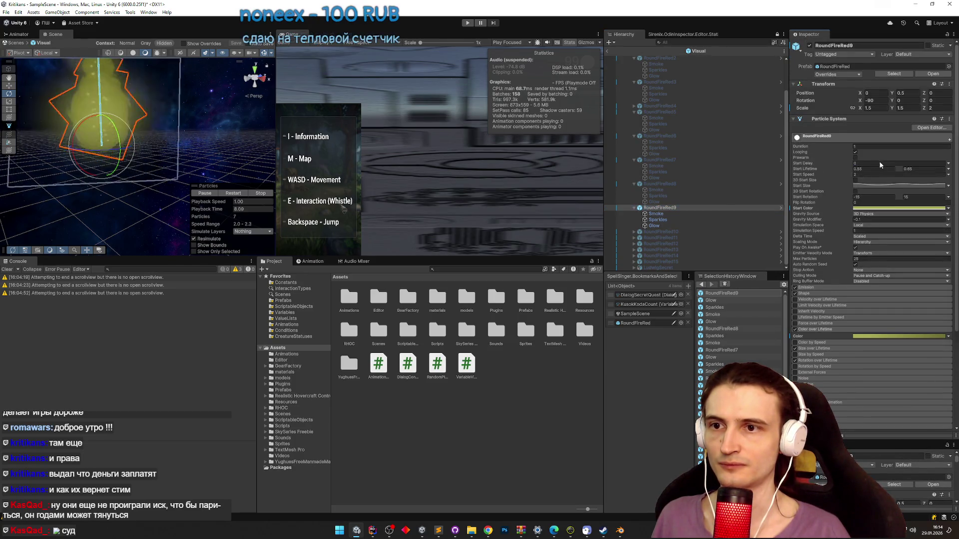
click(810, 46)
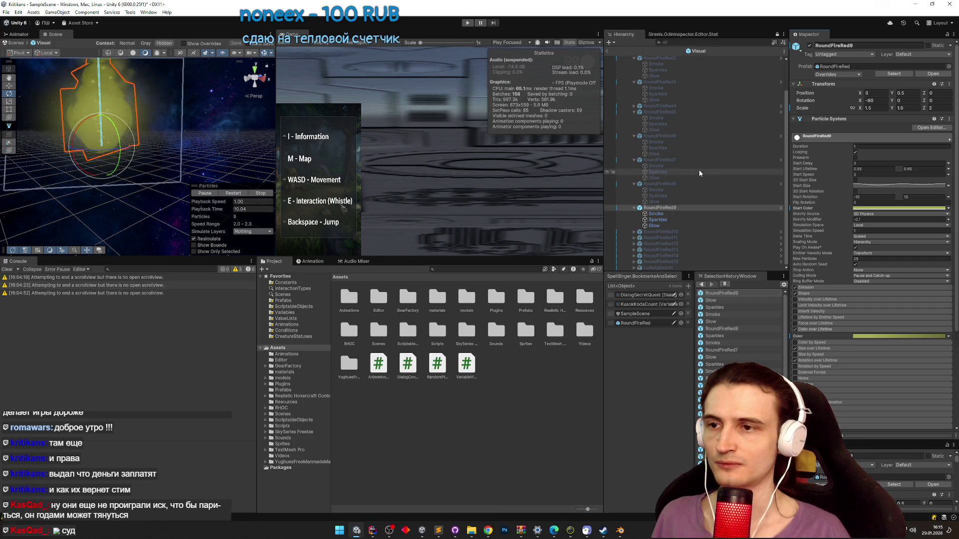
click(654, 233)
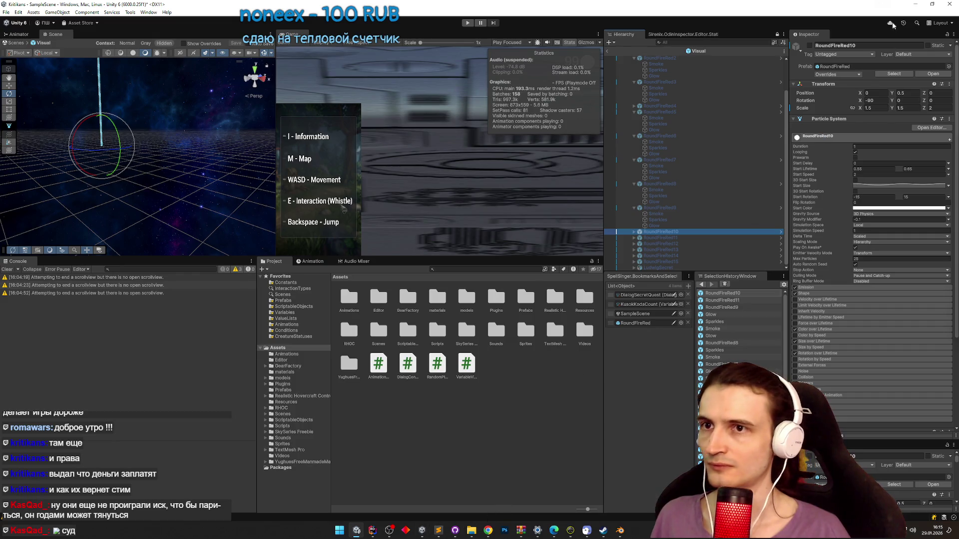
click(810, 46)
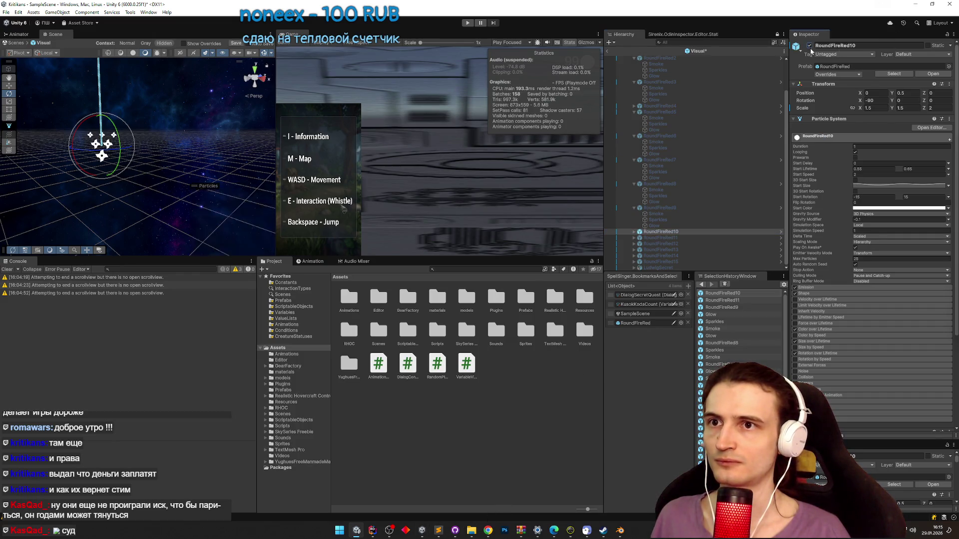
- Copy the AssetLoader hex #FF55FF from the palette notes and return to Unity
click(440, 530)
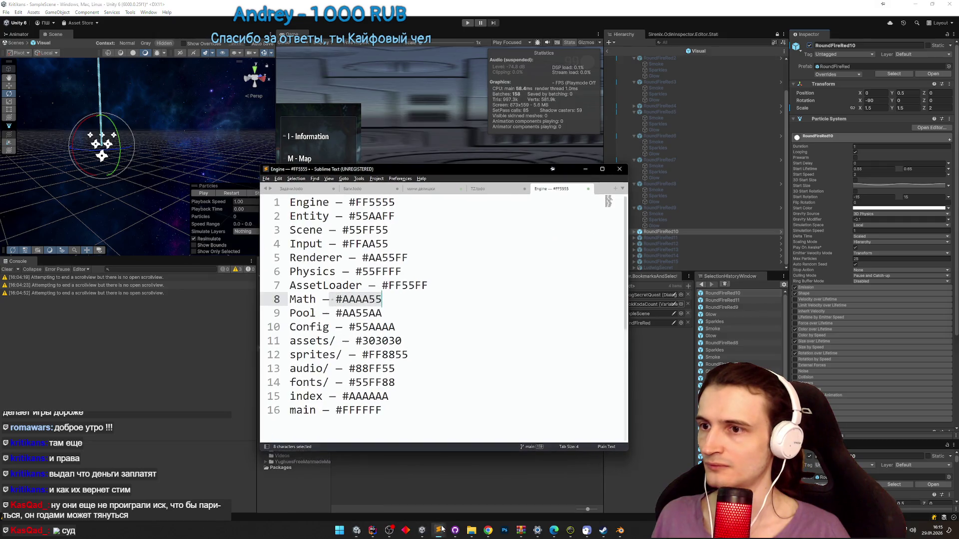
drag(378, 286, 424, 284)
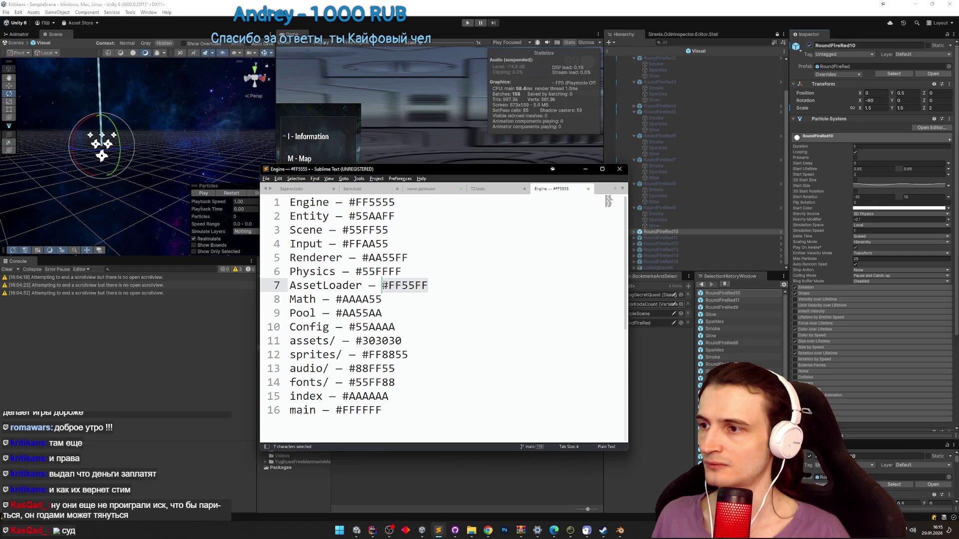
key(ctrl+c)
click(585, 171)
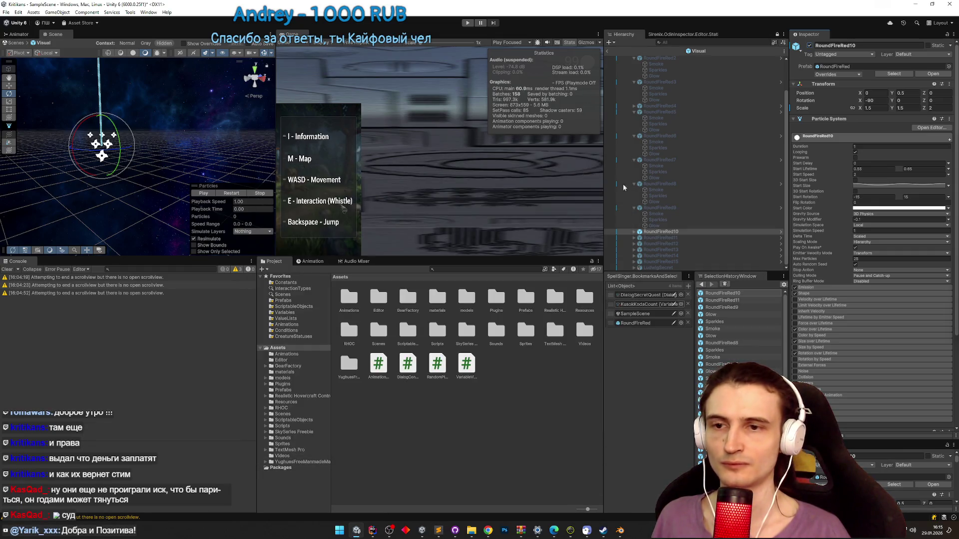
click(678, 232)
- Paste #FF55FF as the start colour of RoundFireRed10 and its Smoke child
click(900, 207)
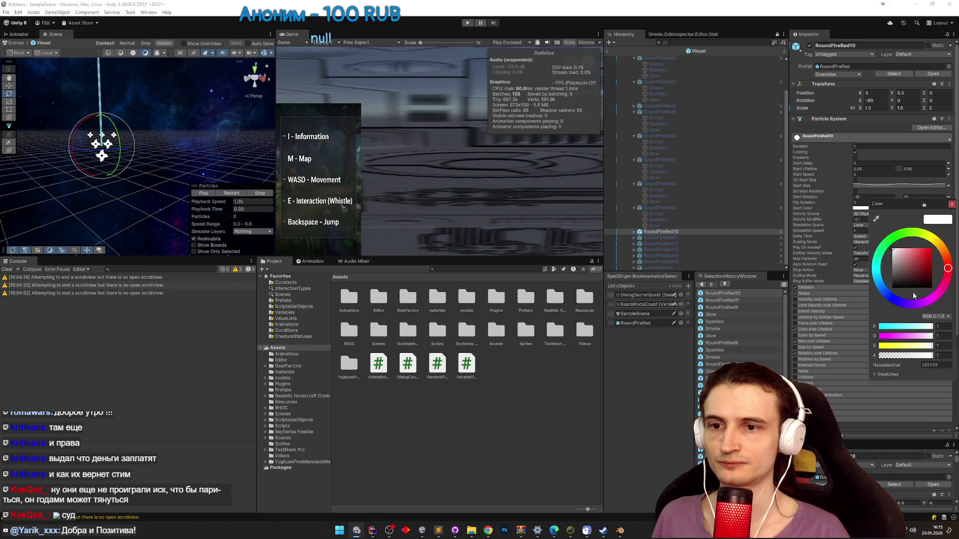
key(ctrl+v)
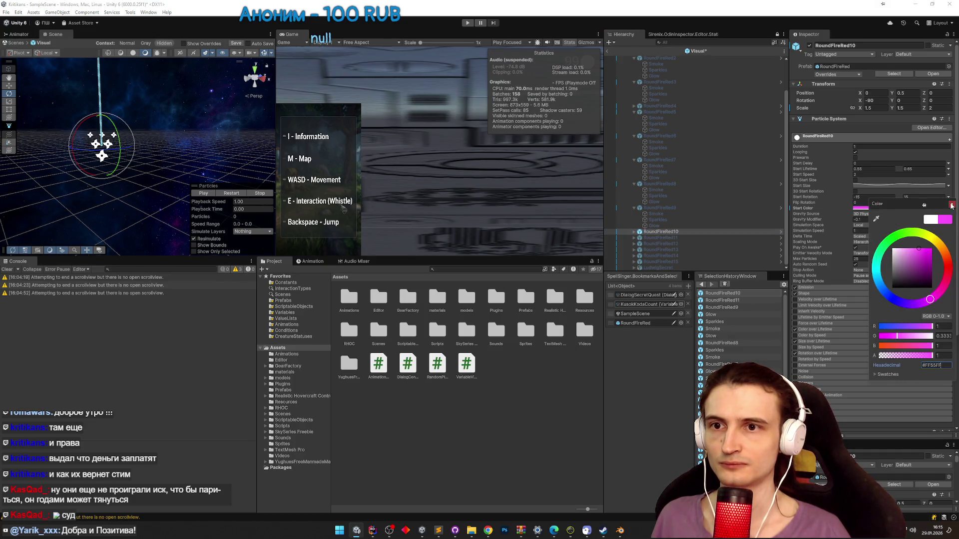
click(952, 205)
click(633, 233)
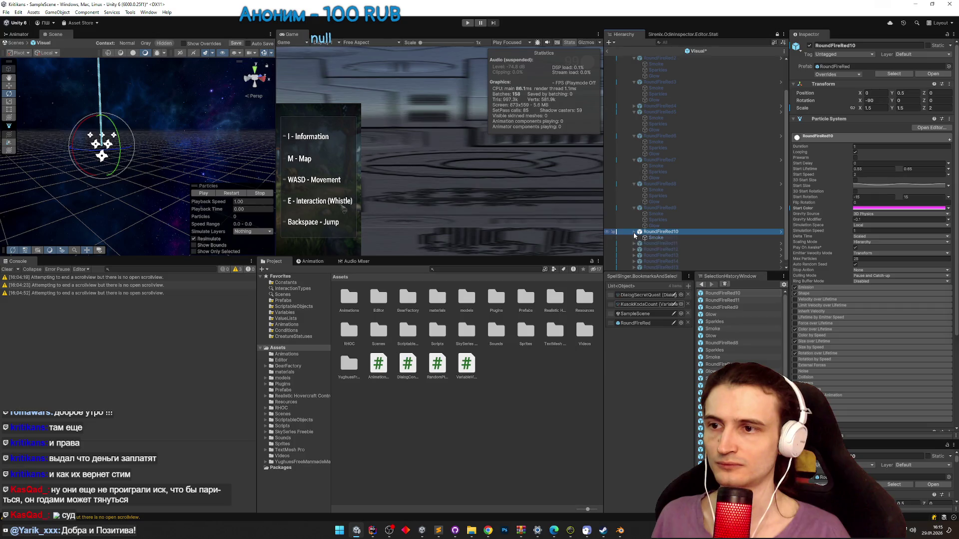
click(656, 238)
click(860, 189)
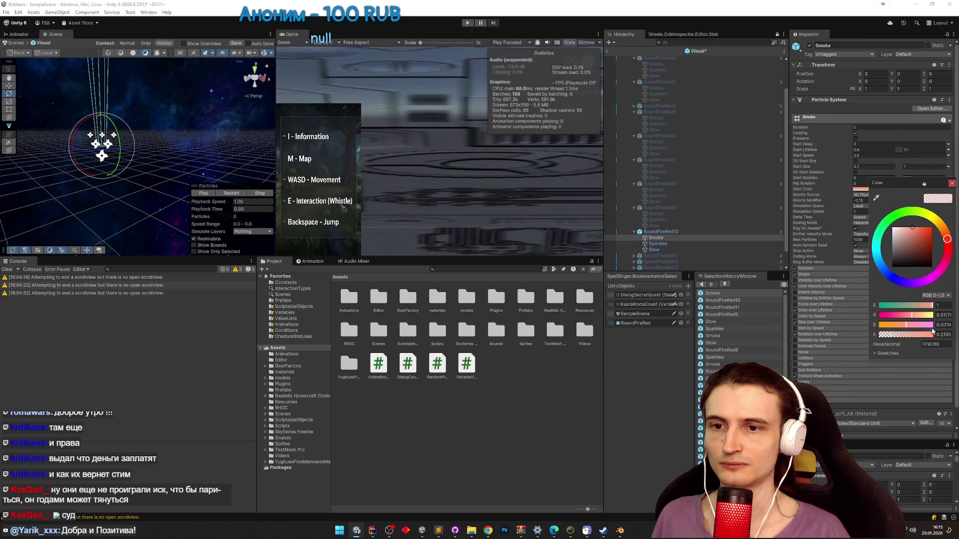
key(ctrl+v)
click(952, 183)
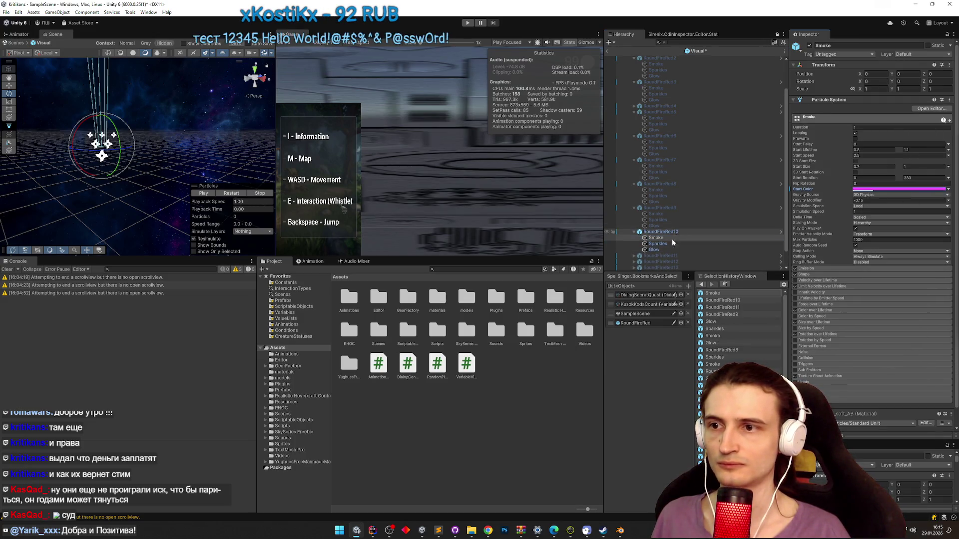
- Give the Sparkles and Glow children #FF55FF start colours and expand RoundFireRed10's Color over Lifetime
click(658, 244)
click(860, 189)
key(ctrl+v)
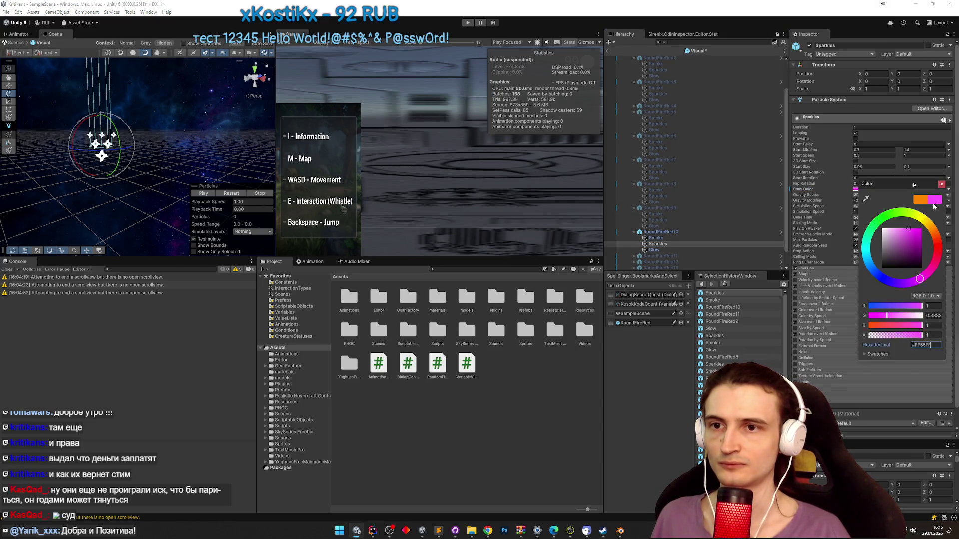
click(941, 184)
click(665, 250)
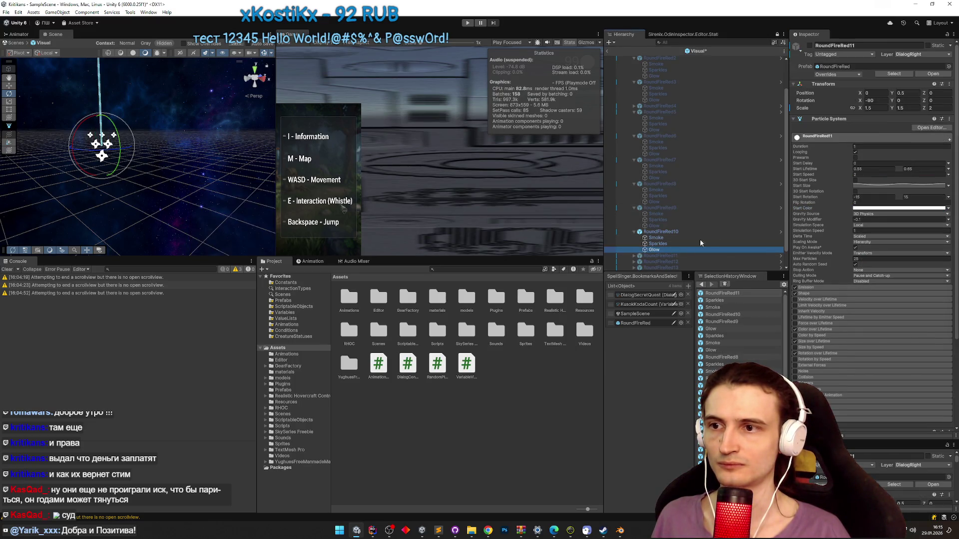
click(914, 190)
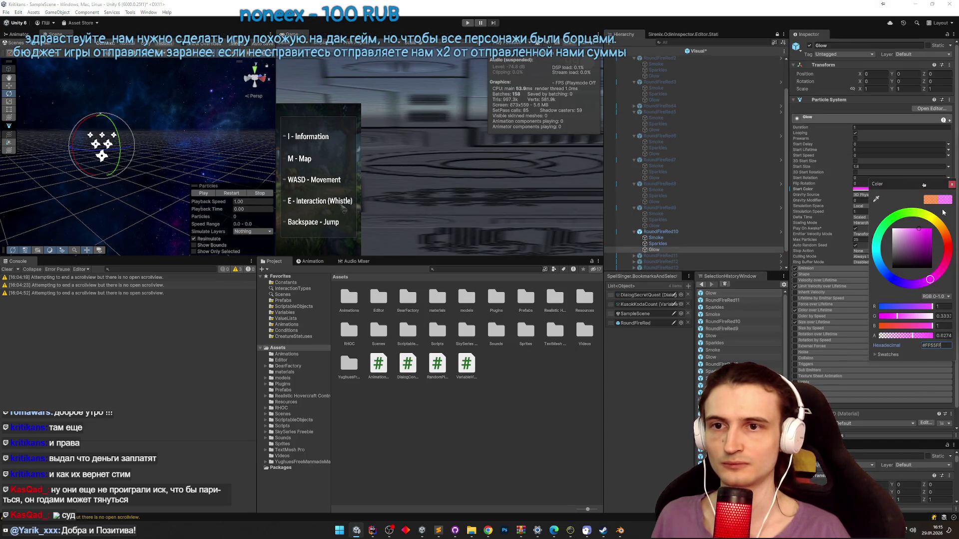
key(ctrl+v)
key(Return)
click(764, 232)
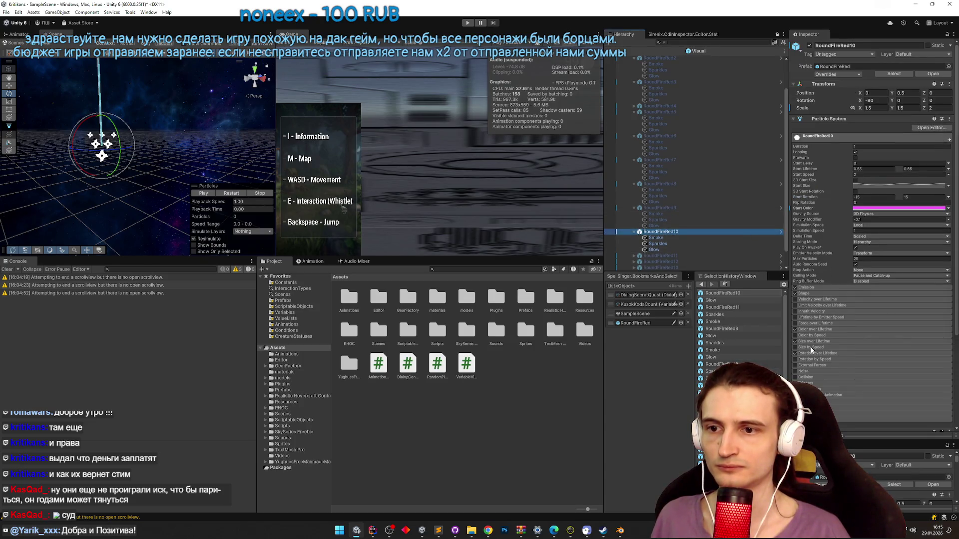
click(817, 329)
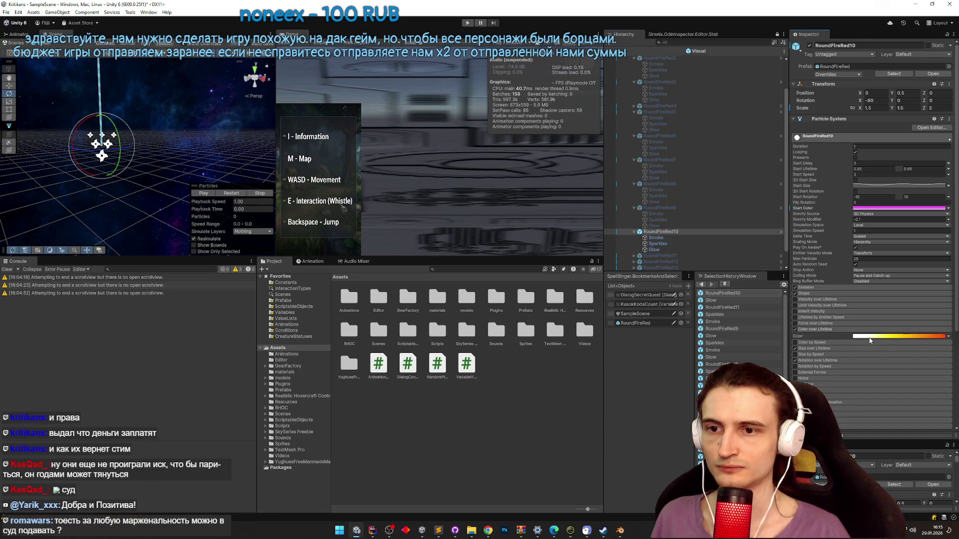
- Set RoundFireRed10's gradient left key to FF00FF, shift the end key to magenta, and remove the yellow key
click(871, 337)
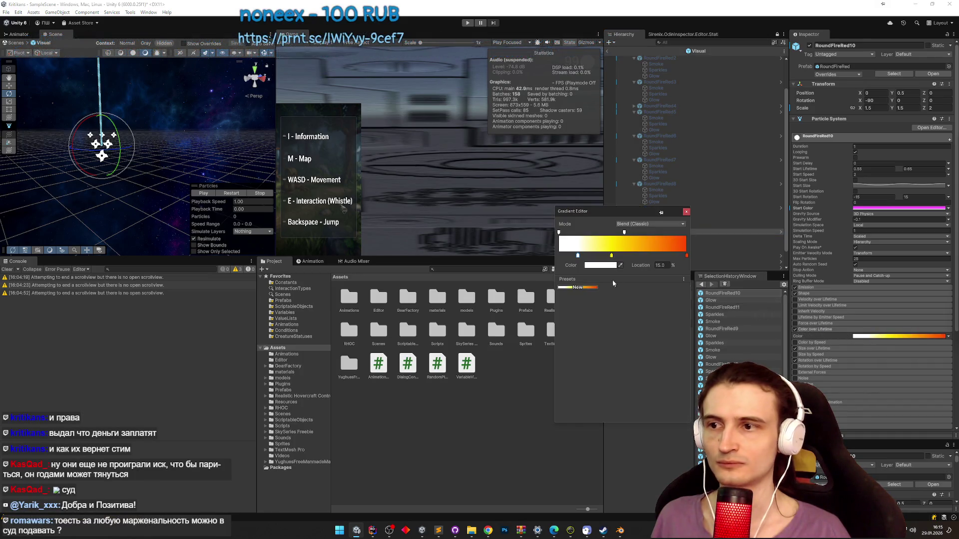
double_click(578, 256)
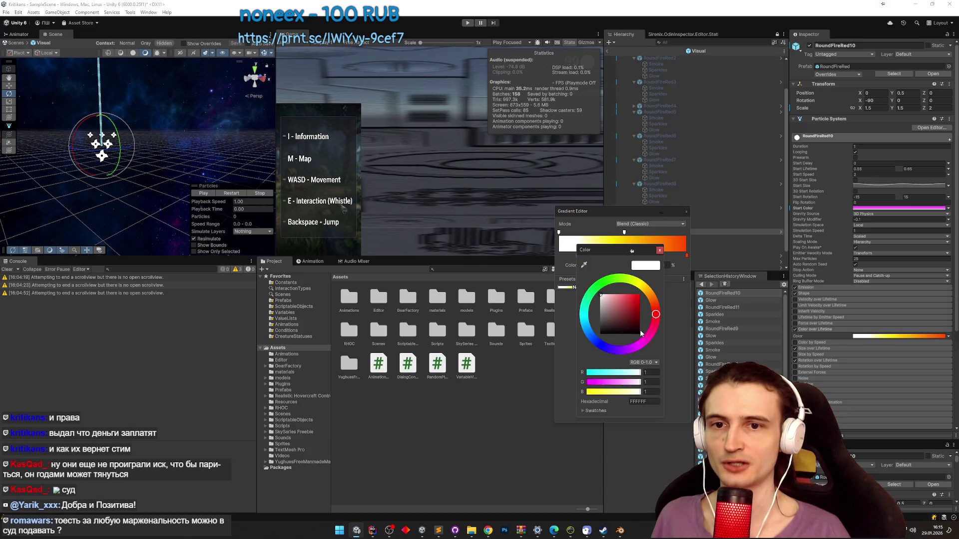
click(645, 402)
text(FF00FF)
key(Return)
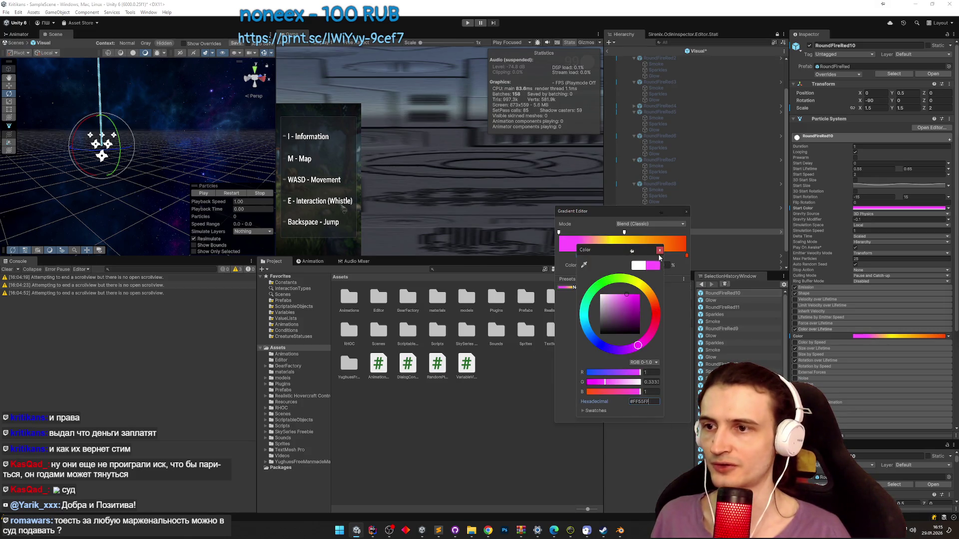
key(Return)
double_click(685, 256)
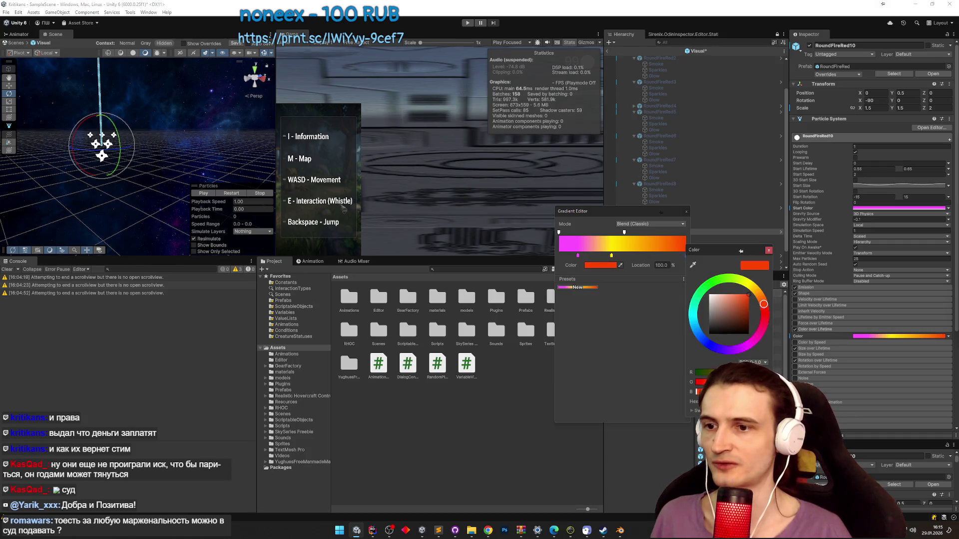
drag(764, 304, 746, 346)
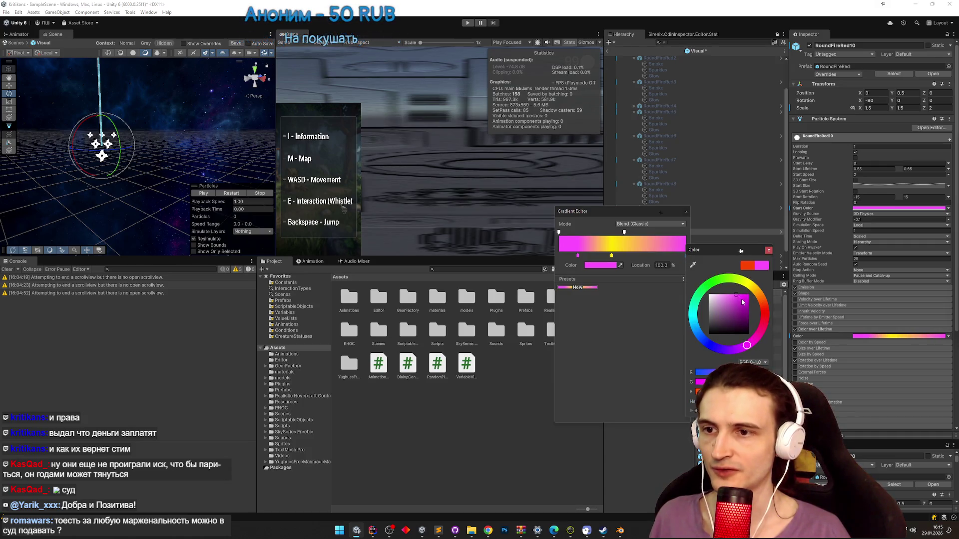
click(769, 250)
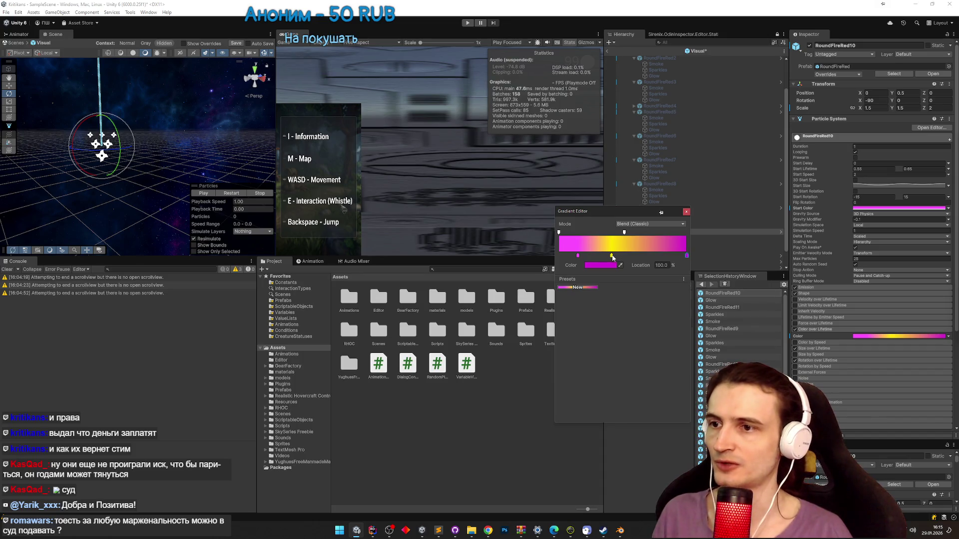
drag(611, 256, 621, 257)
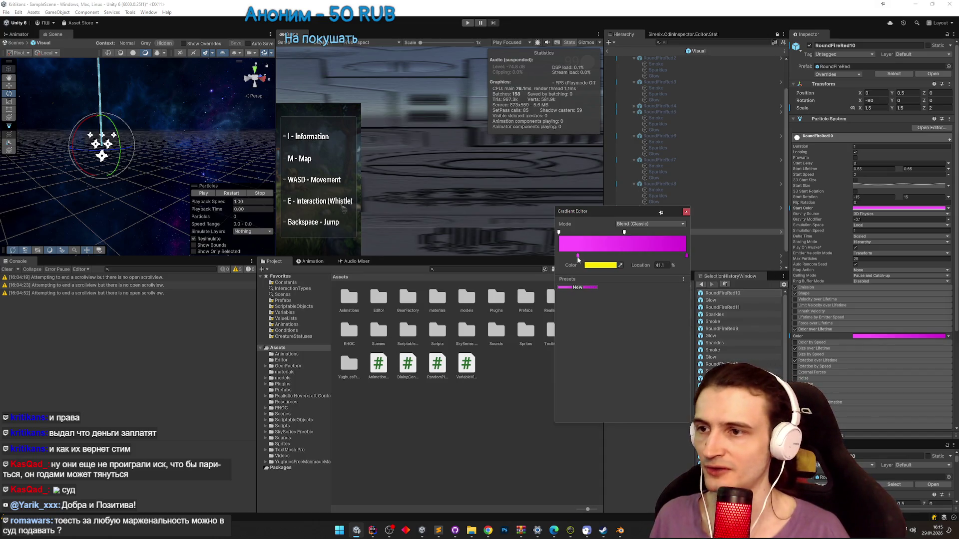
- Lighten the gradient's first key to pale pink and preview the RoundFireRed10 particles
double_click(578, 256)
drag(634, 309, 623, 294)
click(661, 249)
click(686, 212)
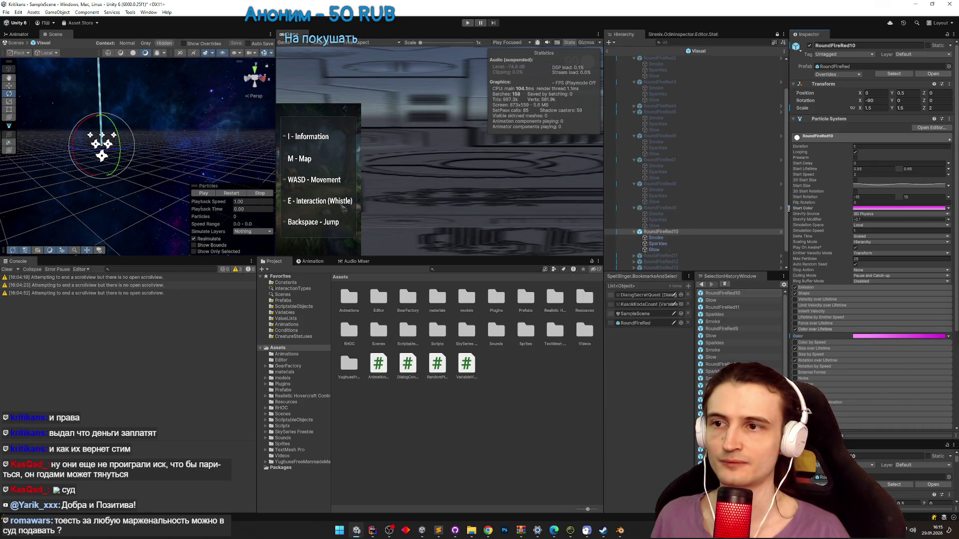
click(342, 181)
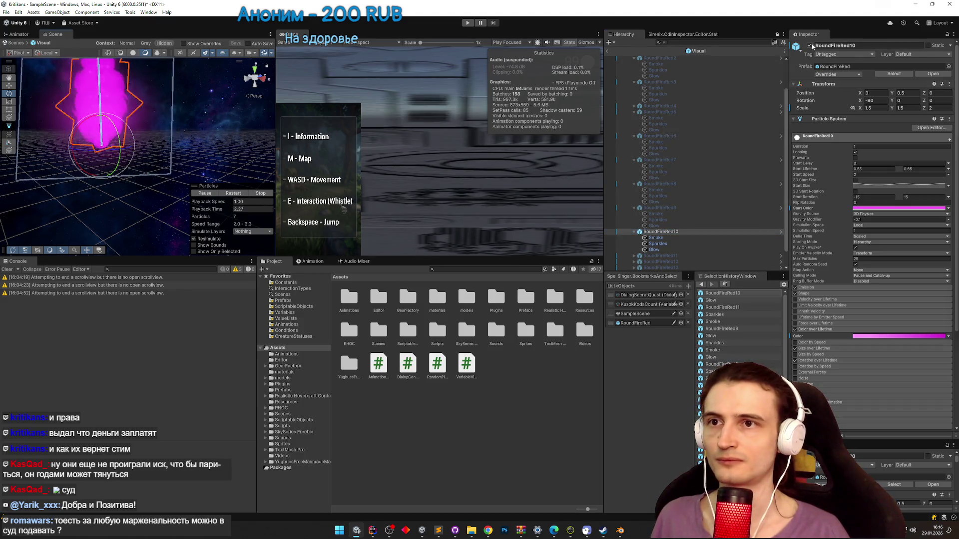
- Switch off RoundFireRed10, select RoundFireRed11, and take the Physics hex #55FFFF from the notes
key(alt+shift+a)
scroll(719, 225, down, 1)
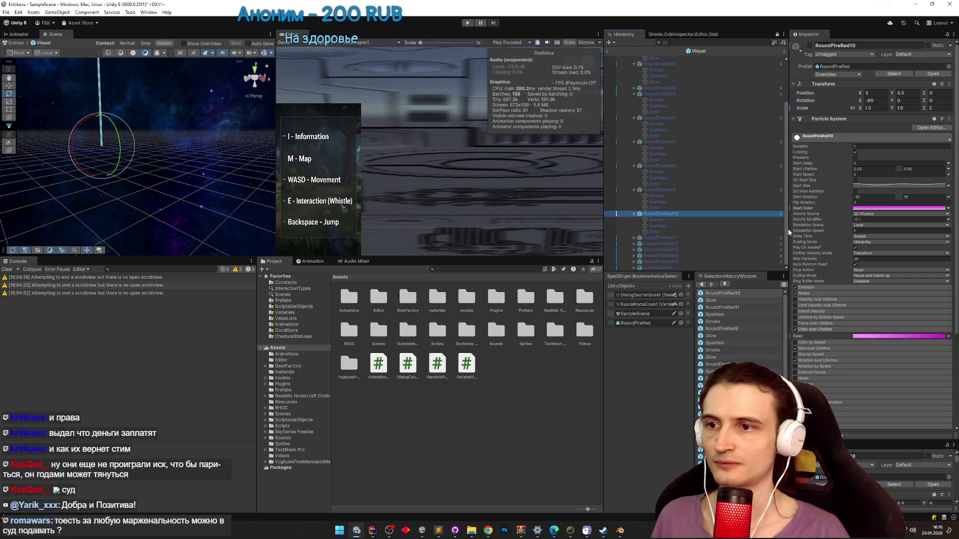
click(722, 239)
click(437, 531)
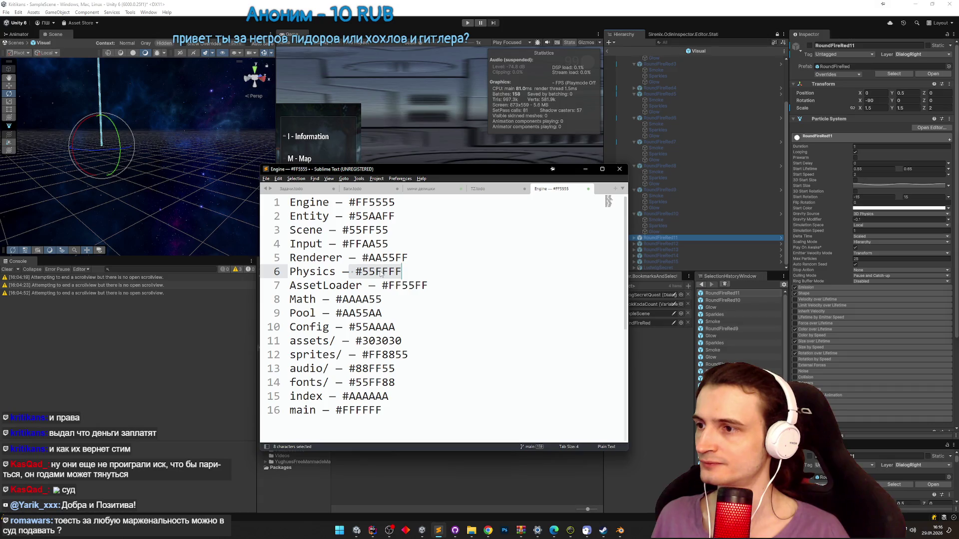
double_click(381, 272)
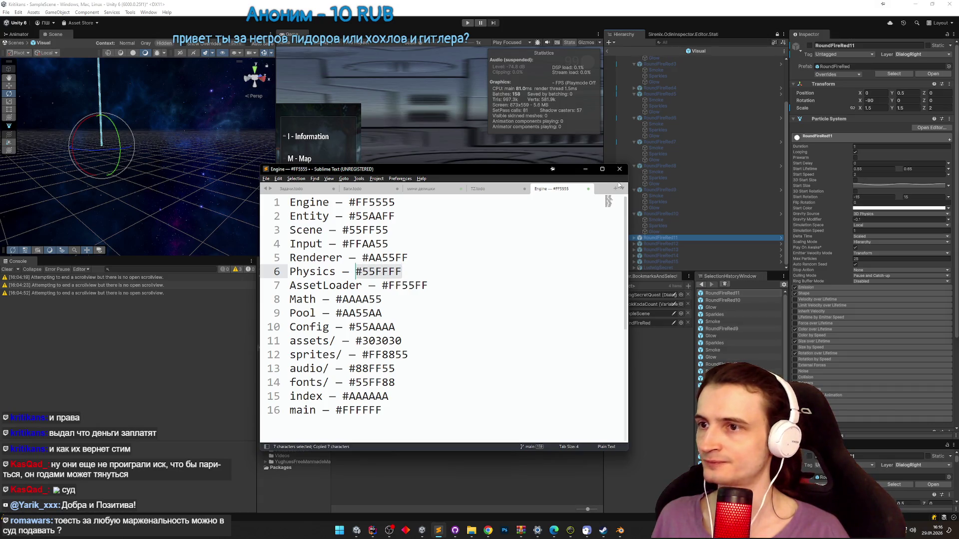
click(817, 176)
click(870, 209)
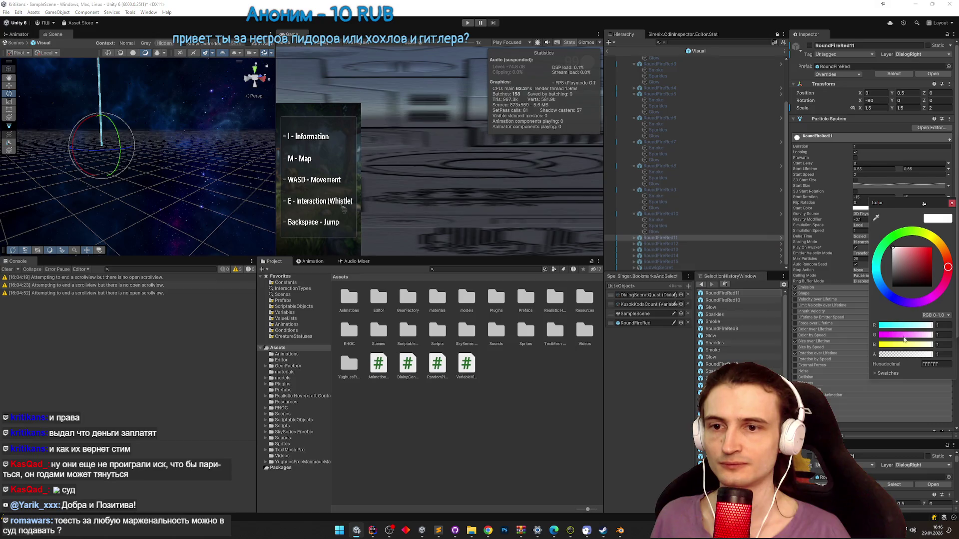
- Paste #55FFFF as the start colour of RoundFireRed11 and its Smoke child
text(#55FFFF)
click(952, 203)
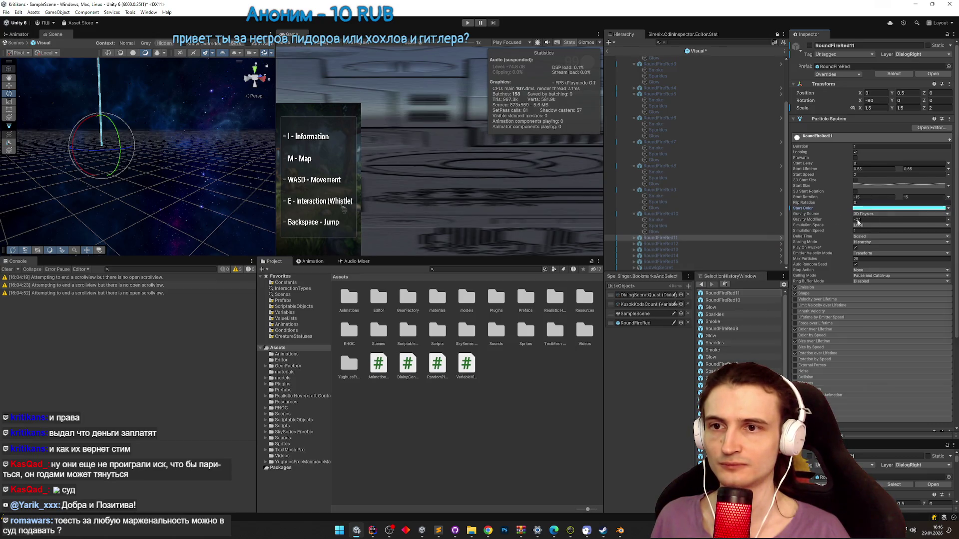
click(634, 238)
click(651, 245)
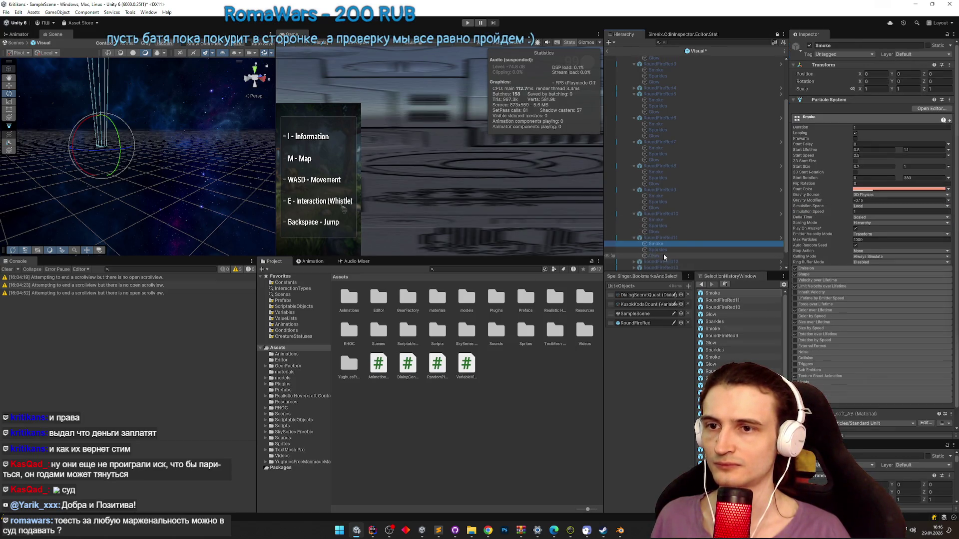
click(860, 189)
text(#55FFFF)
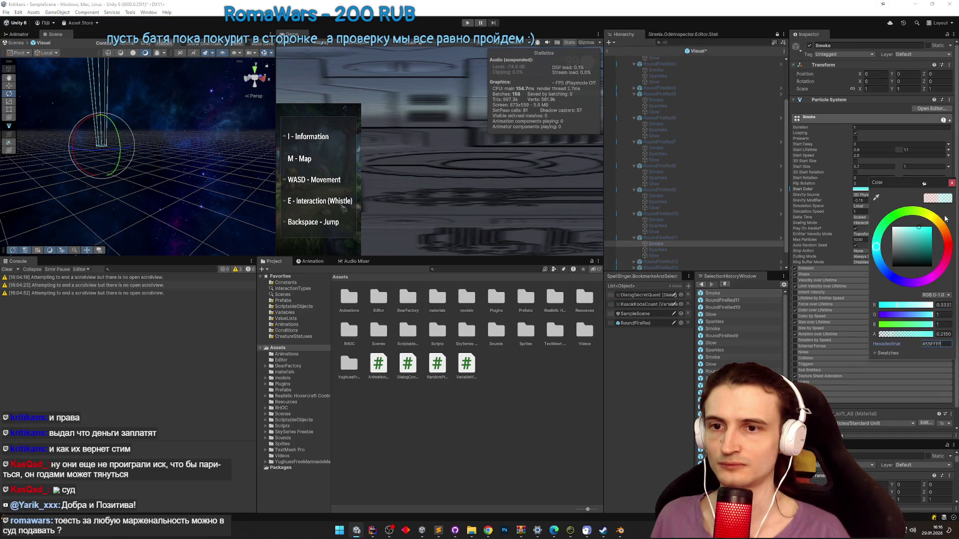
click(952, 182)
- Give the Sparkles and Glow children #55FFFF start colours and review RoundFireRed11's child effects
click(664, 249)
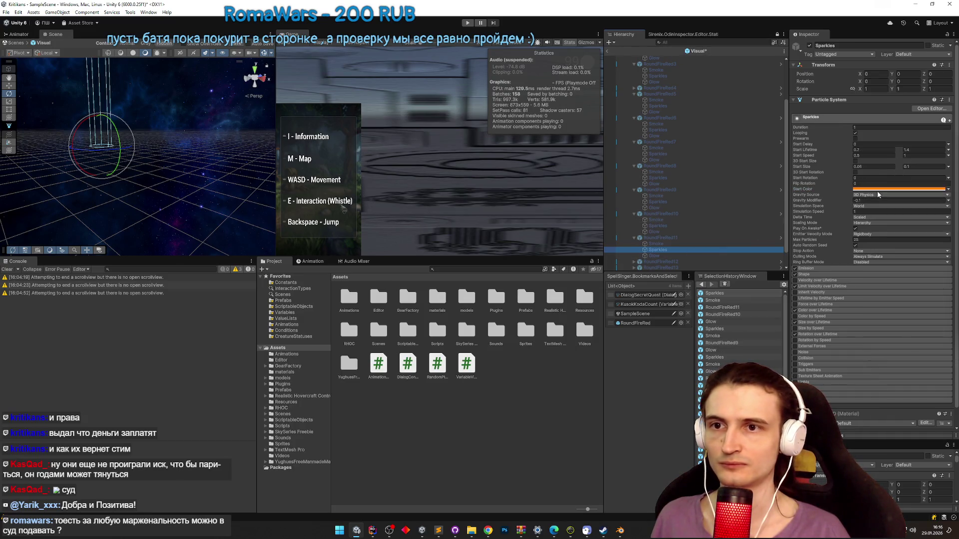
click(861, 189)
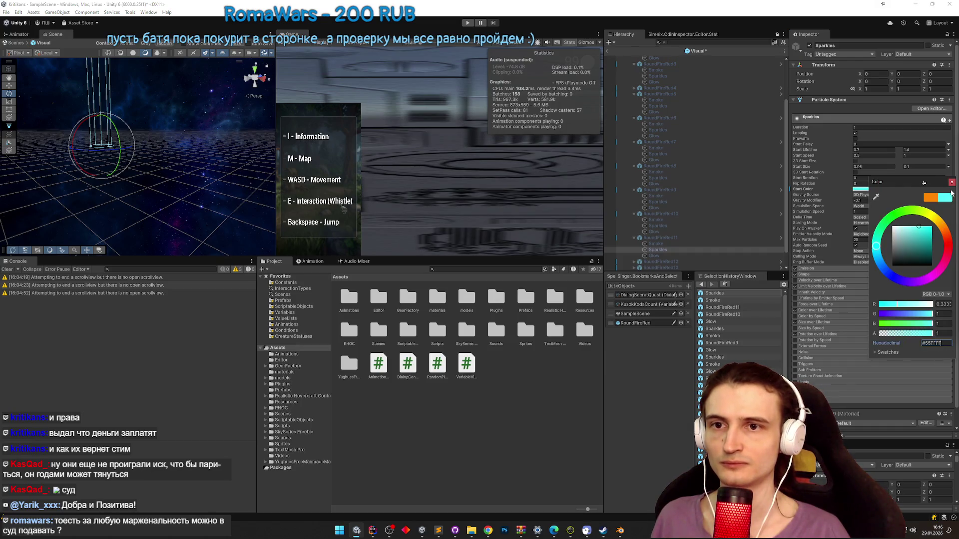
click(951, 183)
click(664, 256)
click(860, 189)
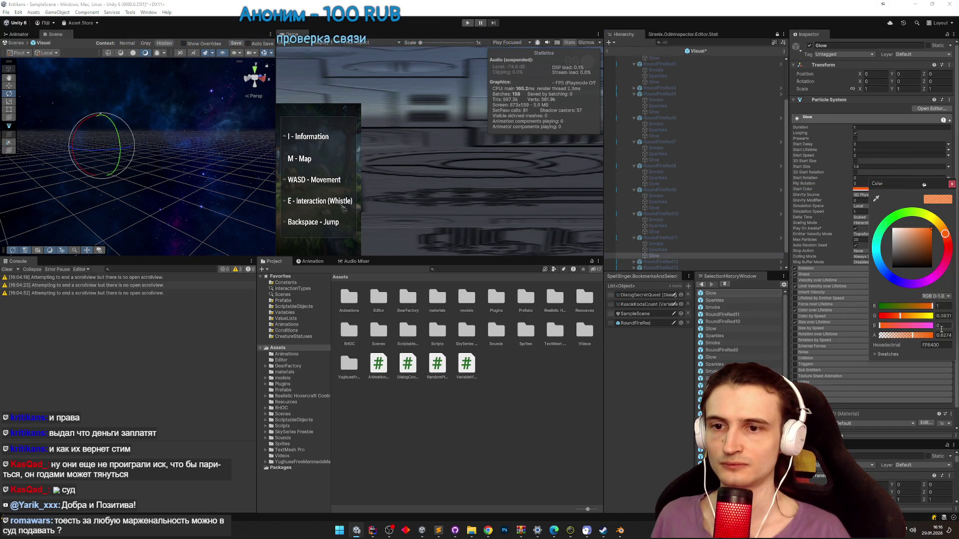
click(941, 345)
text(#55FFFF)
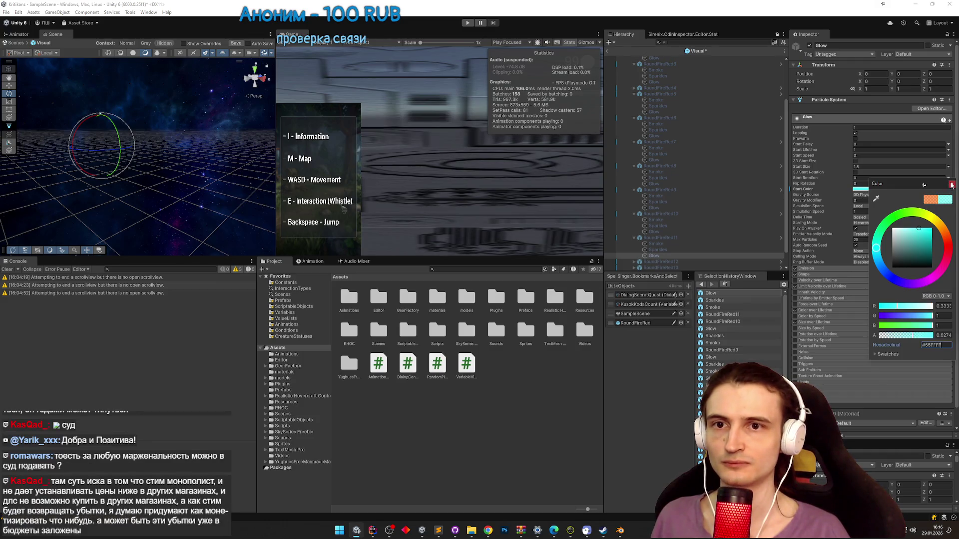
click(952, 184)
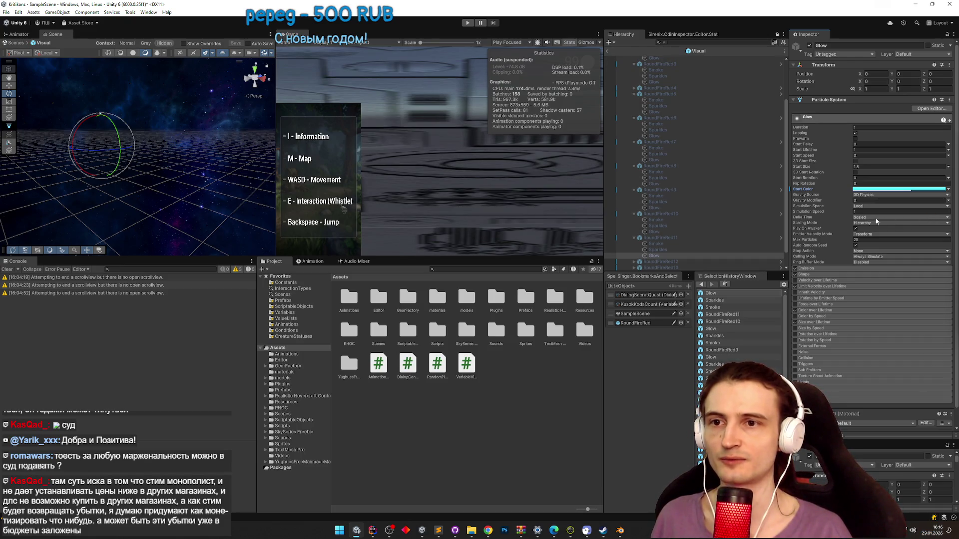
click(672, 248)
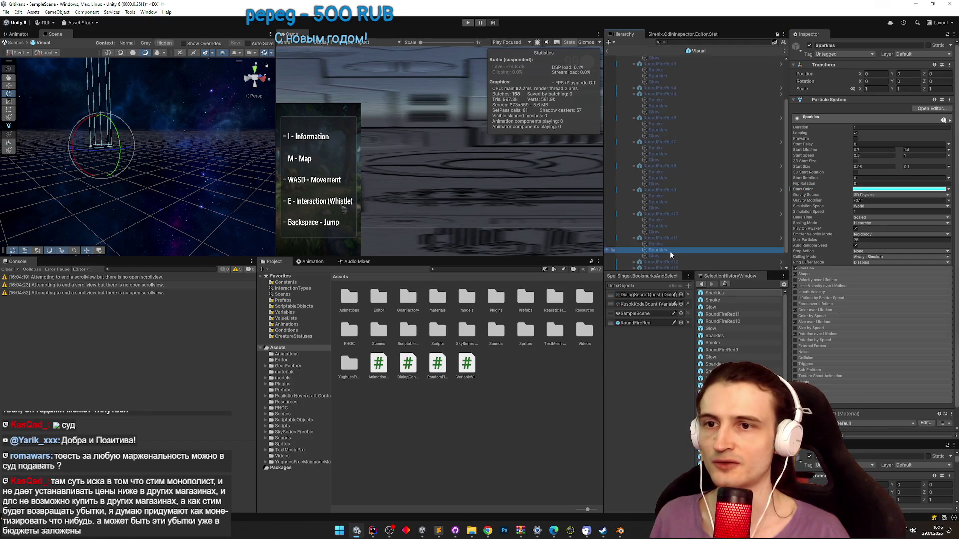
key(Down)
click(667, 238)
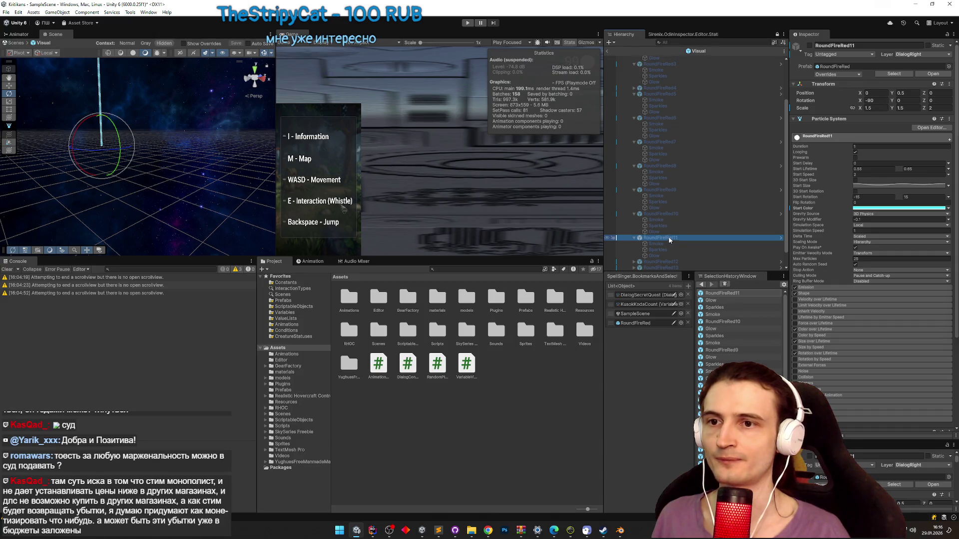
click(810, 46)
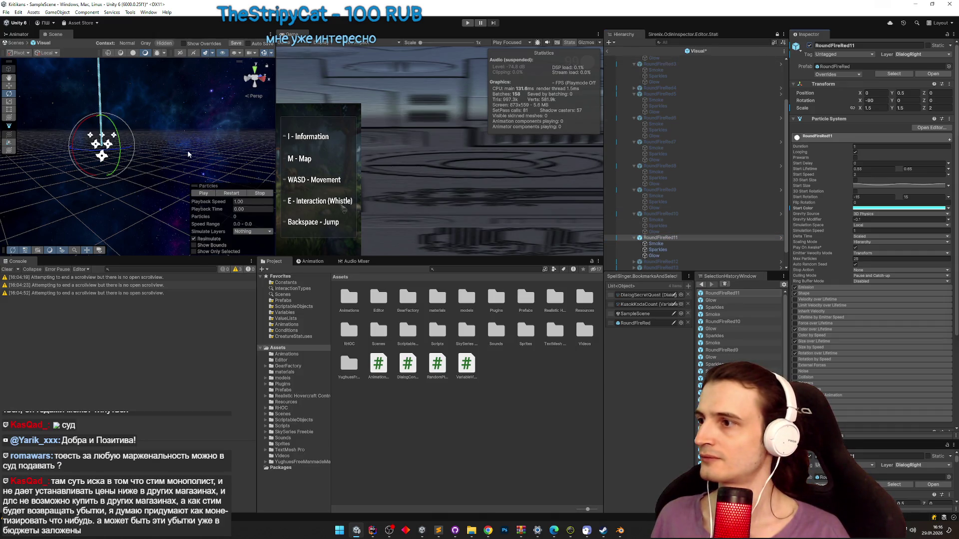
click(202, 193)
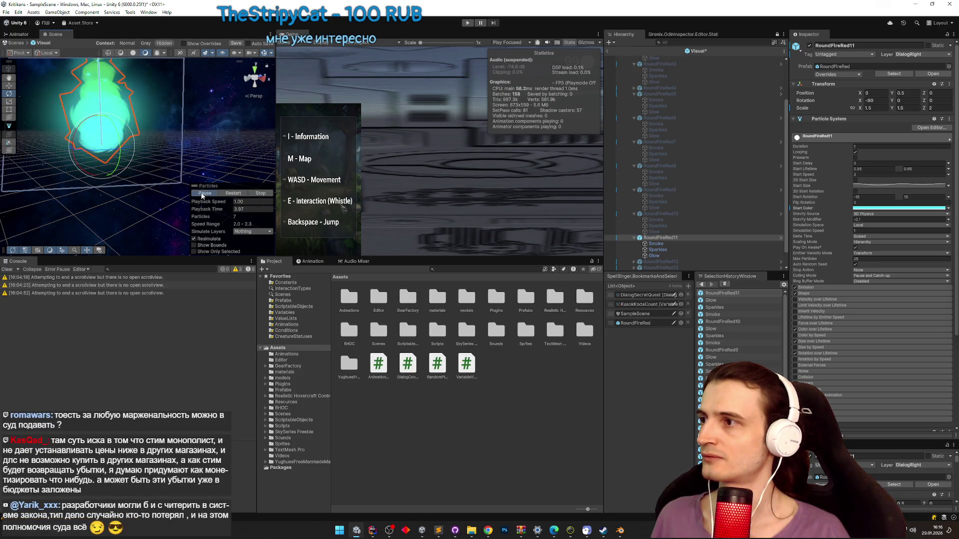
click(810, 45)
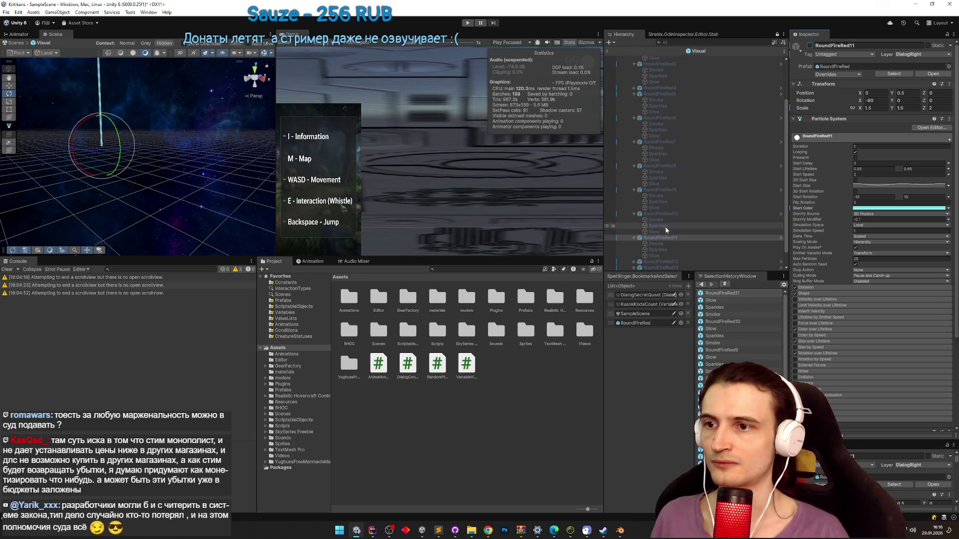
drag(786, 223, 786, 247)
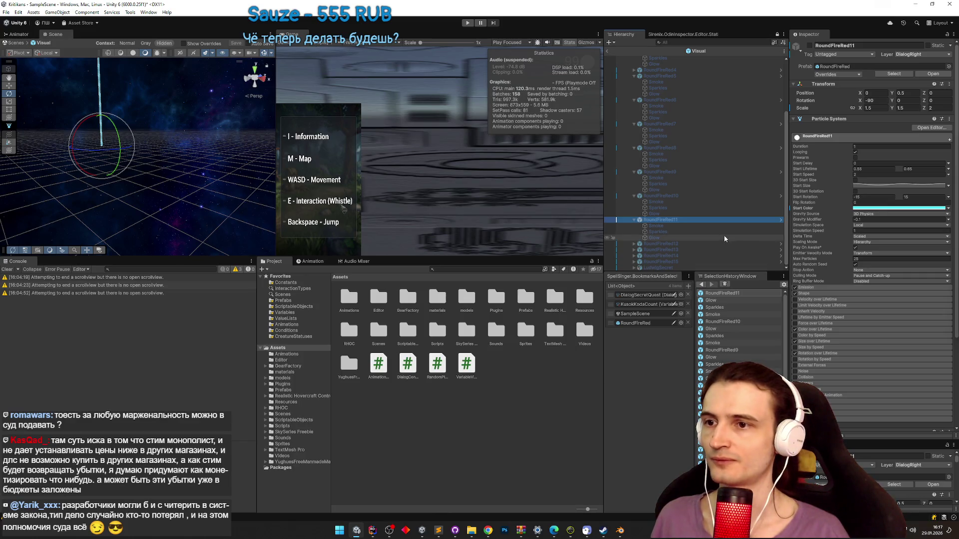
scroll(681, 242, up, 1)
click(686, 244)
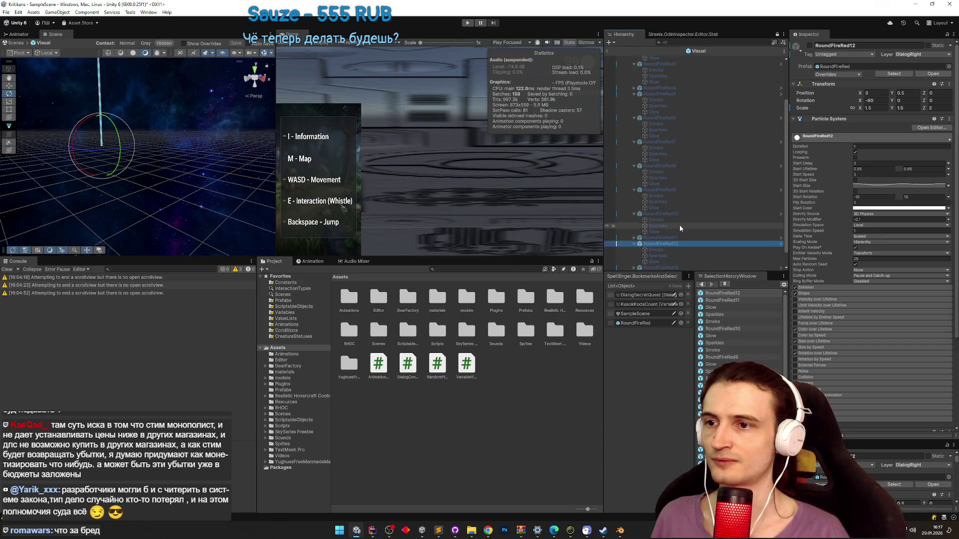
- Copy hex AA55FF from the notes and set it as RoundFireRed12's start colour
scroll(682, 229, down, 1)
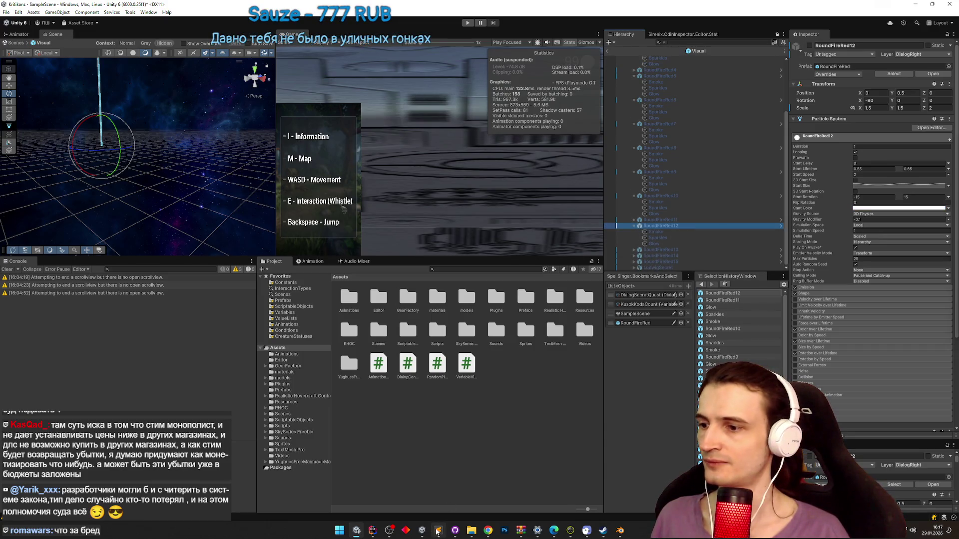
click(437, 532)
double_click(406, 257)
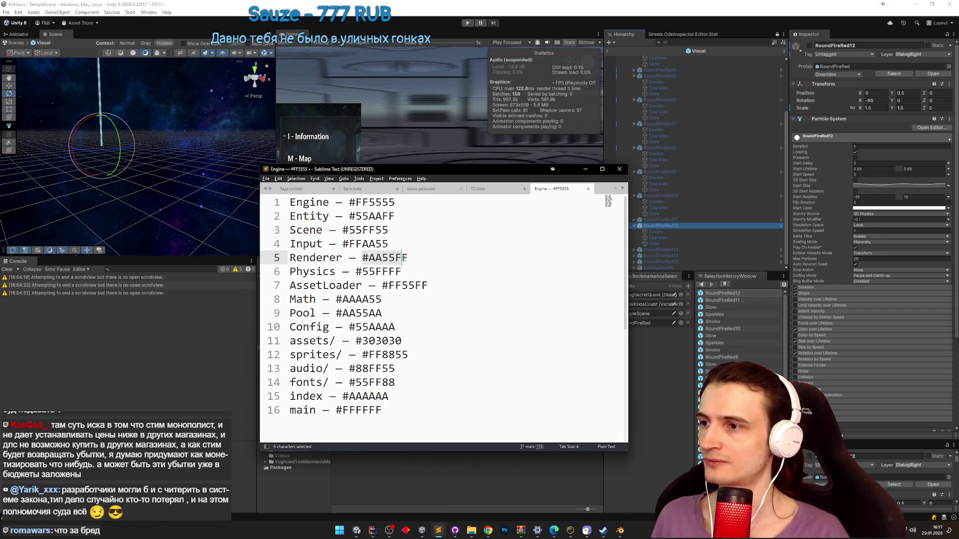
click(586, 170)
click(864, 209)
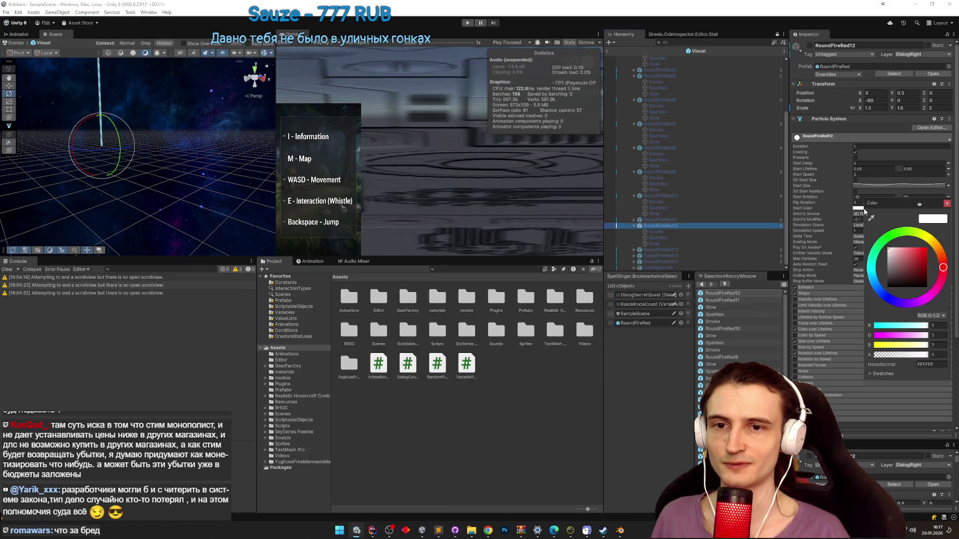
text(#AA55FF)
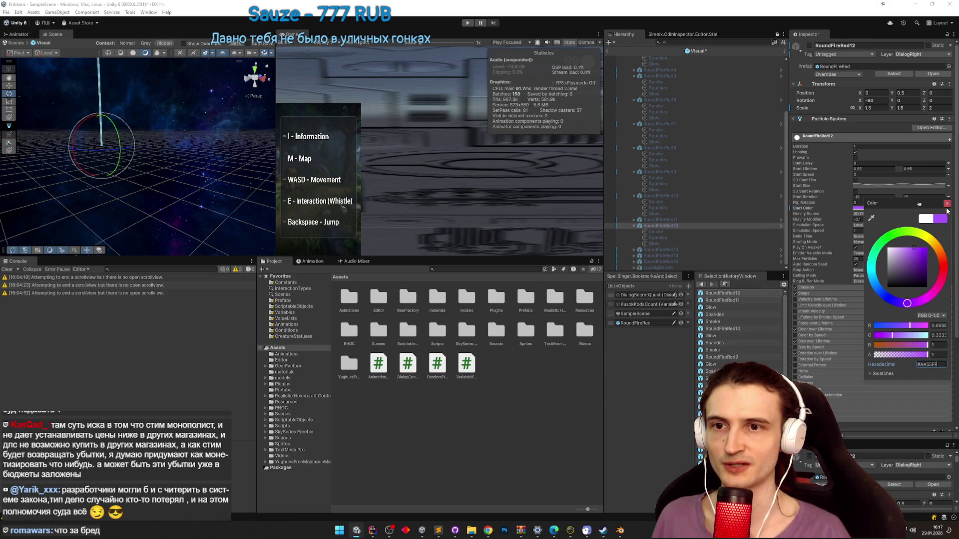
click(947, 204)
- Set the Smoke and Sparkles particles' start colour to #AA55FF
click(672, 232)
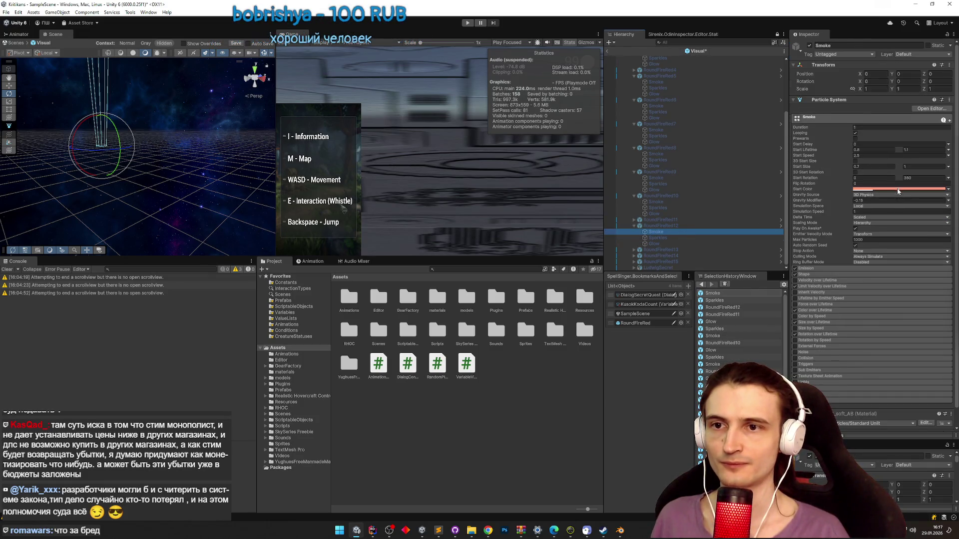
click(905, 189)
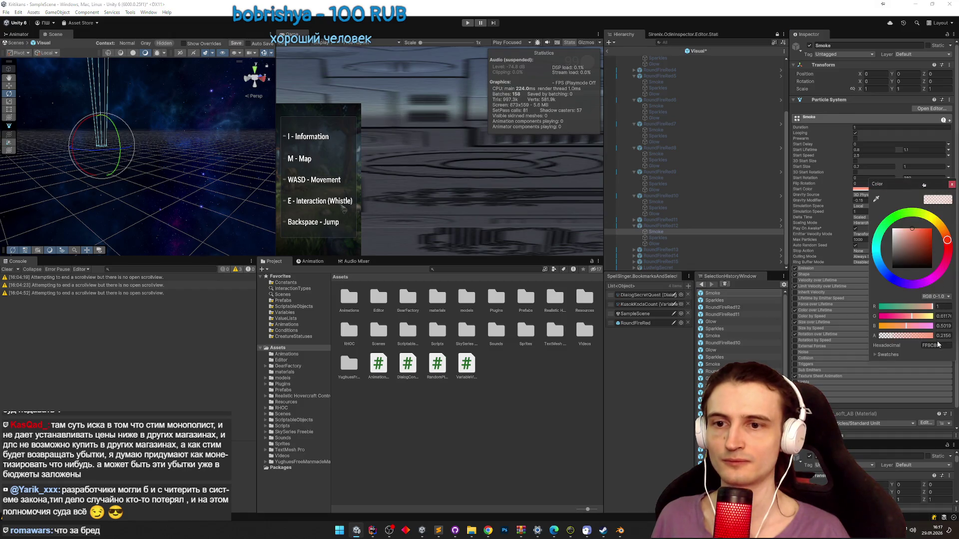
text(#AA55FF)
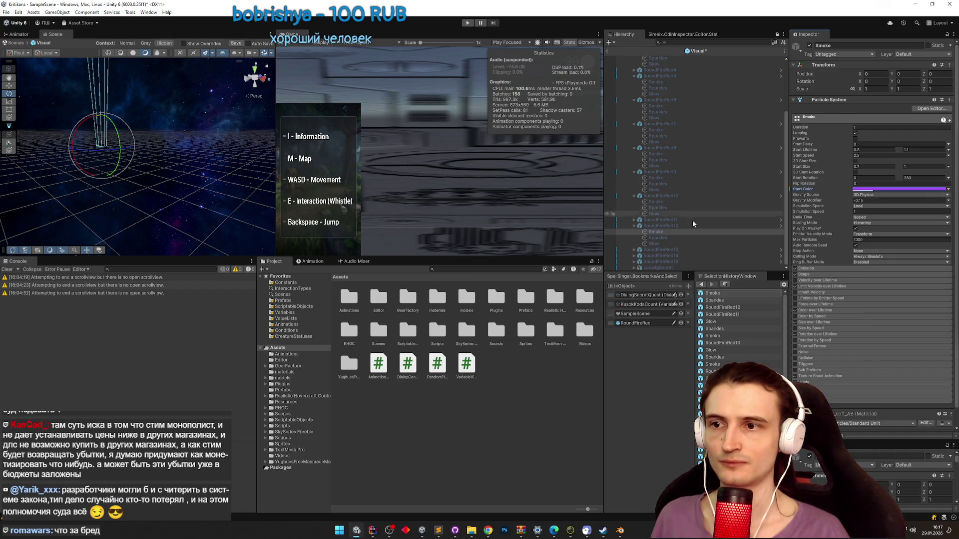
click(670, 238)
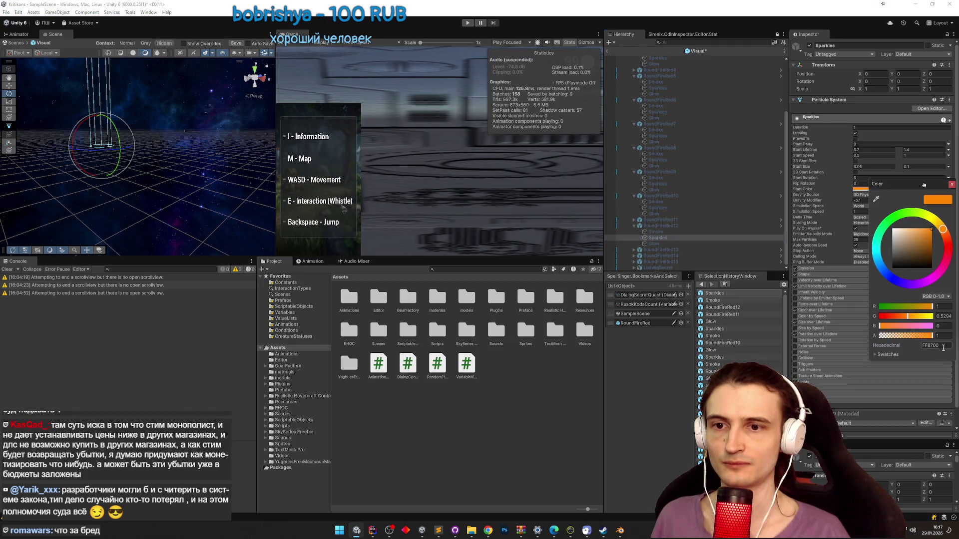
double_click(943, 345)
text(#AA55FF)
click(952, 184)
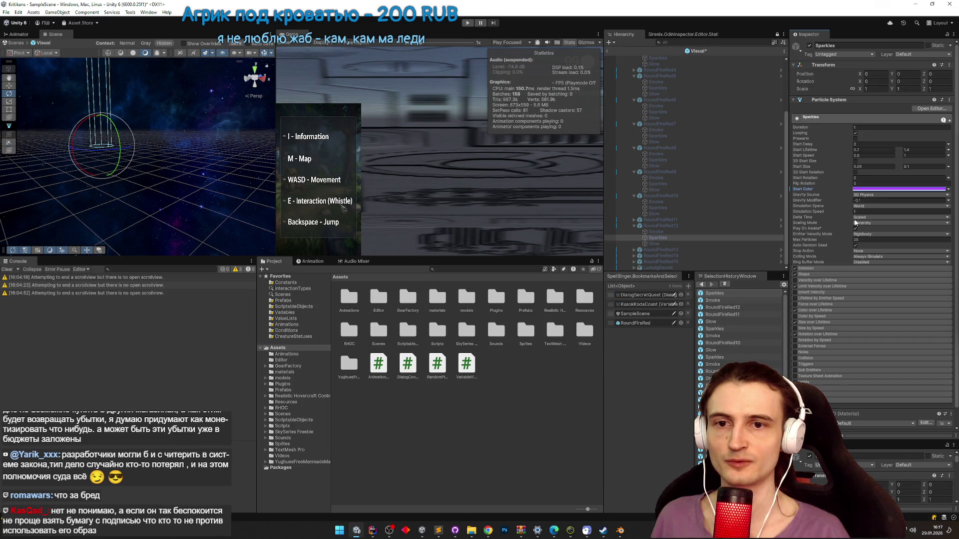
- Give the Glow particles under RoundFireRed12 the purple start colour #AA55FF
click(654, 243)
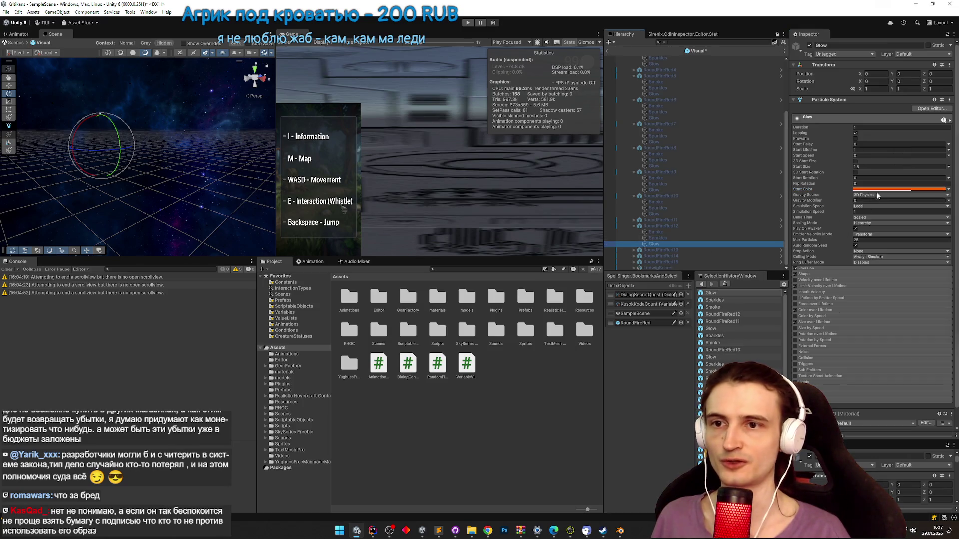
click(884, 189)
double_click(943, 346)
key(ctrl+v)
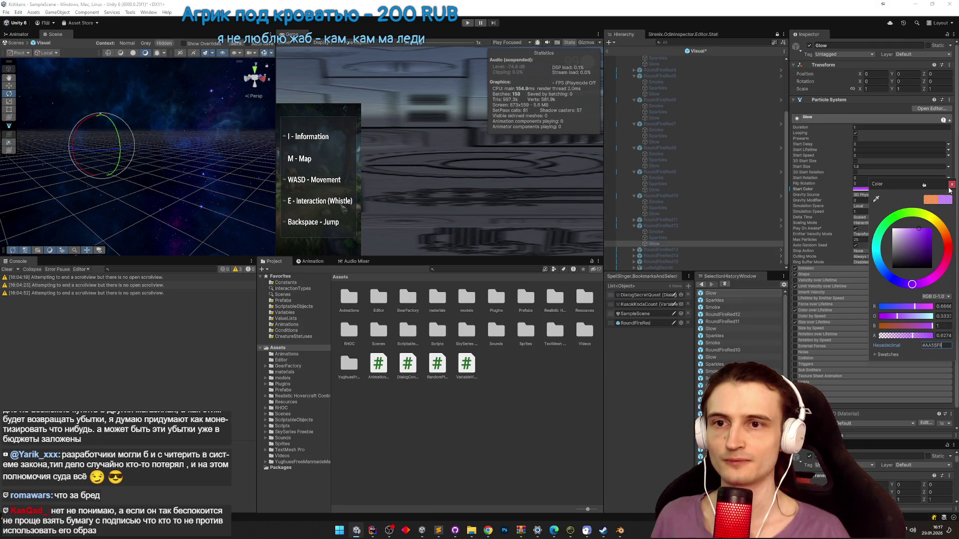
click(951, 185)
click(734, 225)
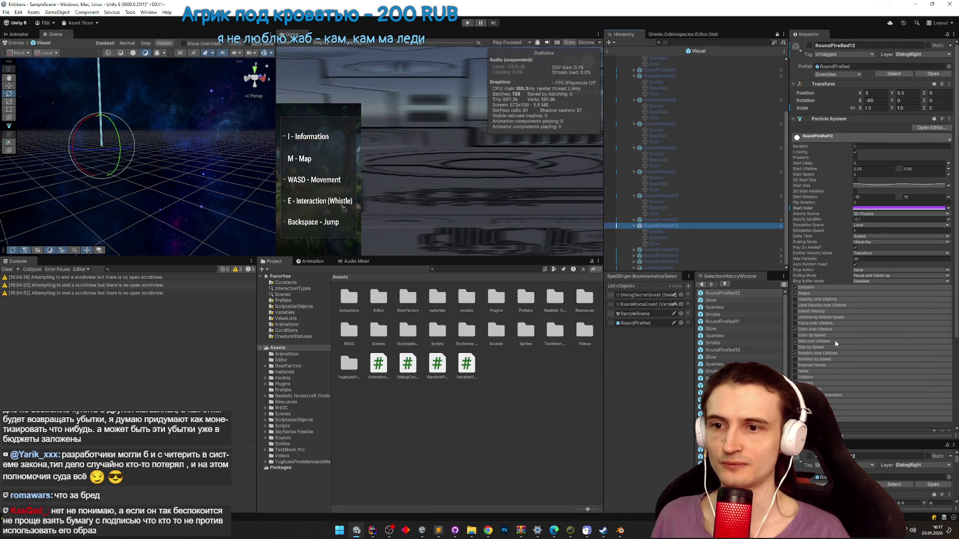
- Set both end keys of RoundFireRed12's Color over Lifetime gradient to #AA55FF
click(820, 329)
click(899, 336)
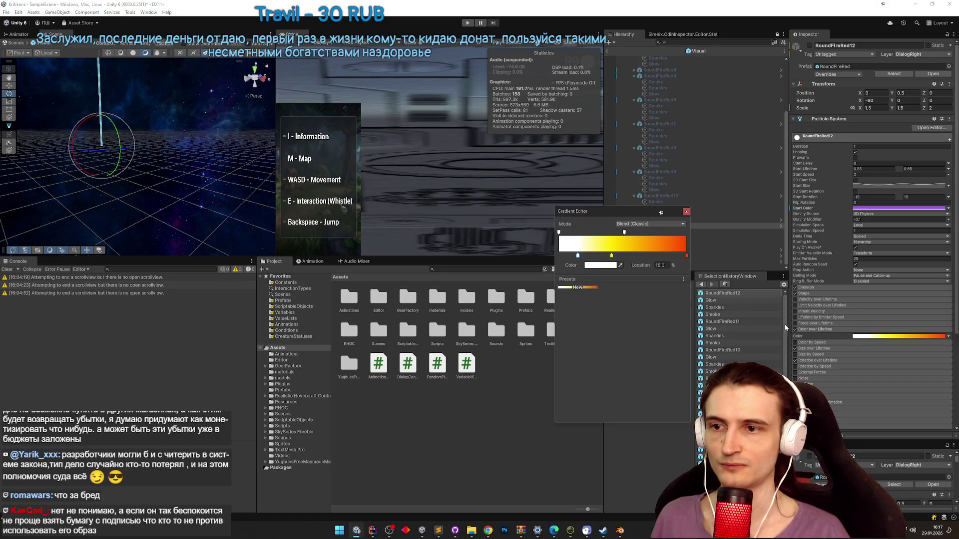
double_click(578, 257)
click(649, 402)
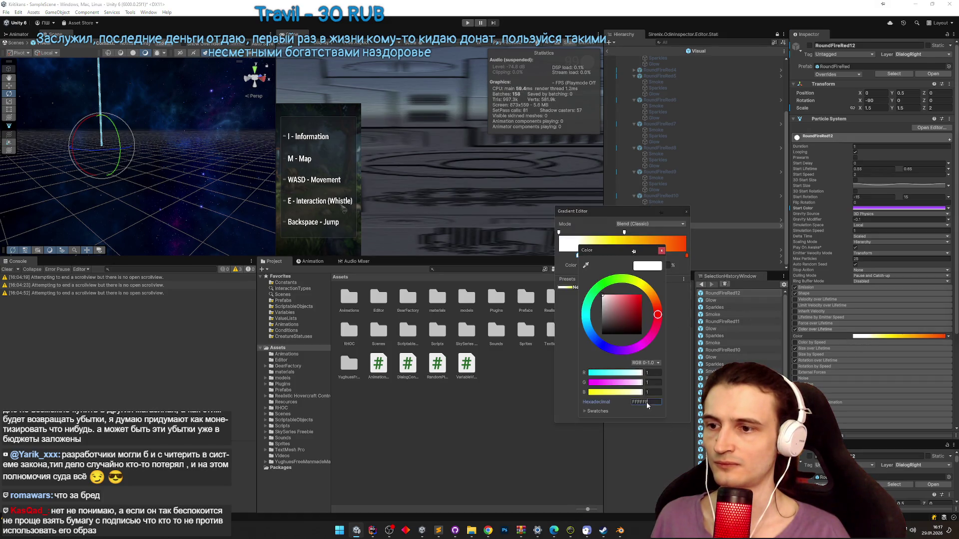
text(#AA55FF)
click(686, 260)
double_click(686, 257)
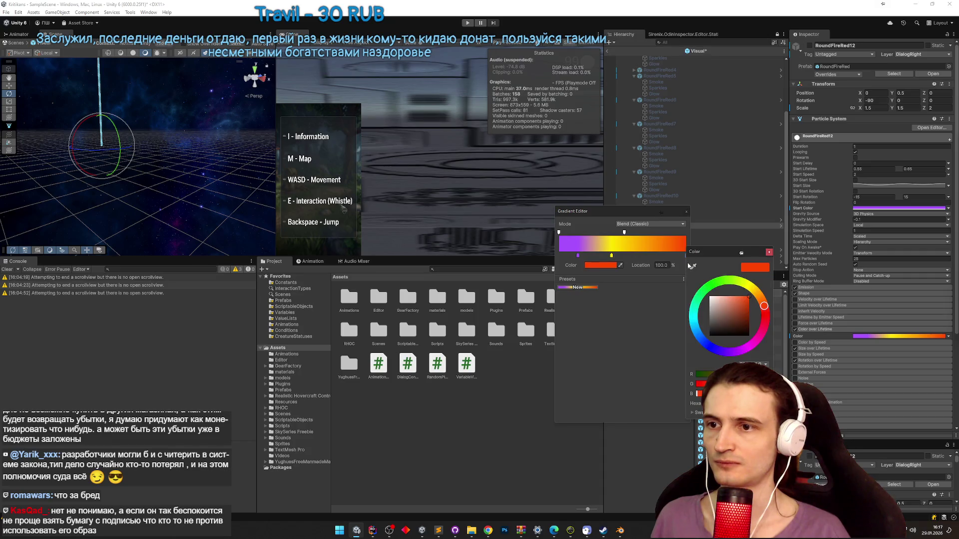
click(734, 403)
key(ctrl+v)
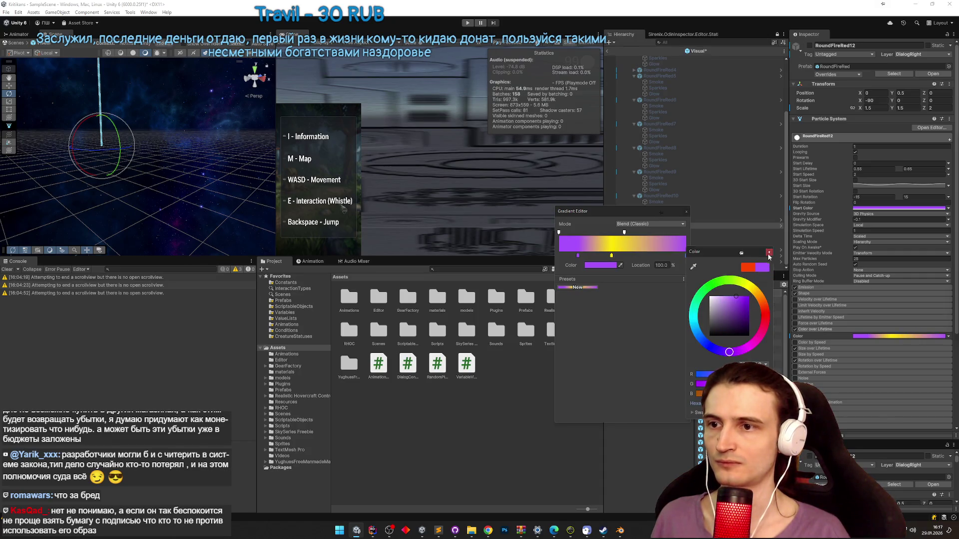
- Delete the yellow middle gradient key and darken the end key to a deeper purple
click(611, 256)
key(Delete)
double_click(686, 256)
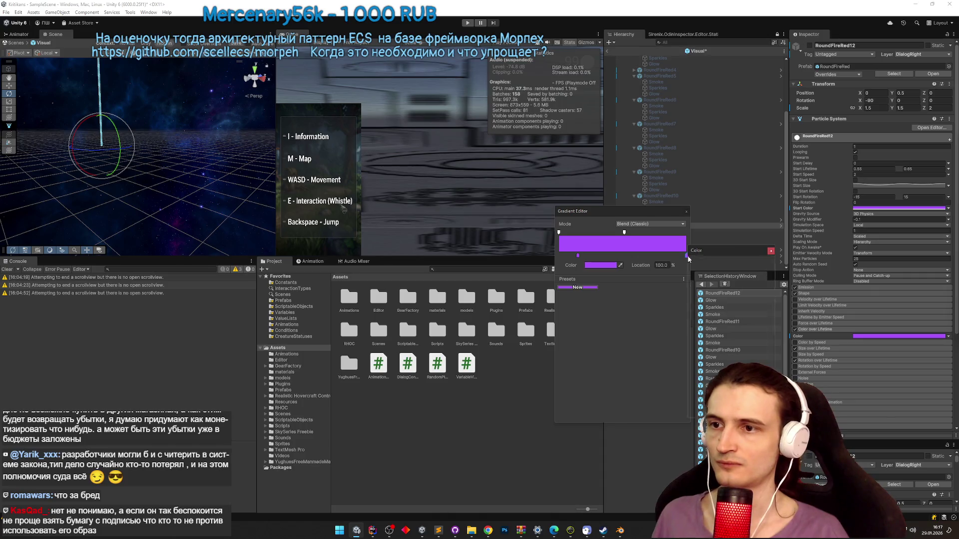
drag(736, 304, 740, 315)
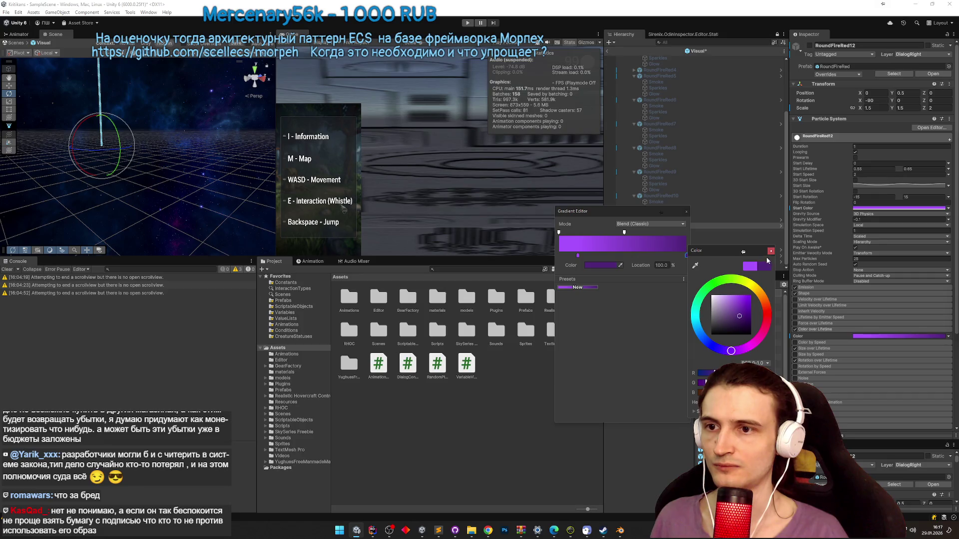
click(771, 251)
click(687, 211)
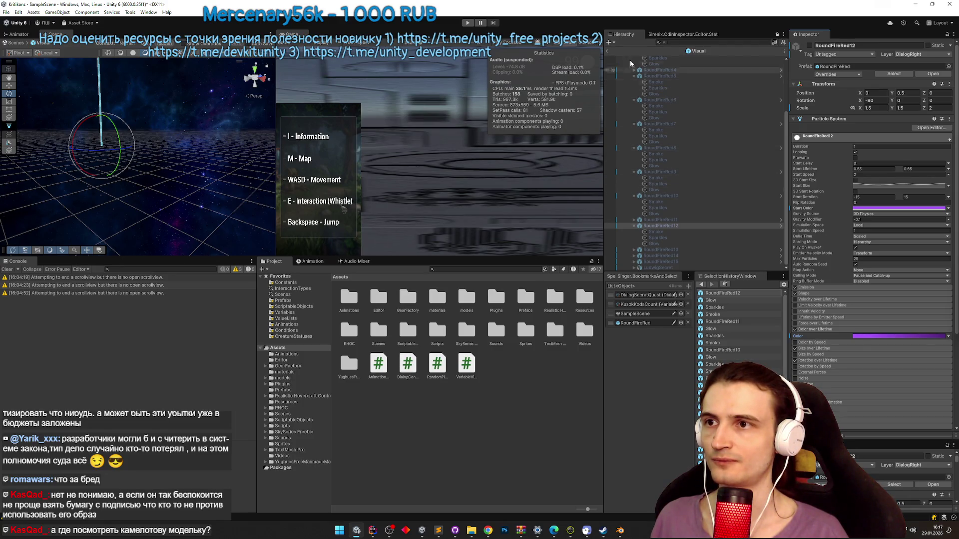
- Back in SampleScene, duplicate LudwigSecret and replace the copy with the camelot prefab, keeping overrides
click(608, 52)
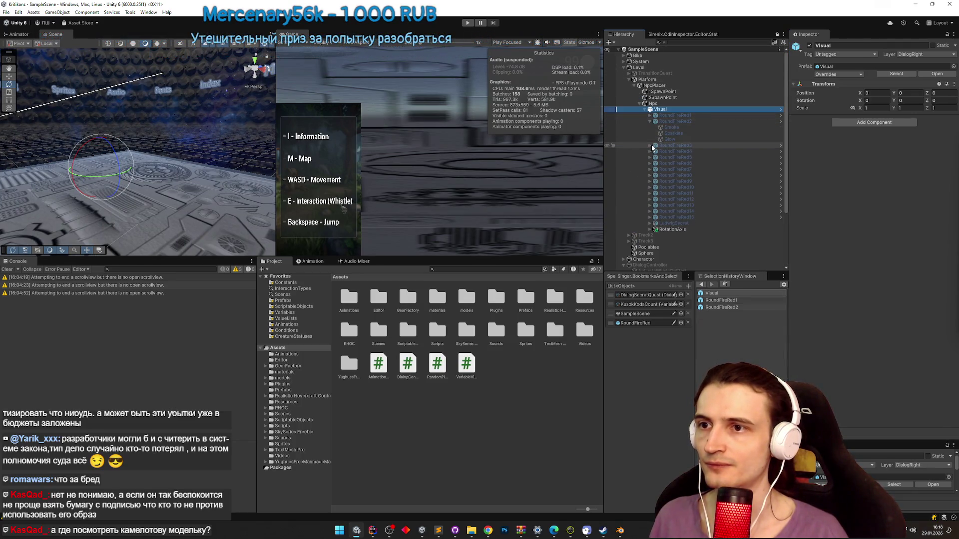
click(682, 223)
key(ctrl+d)
right_click(686, 230)
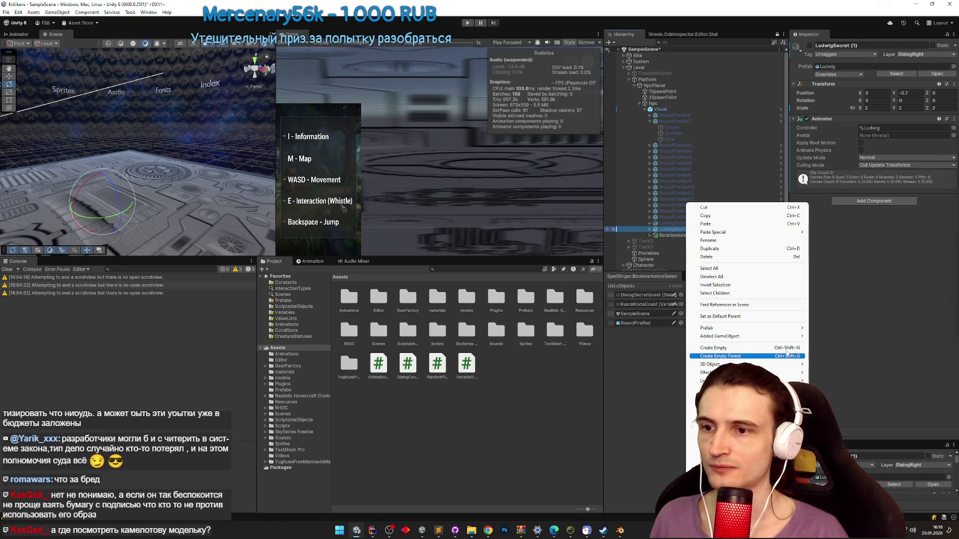
mouse_move(786, 340)
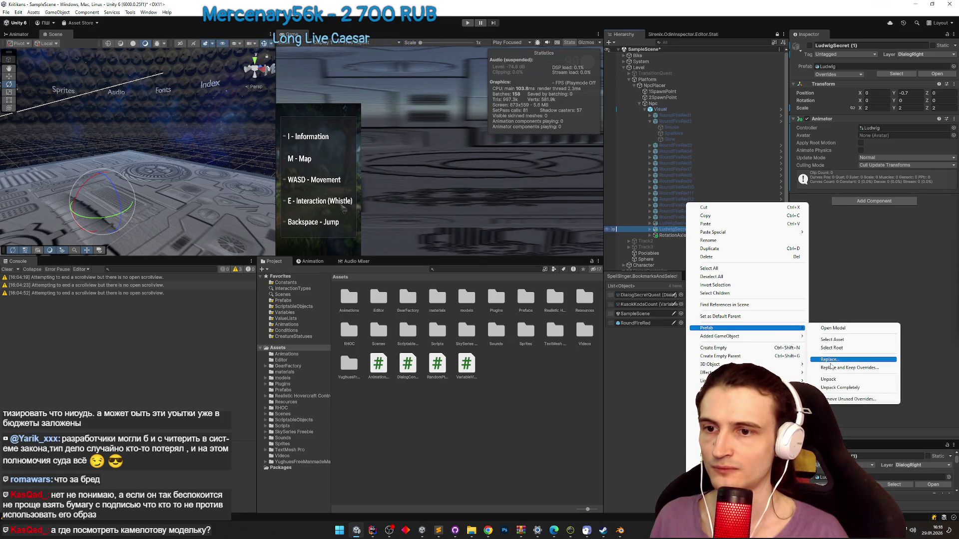
click(833, 368)
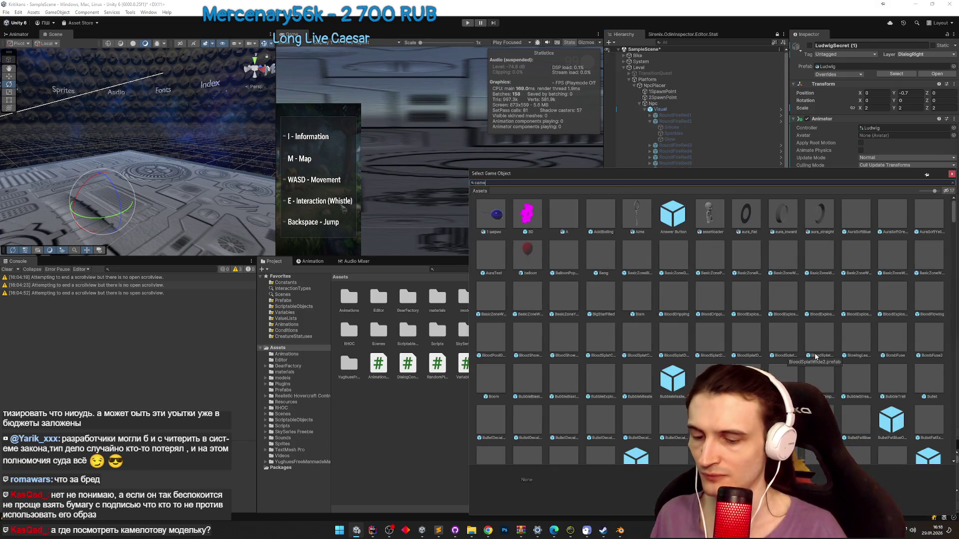
text(l)
double_click(496, 218)
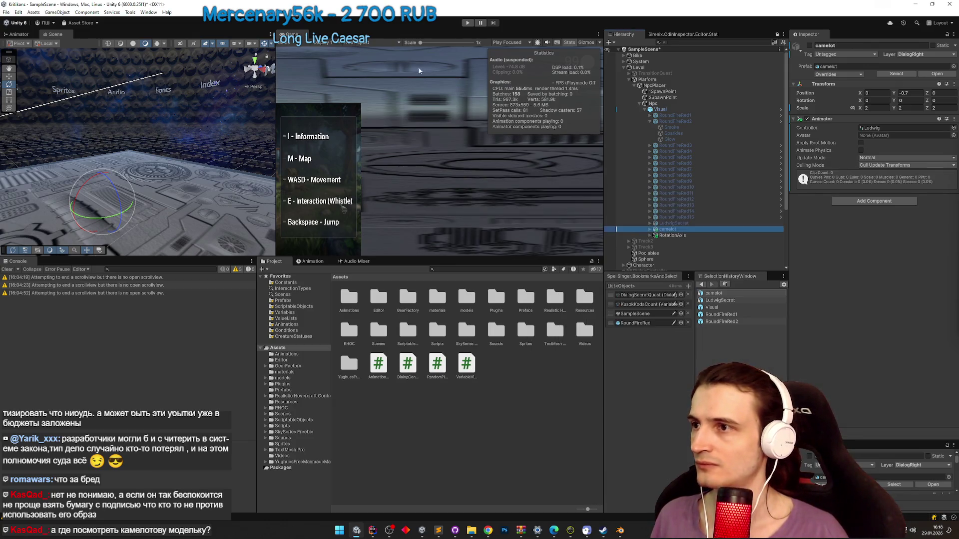
- Activate and frame the camelot character to inspect it, then delete it
click(809, 46)
key(f)
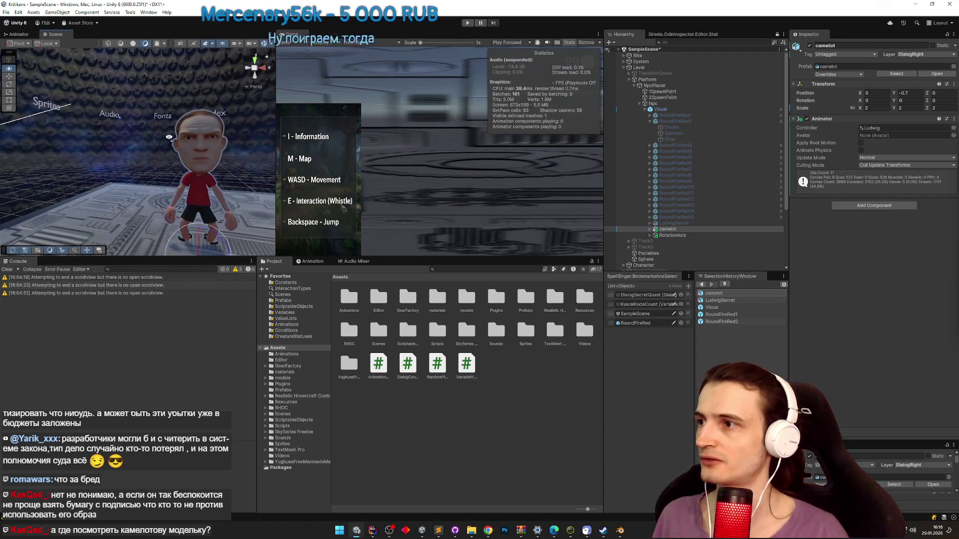
mouse_move(138, 168)
mouse_down()
mouse_move(99, 181)
mouse_move(307, 225)
mouse_up()
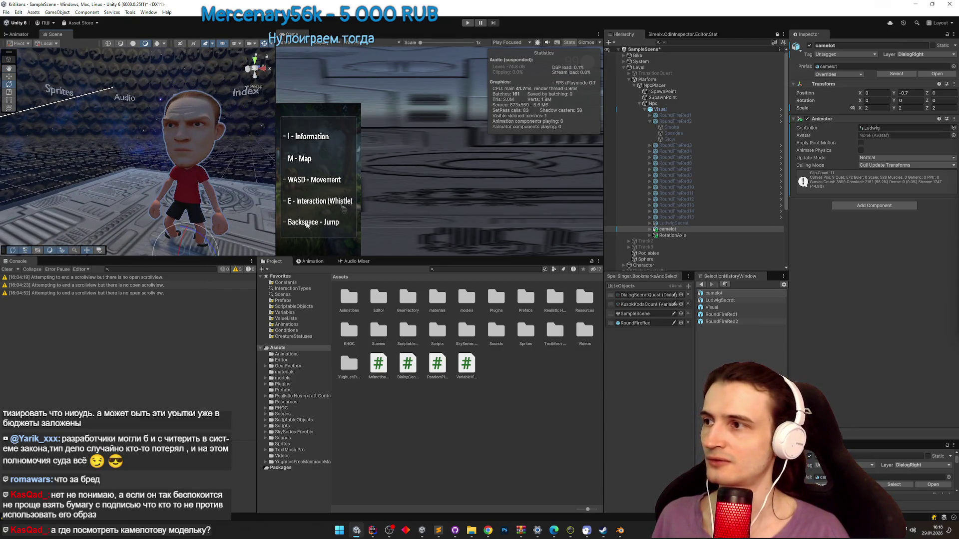
click(684, 231)
key(Delete)
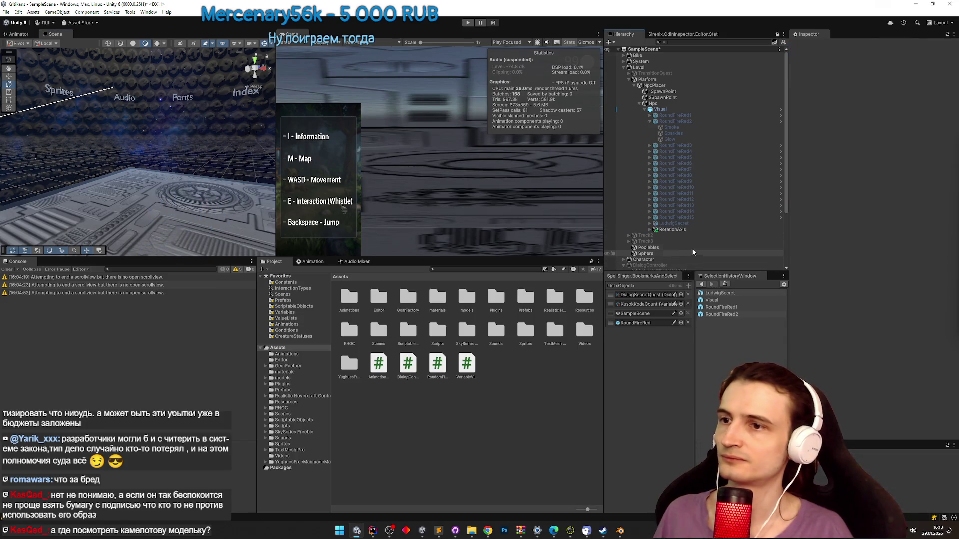
click(669, 109)
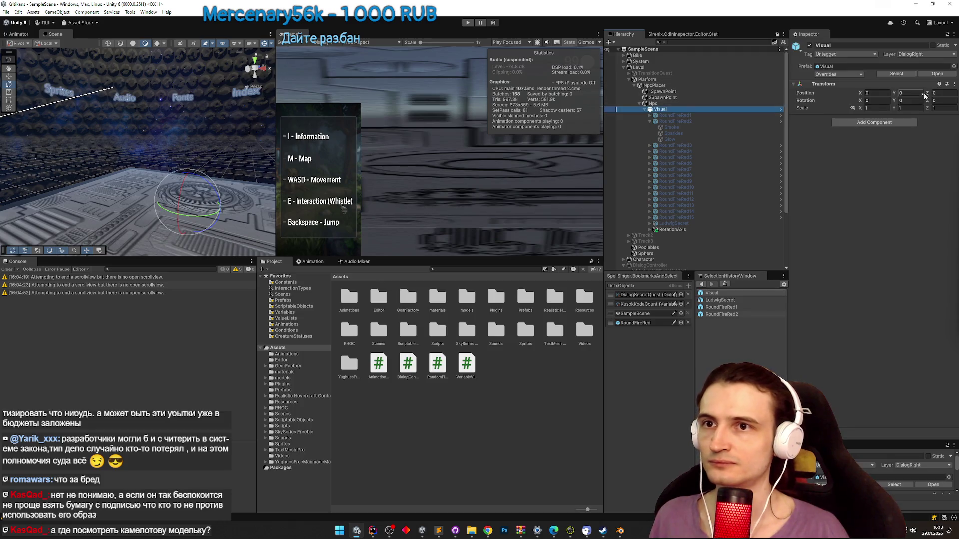
- Reopen the Visual prefab, collapse RoundFireRed12 and select and expand RoundFireRed13
click(781, 109)
scroll(749, 190, down, 5)
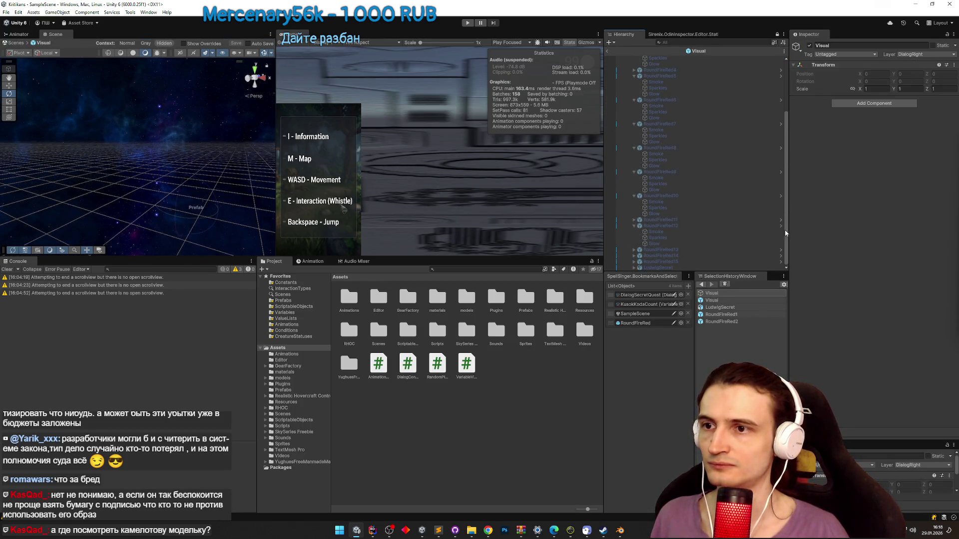
click(683, 226)
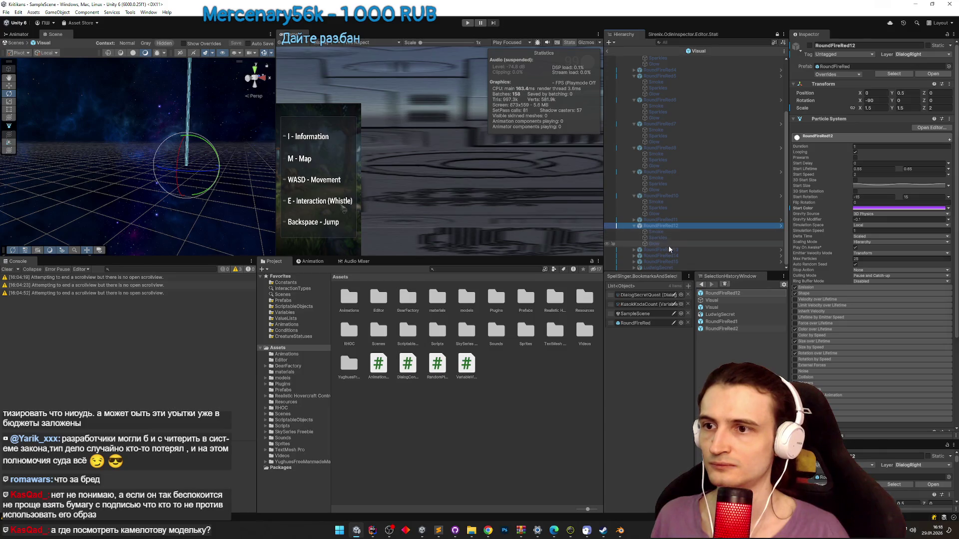
click(668, 244)
key(Down)
click(633, 226)
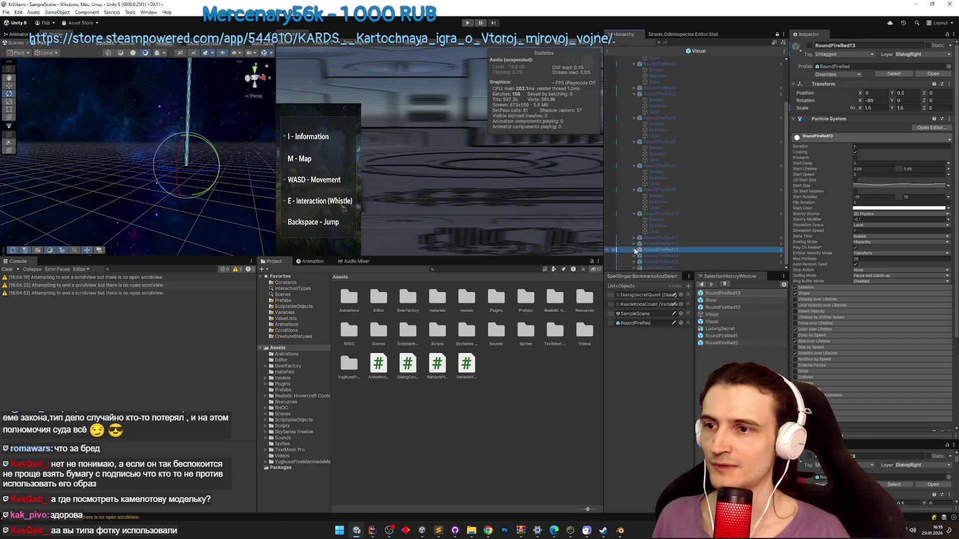
key(Right)
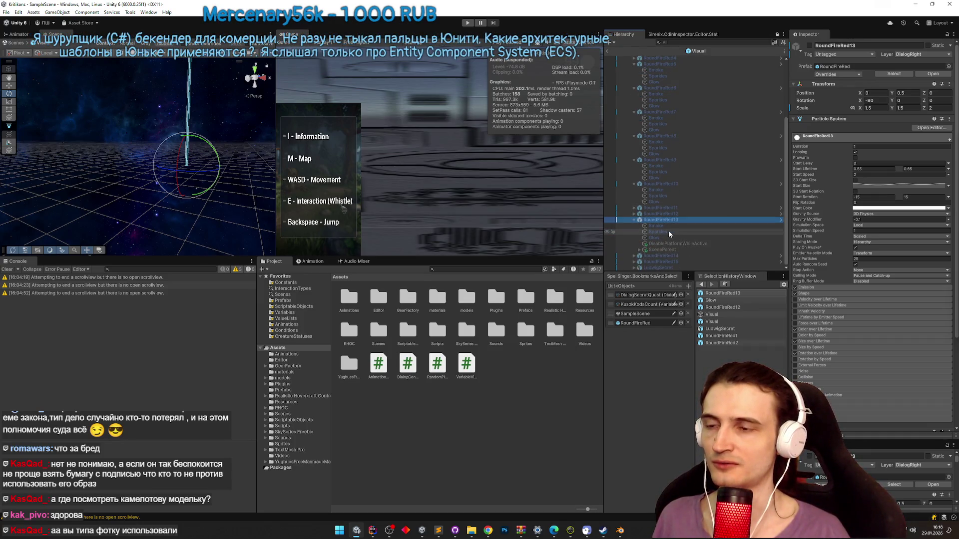
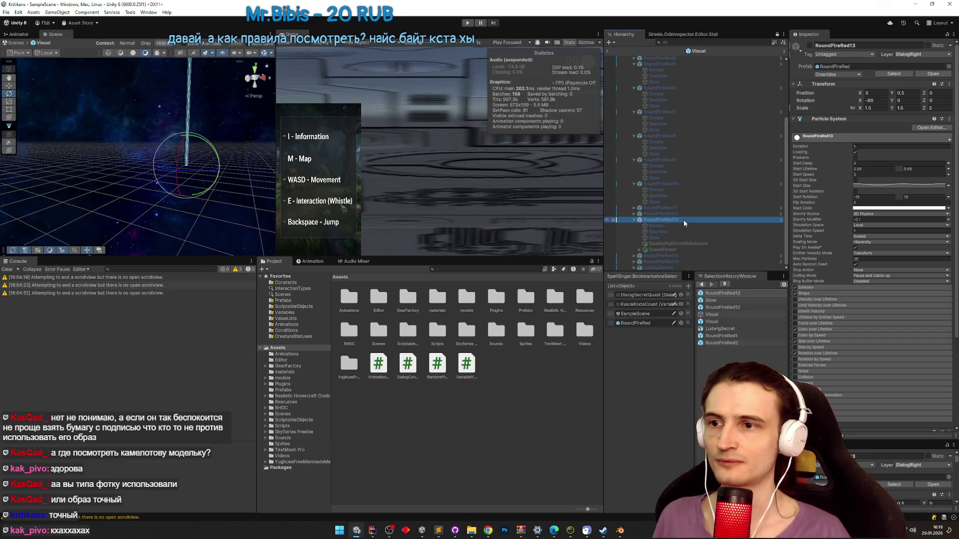
- Copy #AA55FF from the Sublime colour list and paste it as RoundFireRed12's particle Start Color
click(438, 530)
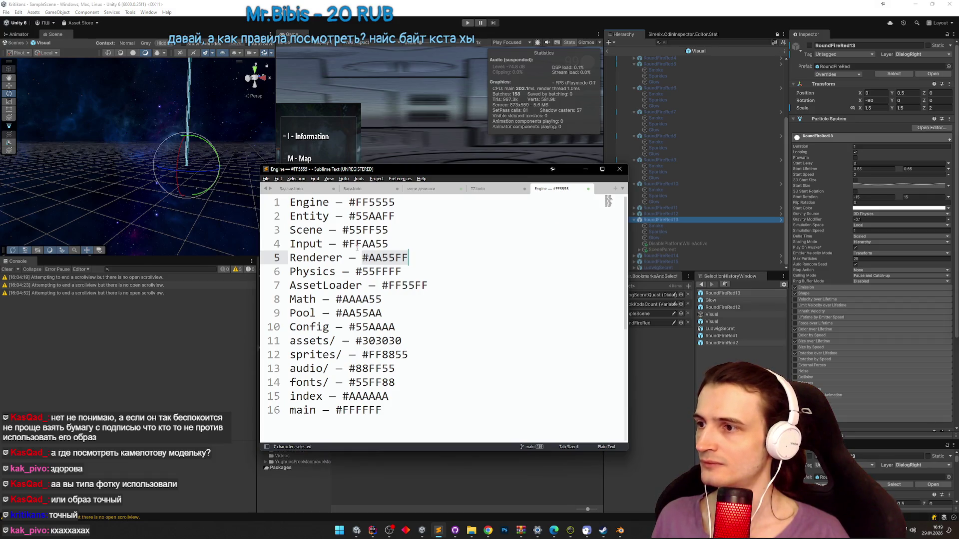
double_click(347, 243)
shift+click(343, 243)
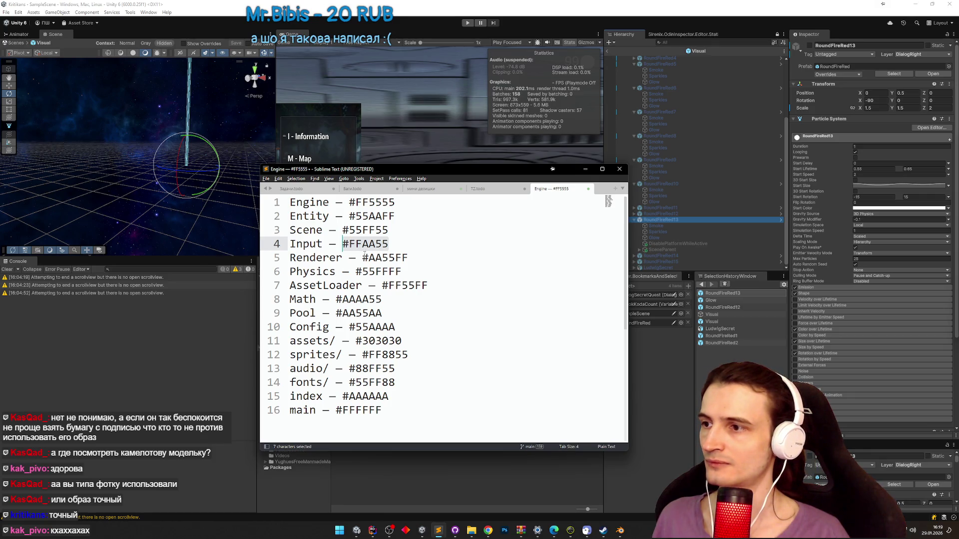
drag(363, 258, 408, 258)
key(ctrl+c)
click(697, 213)
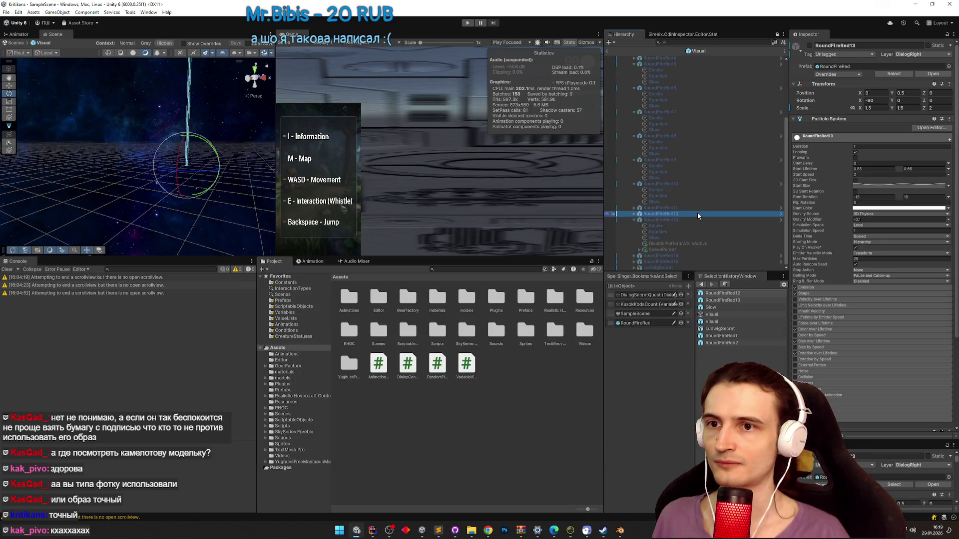
click(899, 208)
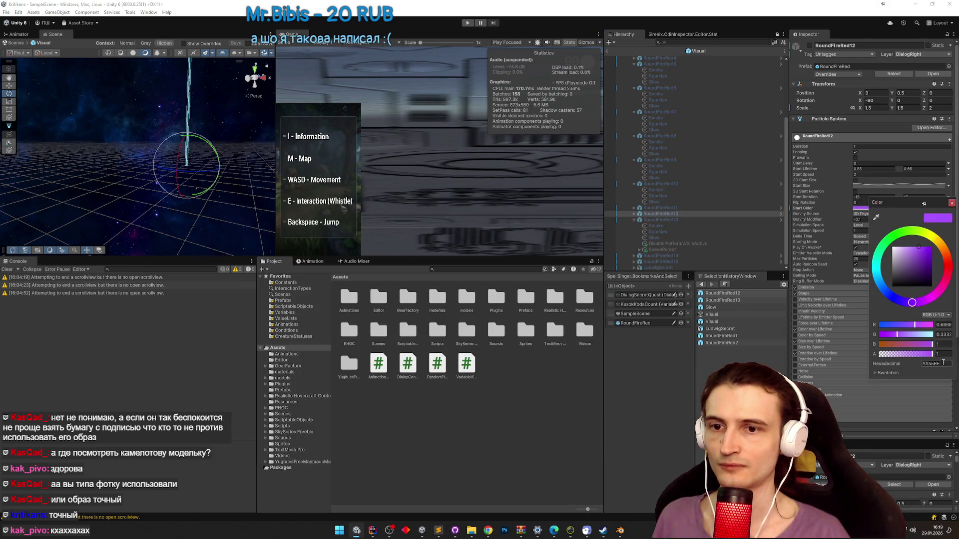
click(943, 363)
key(ctrl+v)
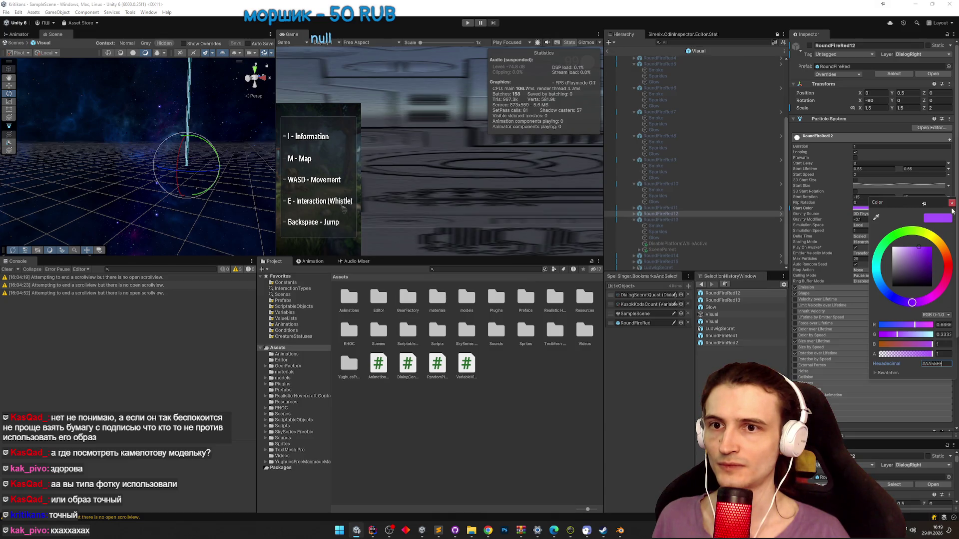
click(952, 205)
click(438, 528)
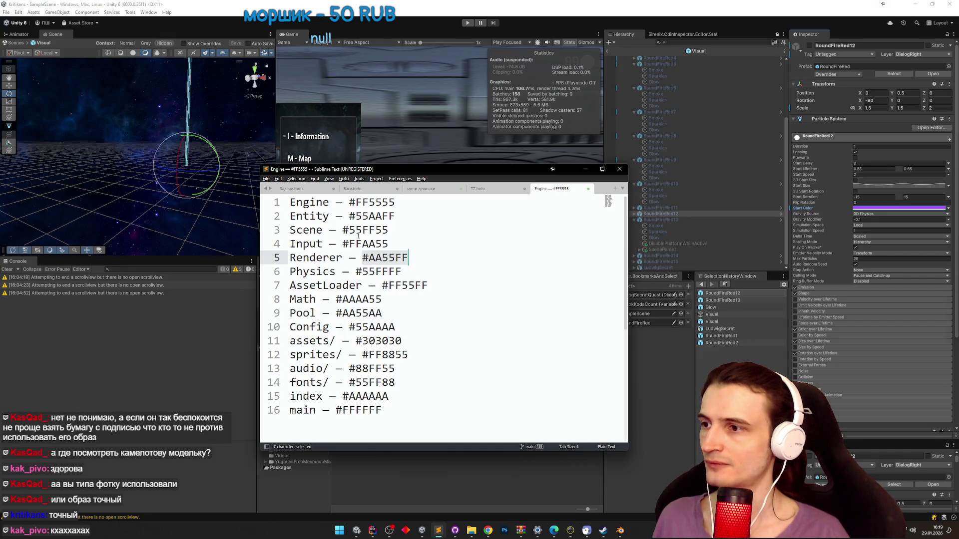
click(376, 354)
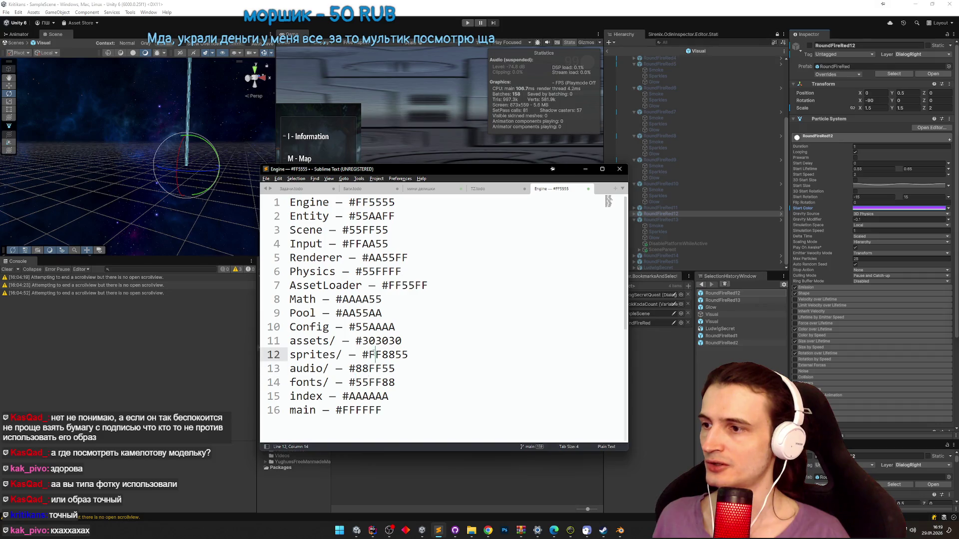
key(Up)
key(Up)
key(Up)
key(Right)
key(Right)
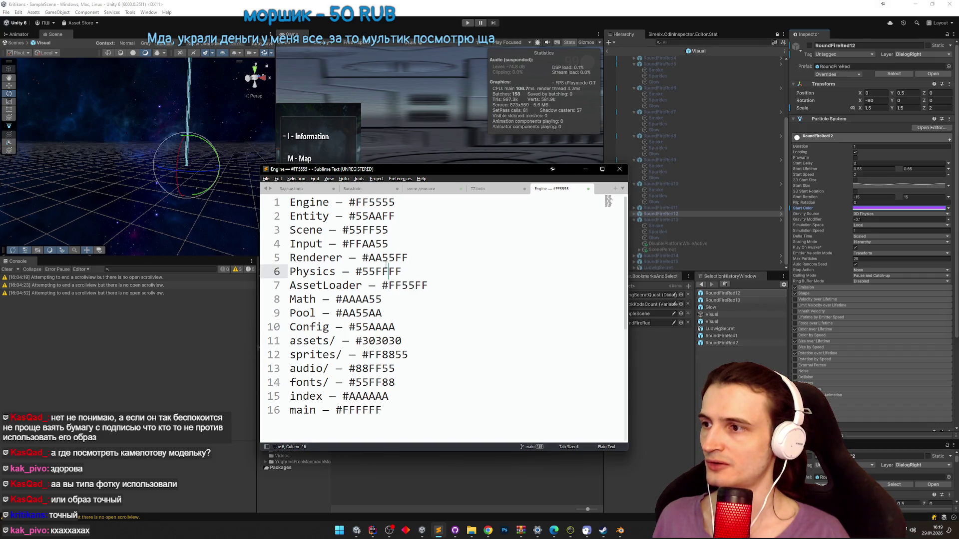
key(Up)
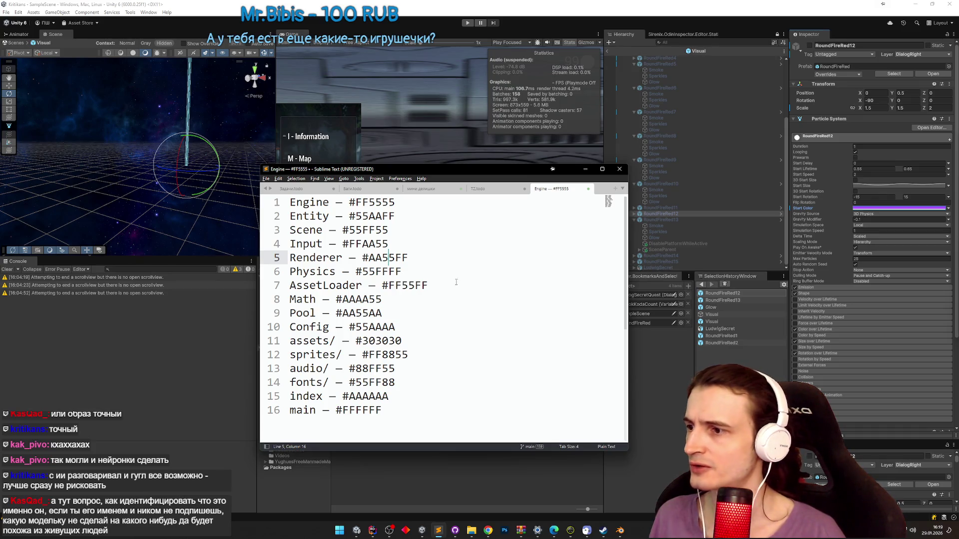
click(405, 231)
click(412, 216)
click(414, 203)
click(400, 232)
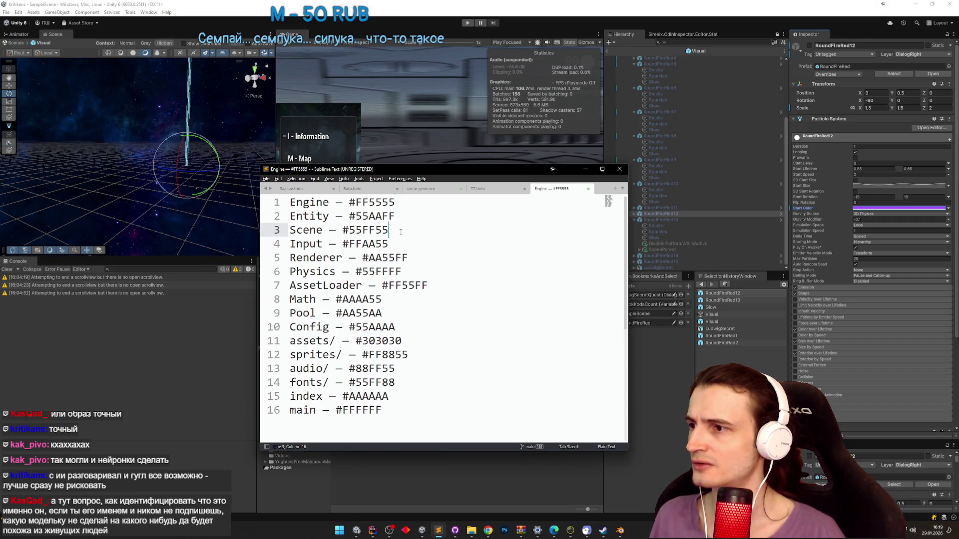
click(400, 241)
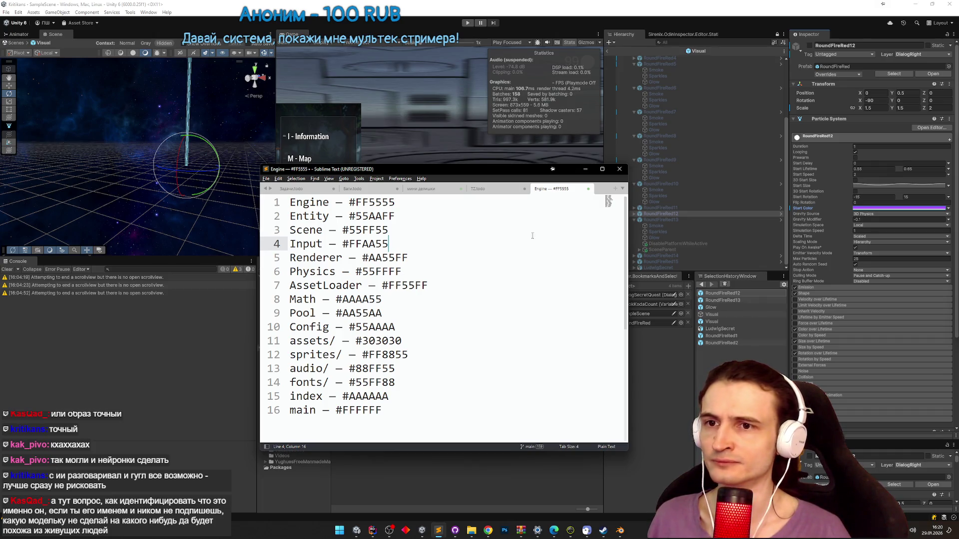
click(883, 211)
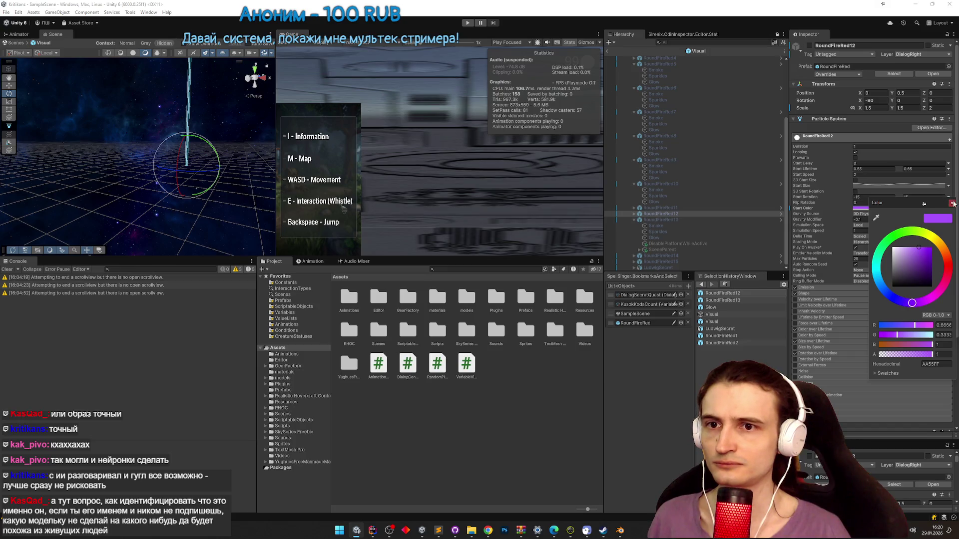
- Paste #FFAA55 into the Start Color of RoundFireRed13's Sparkles and Glow effects
click(952, 203)
click(440, 530)
click(883, 208)
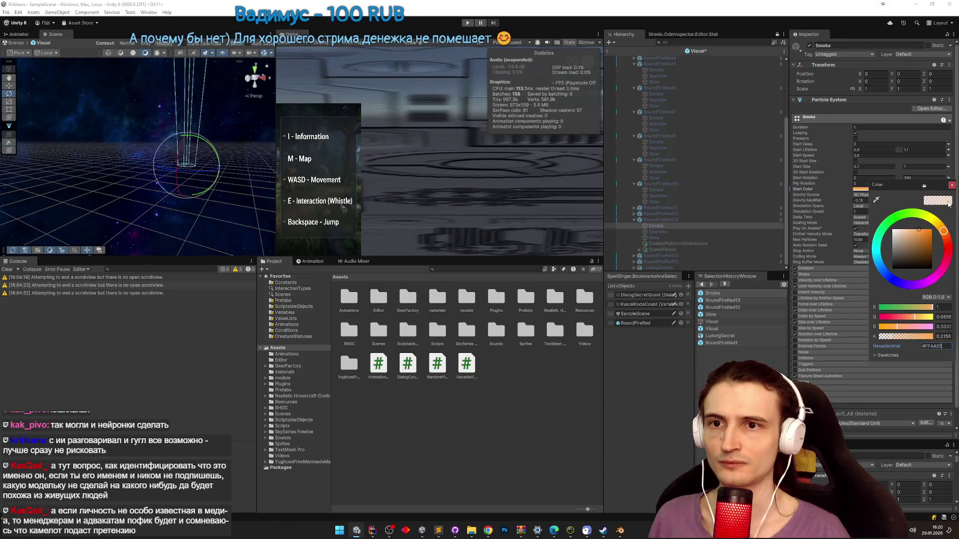
click(695, 233)
click(867, 190)
text(#FFAA55)
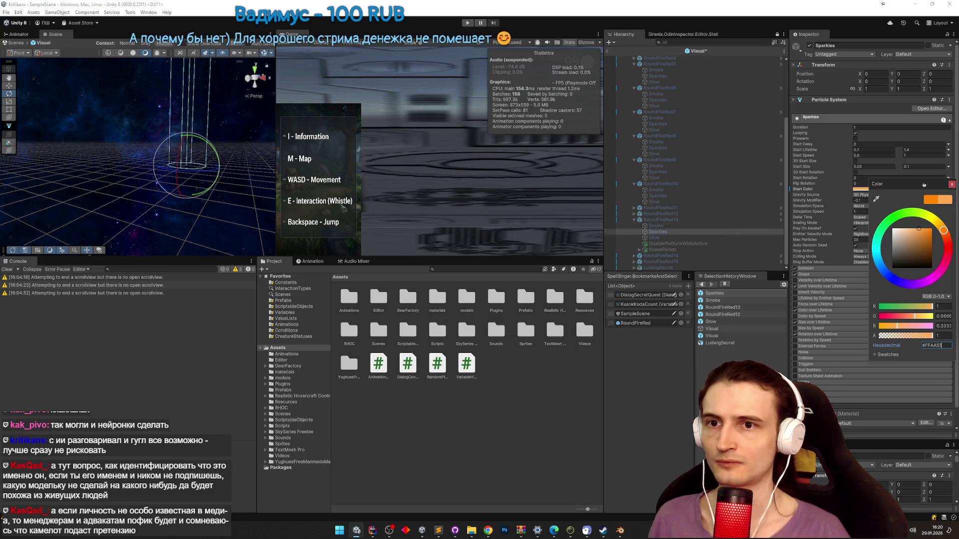
click(952, 185)
click(683, 237)
click(860, 189)
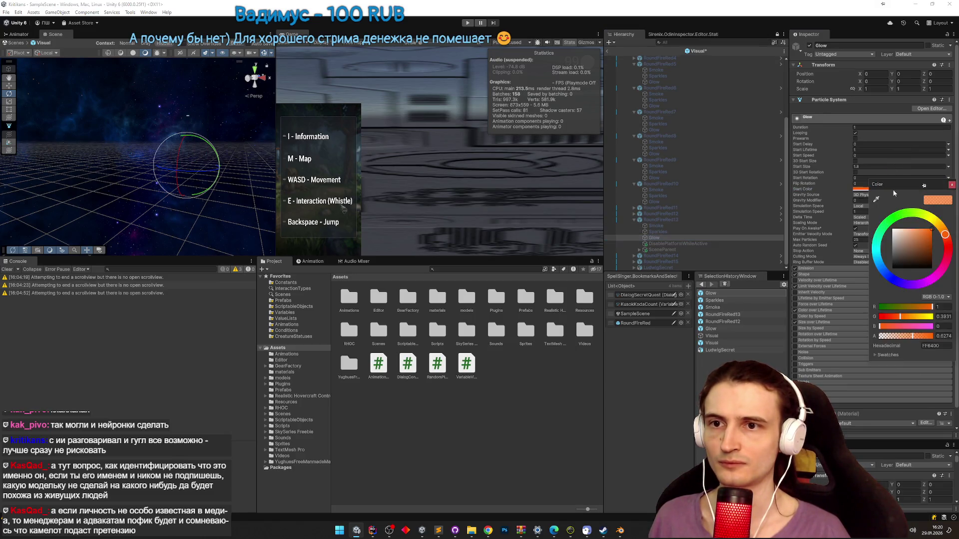
click(934, 346)
text(#FFAA55)
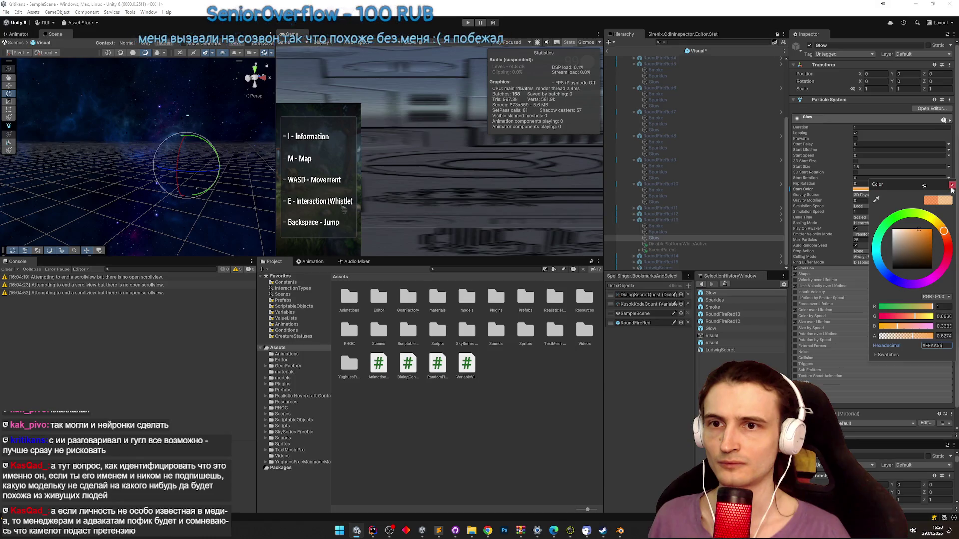
click(951, 185)
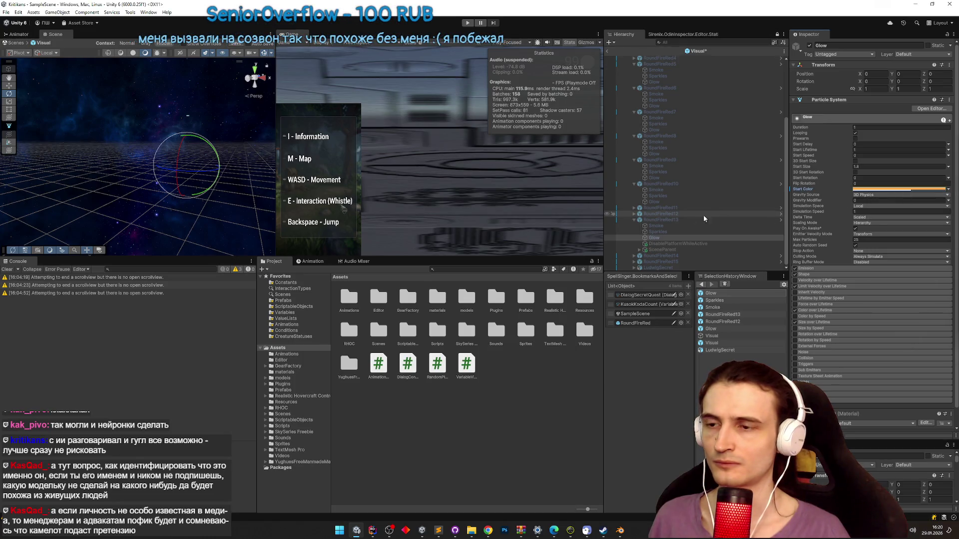
- Delete the Smoke, Sparkles and Glow children of RoundFireRed13
click(660, 226)
shift+click(662, 239)
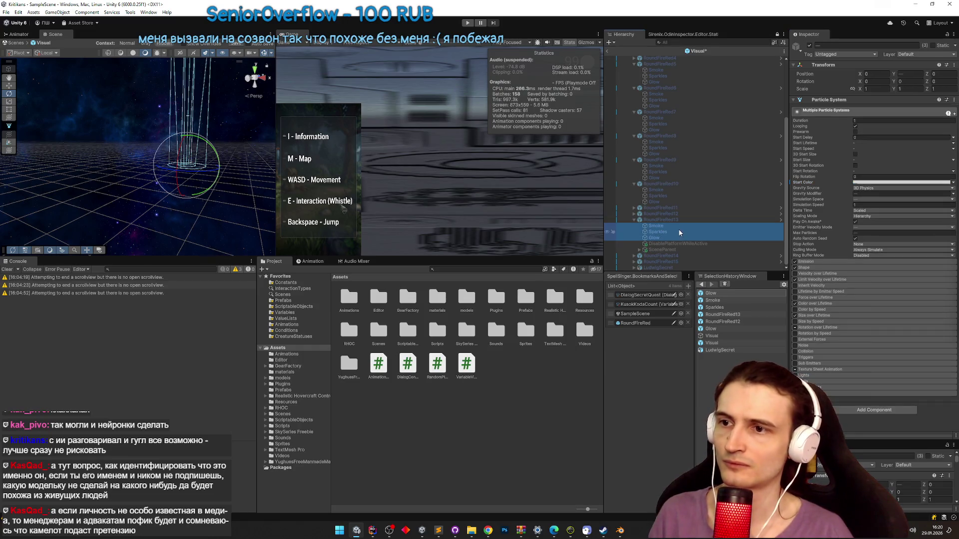
key(Delete)
click(672, 238)
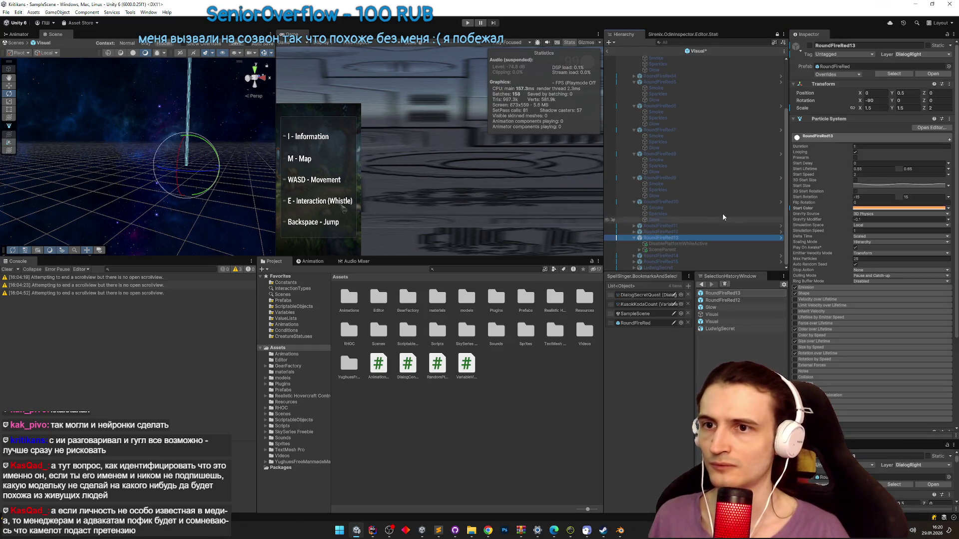
- Remove the Particle System component from RoundFireRed13
scroll(829, 286, down, 2)
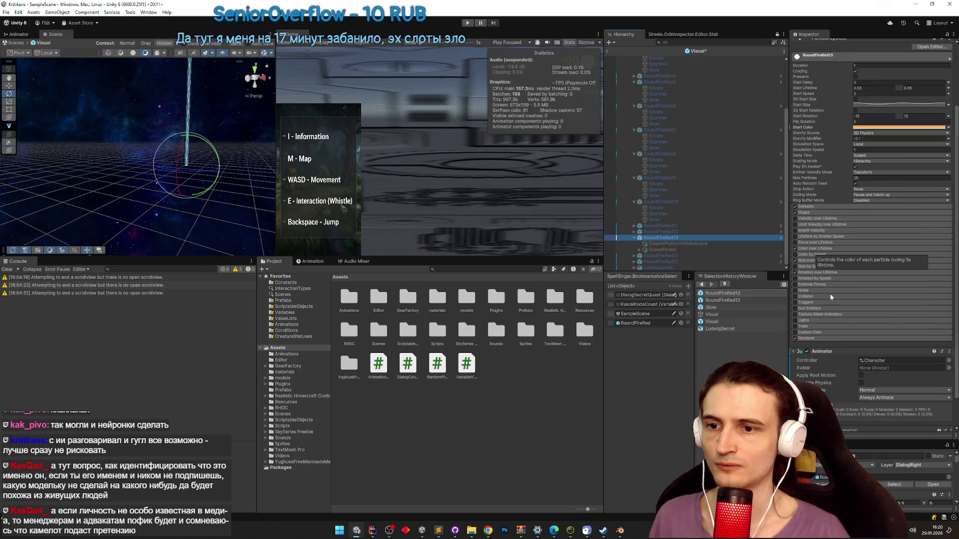
scroll(813, 355, down, 1)
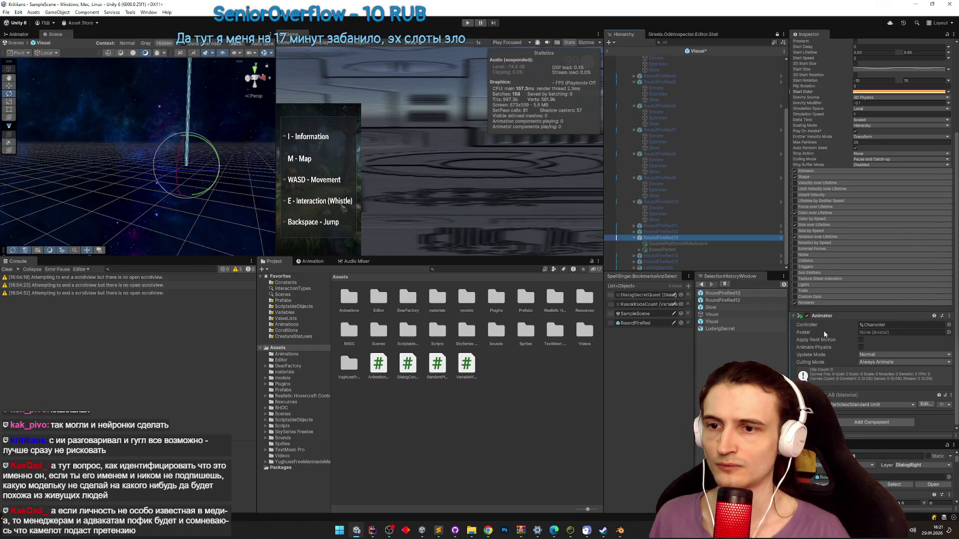
scroll(819, 97, up, 3)
scroll(819, 99, up, 1)
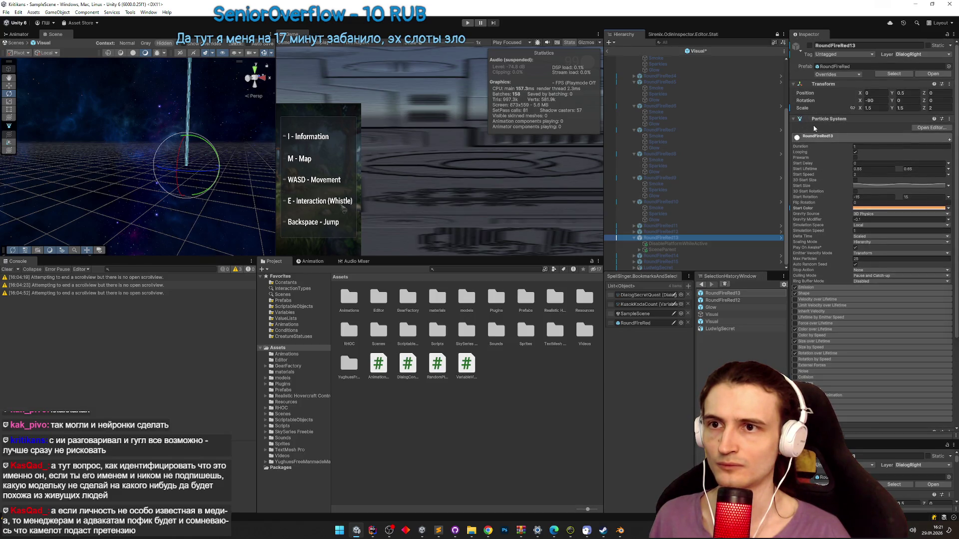
click(829, 119)
right_click(842, 122)
click(869, 150)
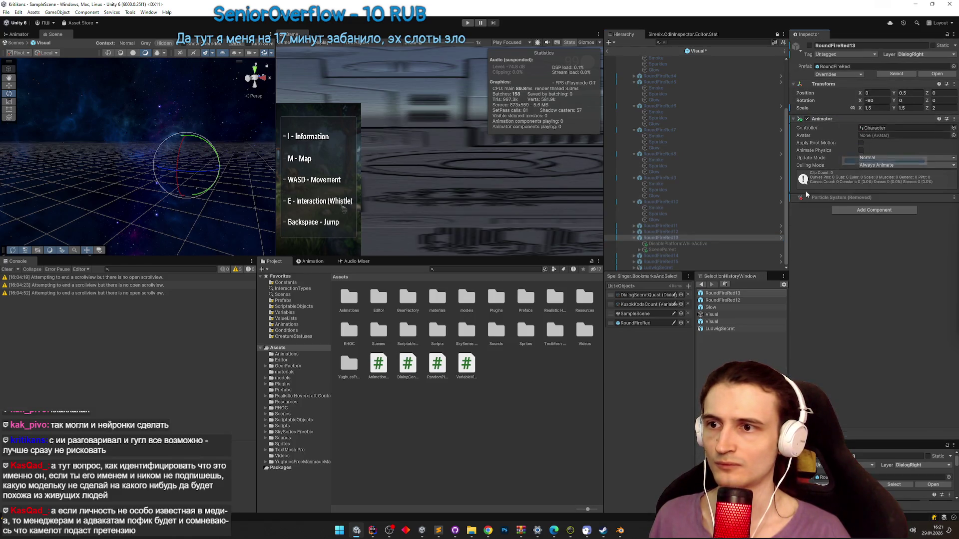
- Save the Visual prefab with Ctrl+S and expand RoundFireRed14's children
click(786, 215)
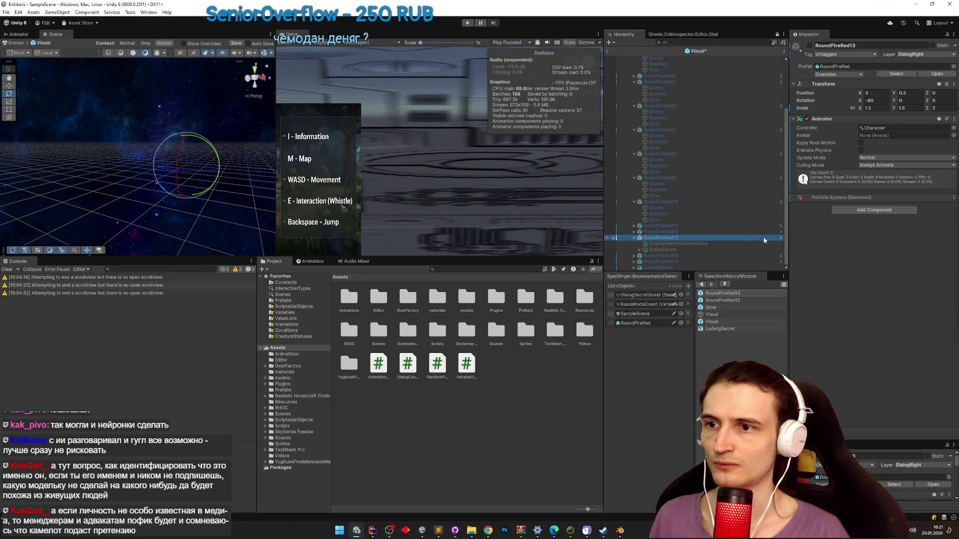
key(ctrl+s)
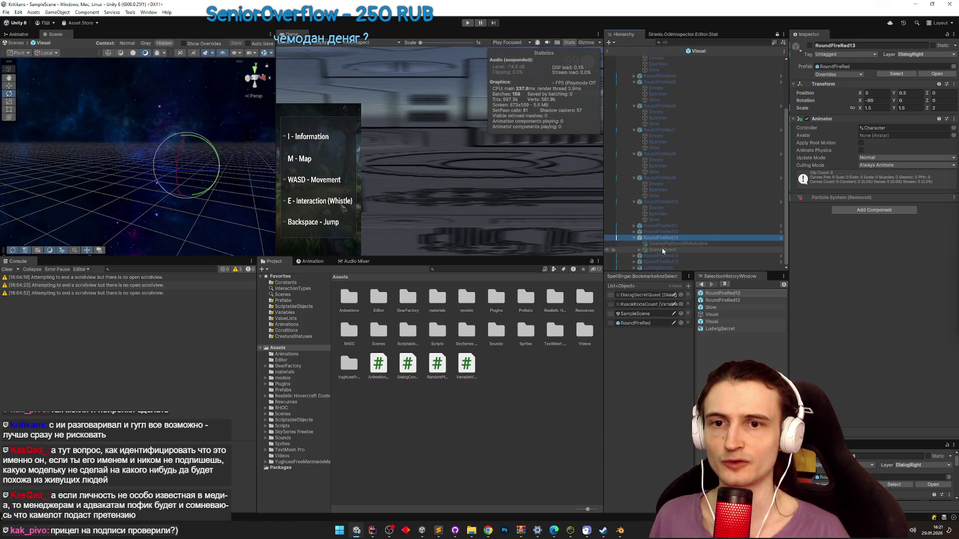
click(634, 256)
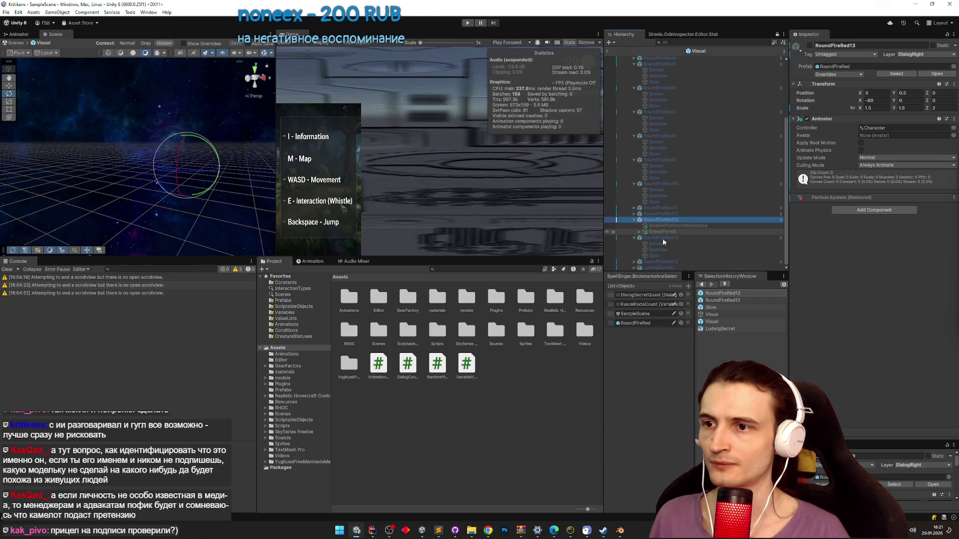
click(439, 532)
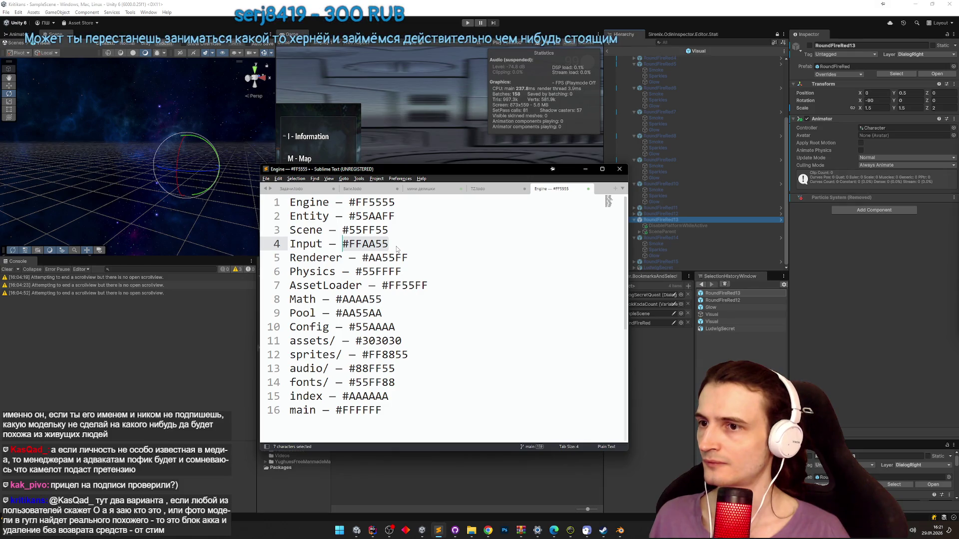
- Copy the Scene line's #55FF55 colour code from the Sublime colour list
double_click(392, 244)
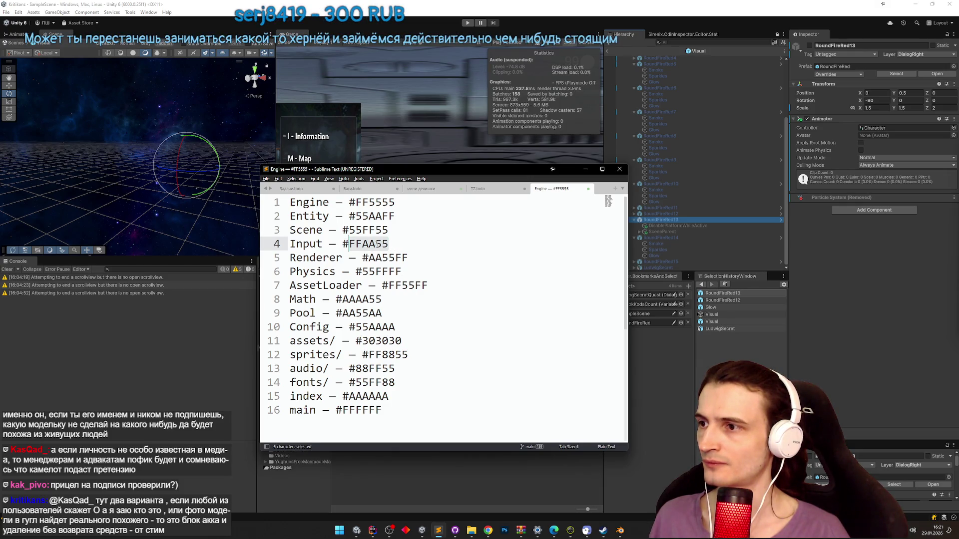
key(shift+Left)
key(ctrl+c)
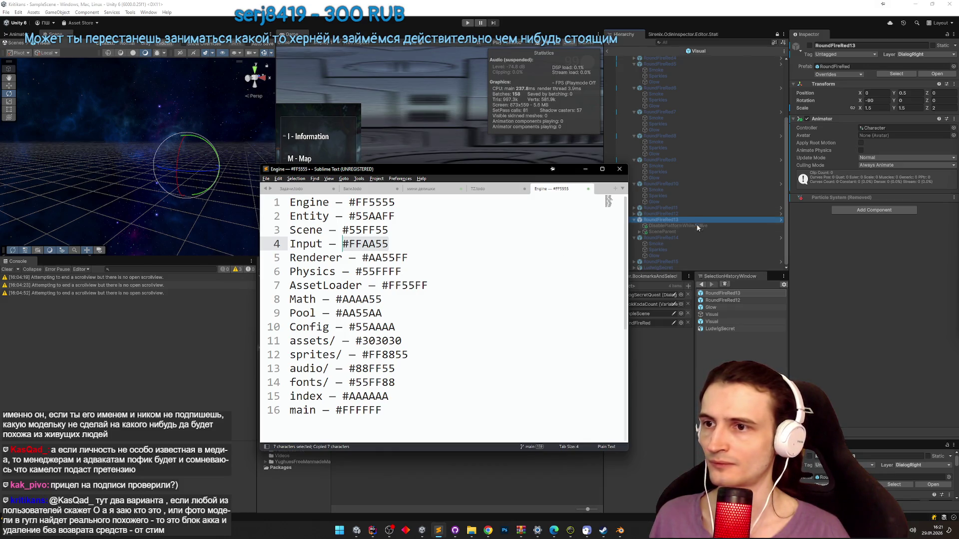
key(Up)
key(ctrl+shift+Left)
key(shift+Left)
key(ctrl+c)
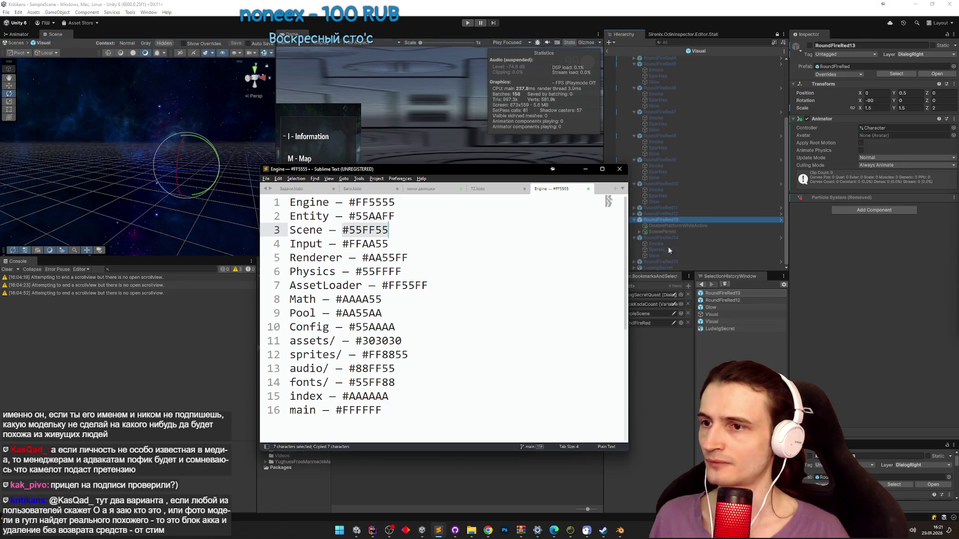
- Set RoundFireRed14's particle Start Color to 55FF55
click(692, 237)
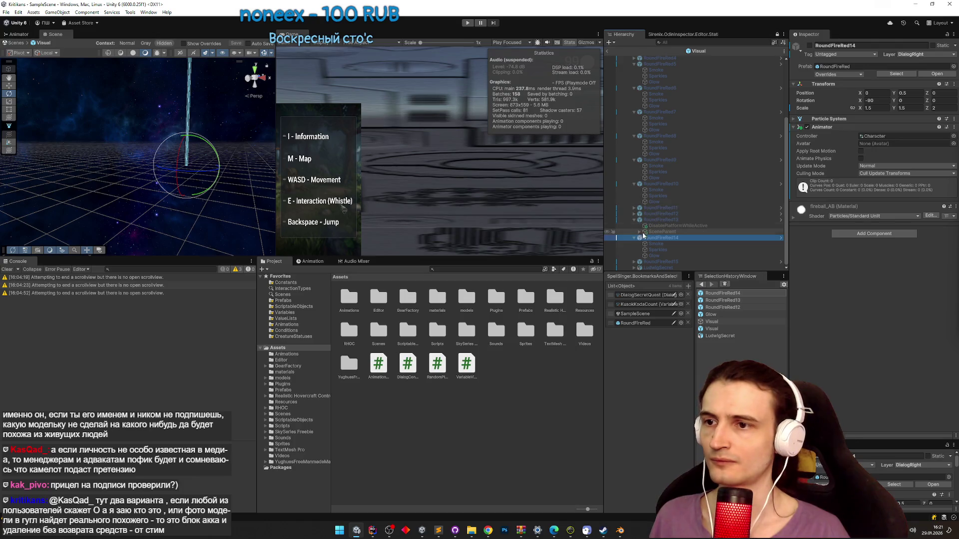
click(687, 243)
click(688, 238)
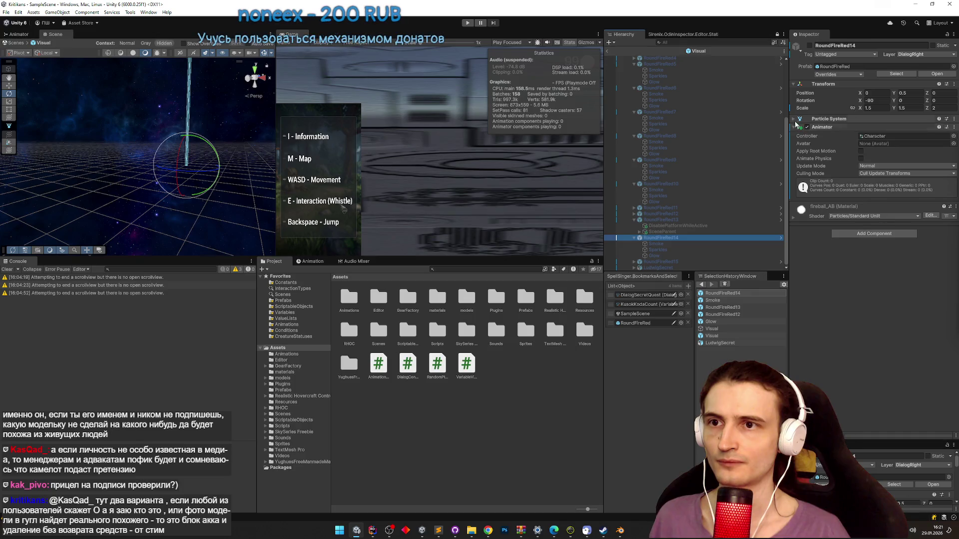
click(804, 120)
click(880, 211)
text(55FF55)
click(951, 204)
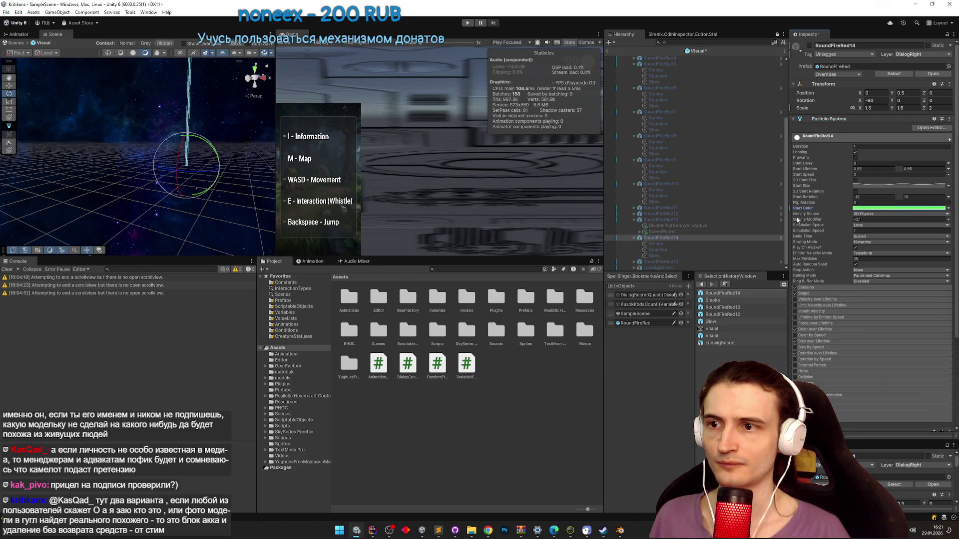
- Make the Smoke, Sparkles and Glow children start green (#55FF55)
click(658, 244)
click(875, 190)
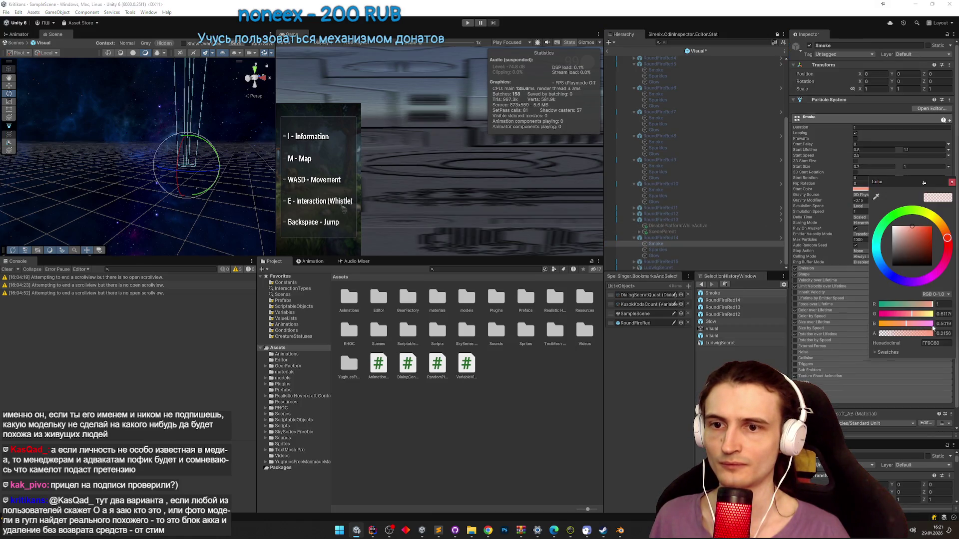
click(950, 189)
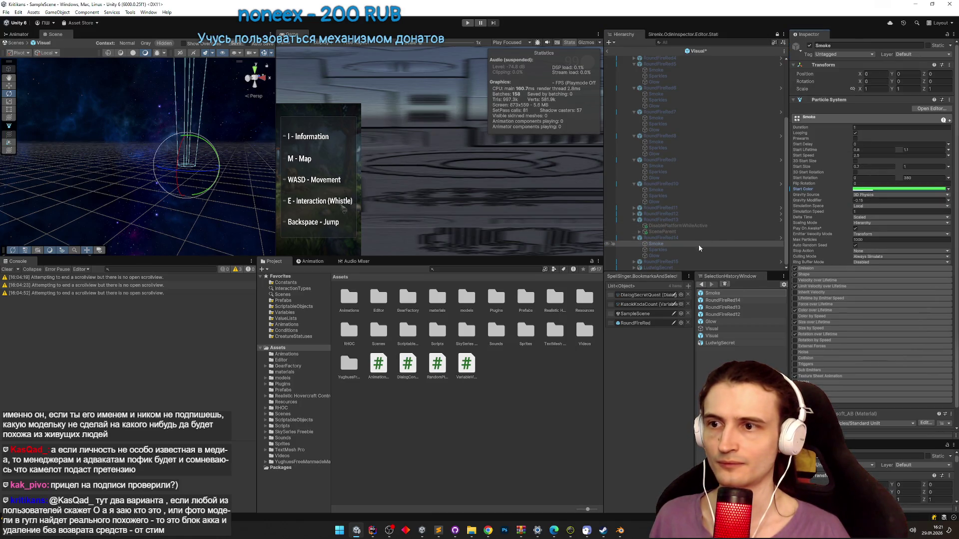
click(694, 249)
click(859, 190)
click(934, 345)
key(ctrl+v)
key(Return)
click(949, 184)
click(889, 189)
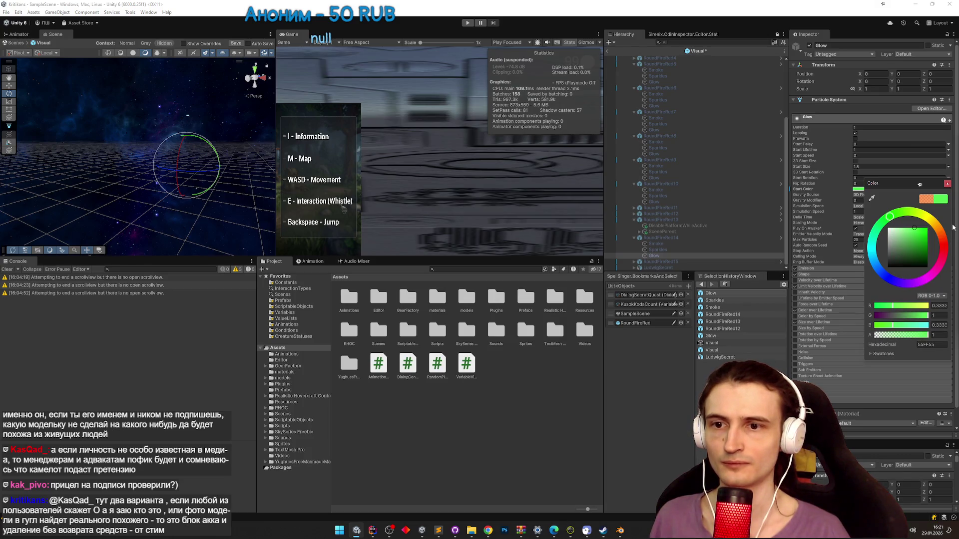
click(948, 184)
- Set the first key of RoundFireRed14's Color over Lifetime gradient to 00FF00
click(673, 237)
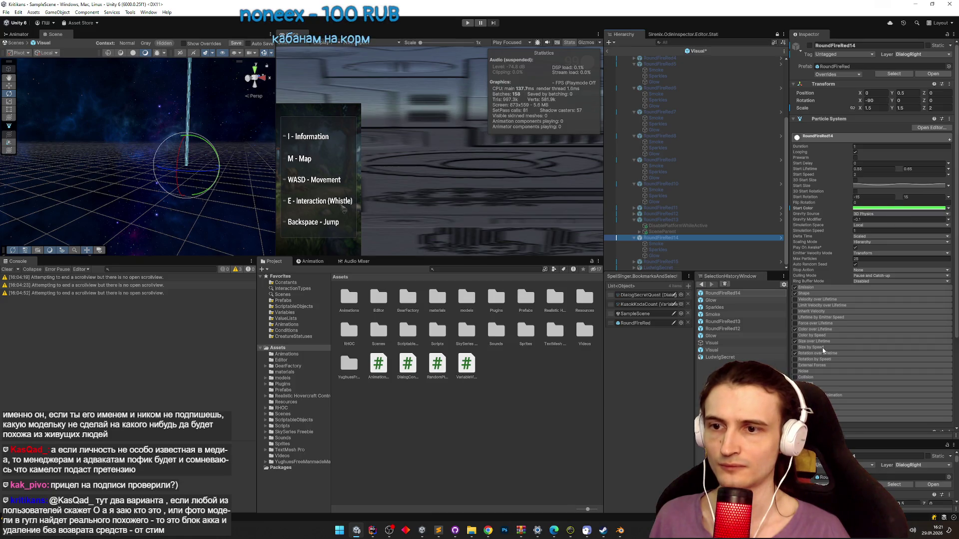
click(823, 330)
click(894, 336)
click(578, 256)
click(601, 266)
click(649, 402)
text(00FF00)
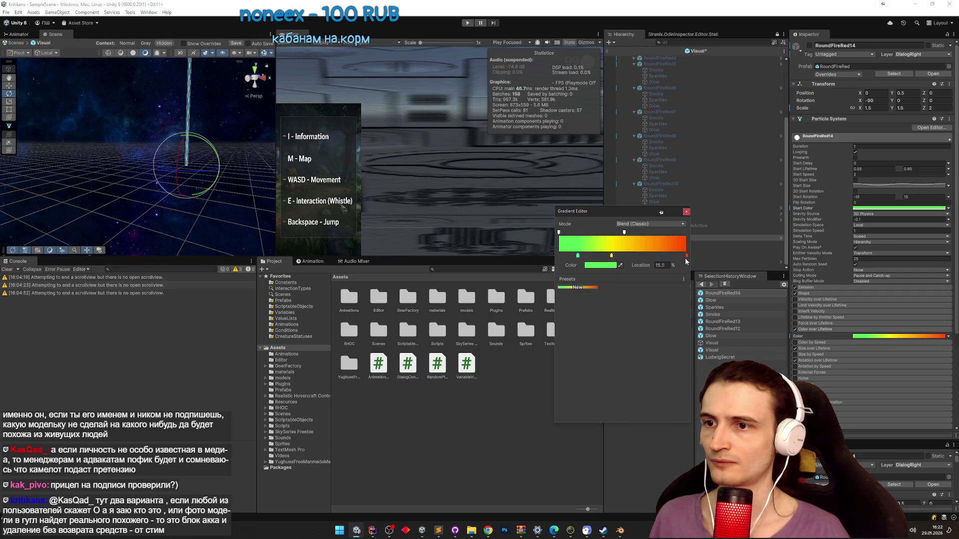
- Make the end gradient key light green, delete the yellow middle key, and collapse RoundFireRed14
double_click(686, 256)
click(712, 284)
click(738, 296)
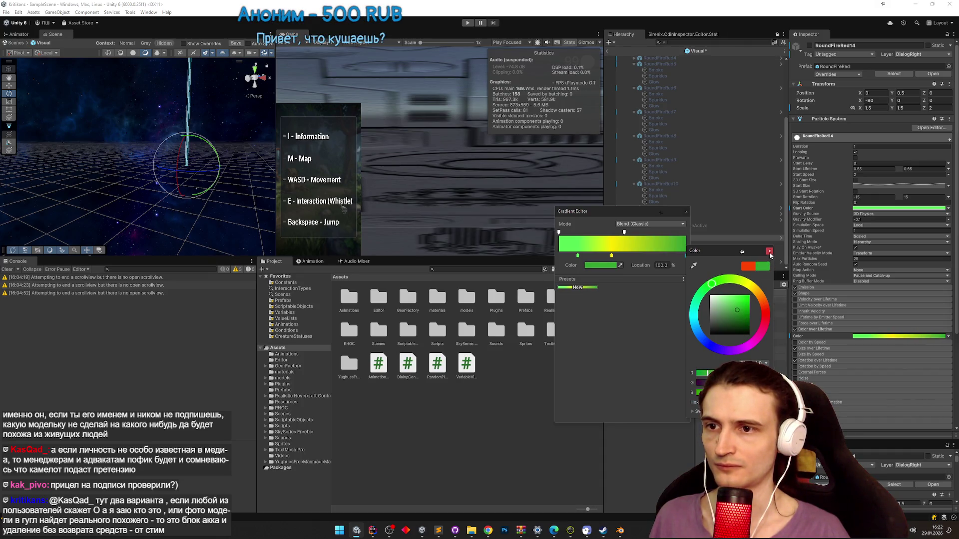
click(769, 251)
click(612, 256)
key(Delete)
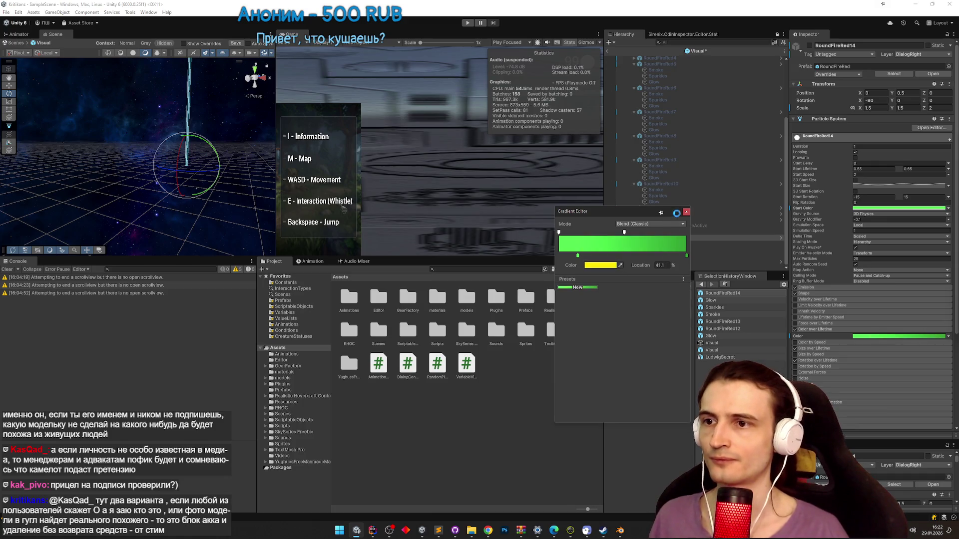
click(686, 212)
click(681, 237)
key(Left)
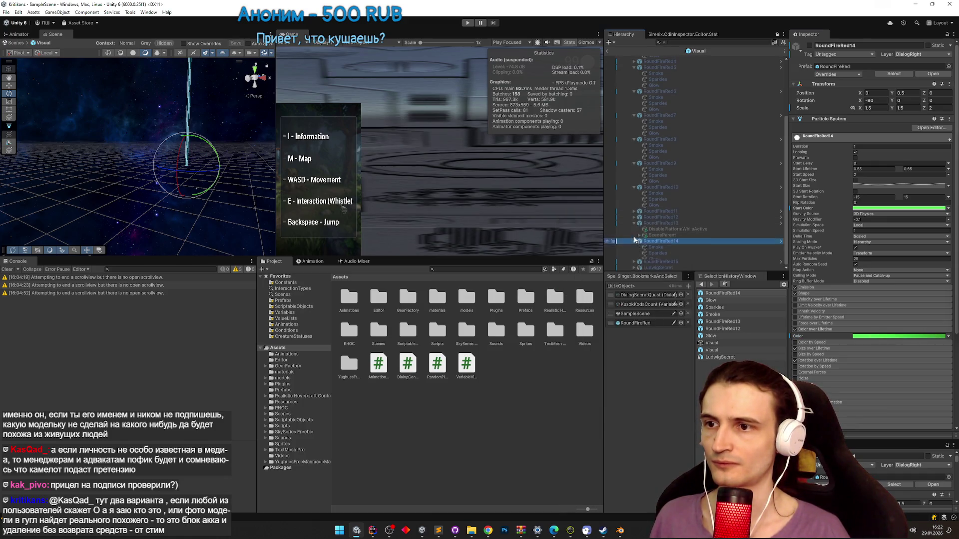
click(679, 262)
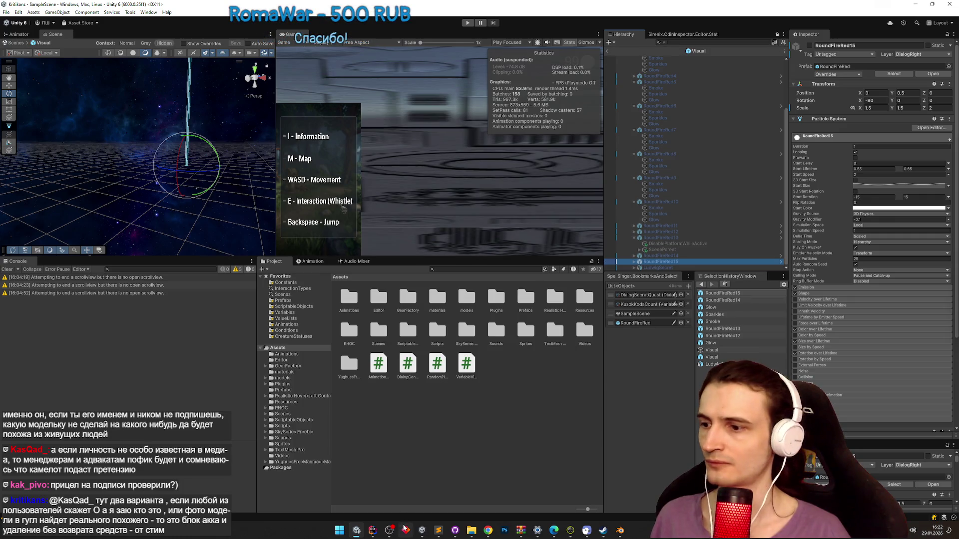
- Copy #55AAFF from the colour list and apply it as RoundFireRed15's Start Color
click(435, 530)
drag(350, 216, 394, 216)
key(ctrl+c)
click(586, 170)
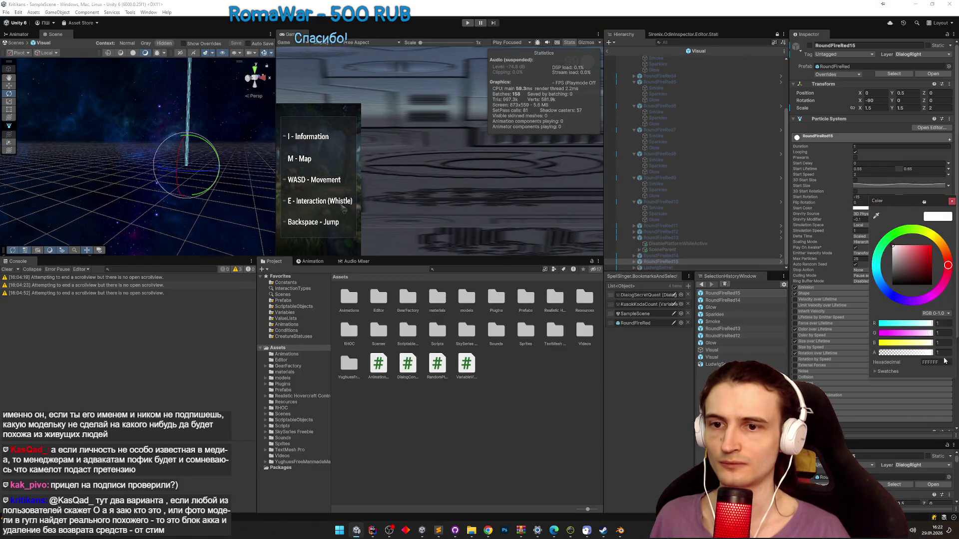
click(951, 203)
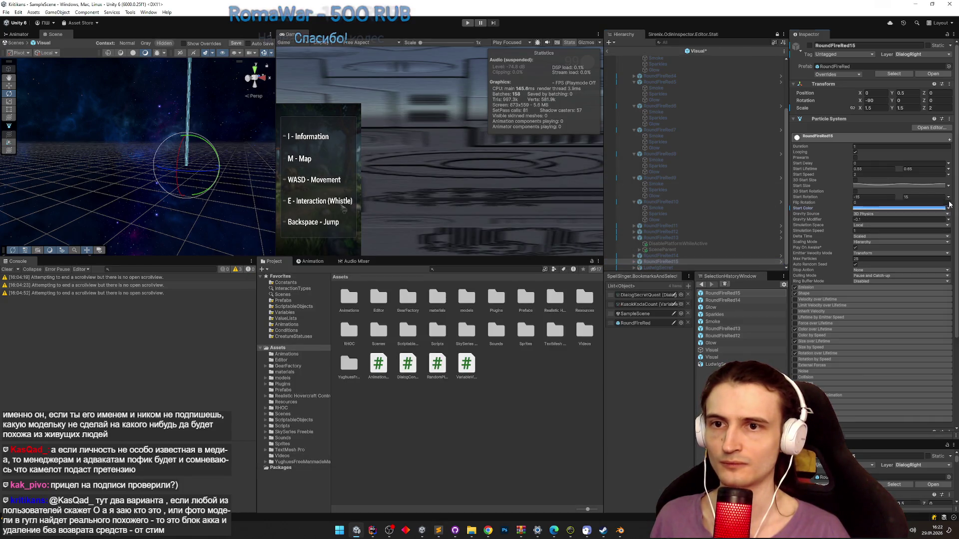
- Set the Start Color of RoundFireRed15's Smoke, Sparkles and Glow children to blue
click(635, 262)
scroll(660, 231, down, 1)
click(660, 250)
click(880, 190)
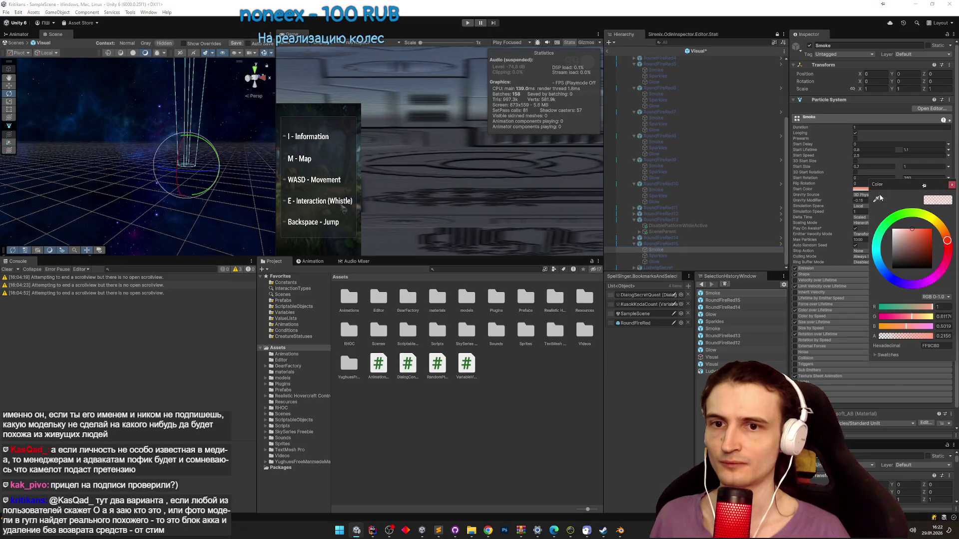
click(951, 185)
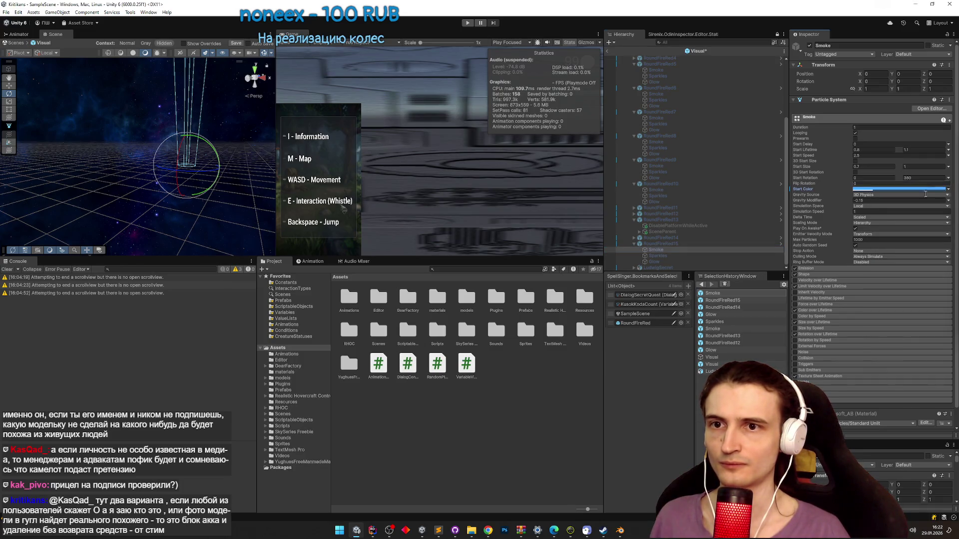
click(881, 189)
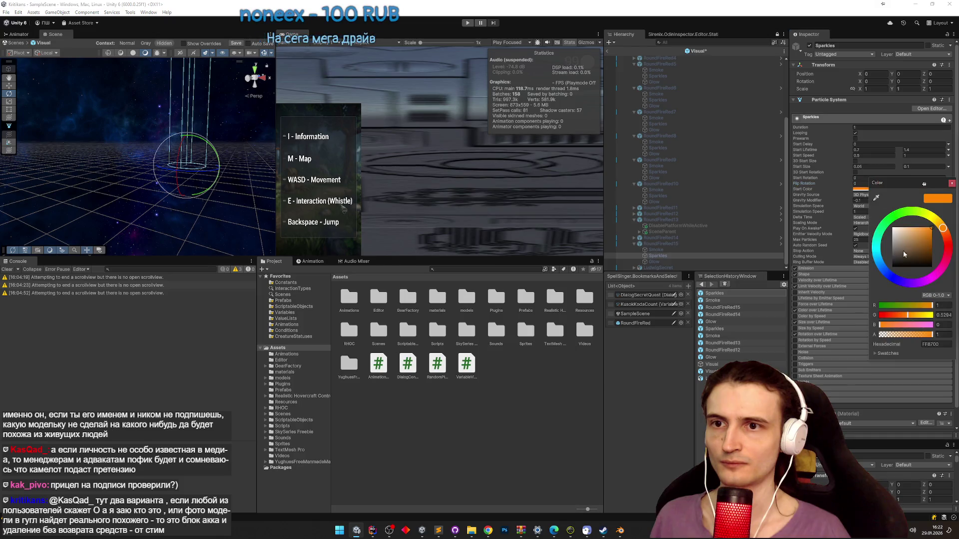
click(951, 184)
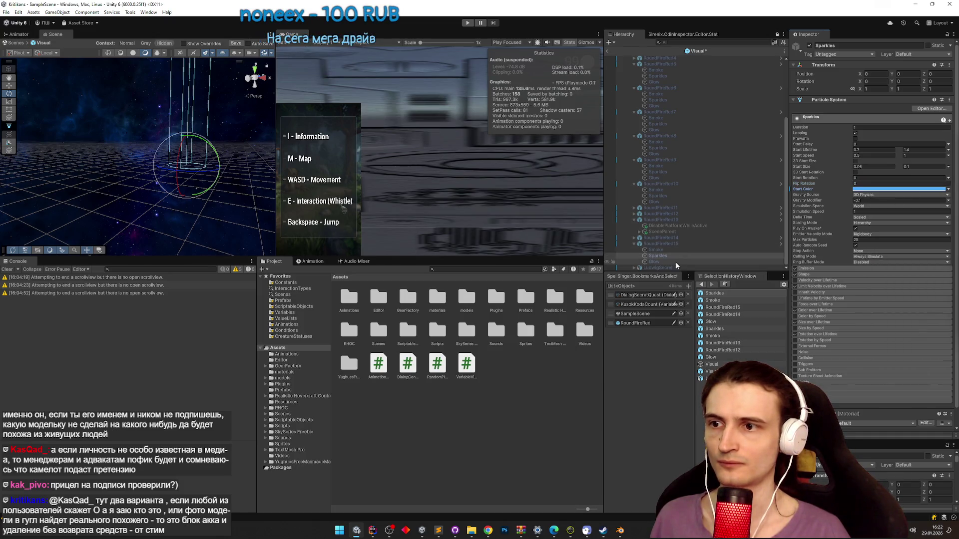
click(868, 189)
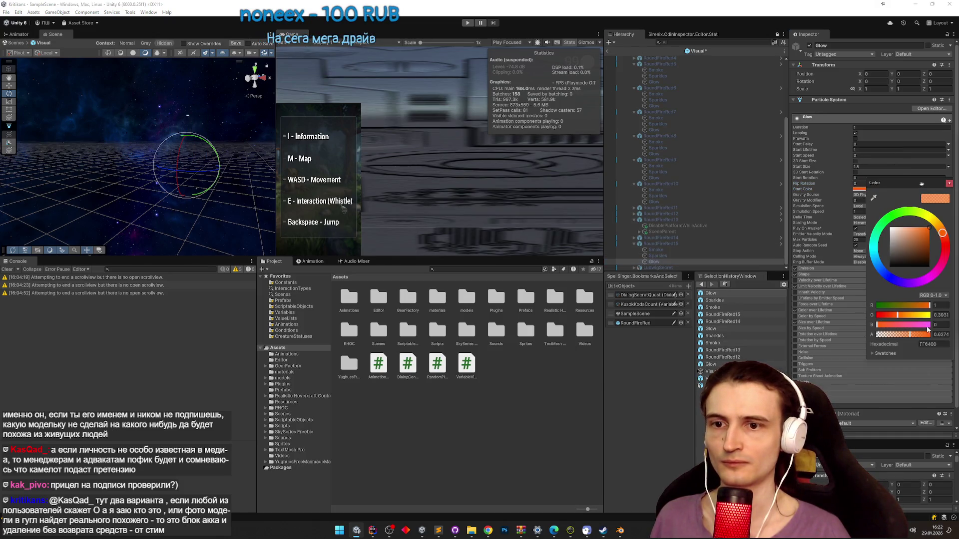
click(949, 184)
- Turn RoundFireRed15's Color over Lifetime gradient solid blue and start a test run
click(706, 244)
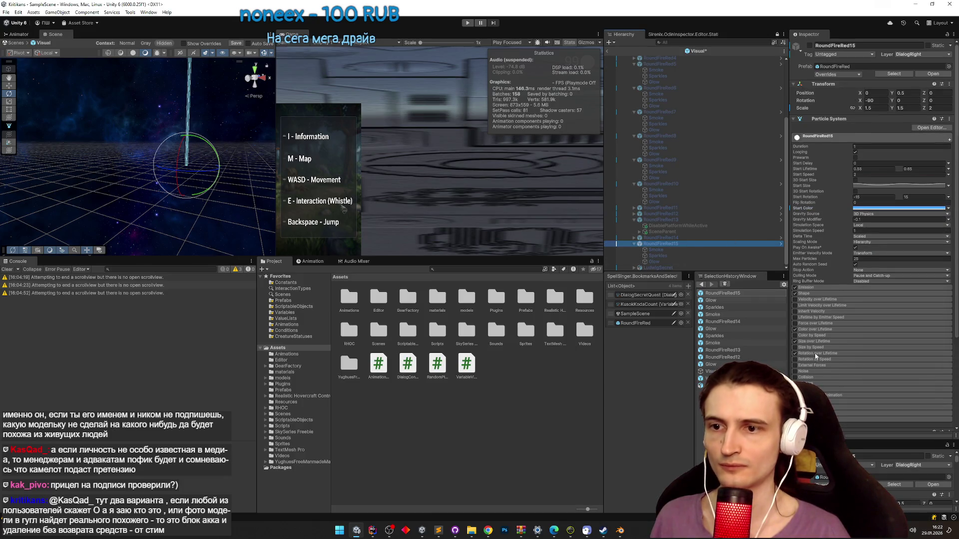
click(866, 337)
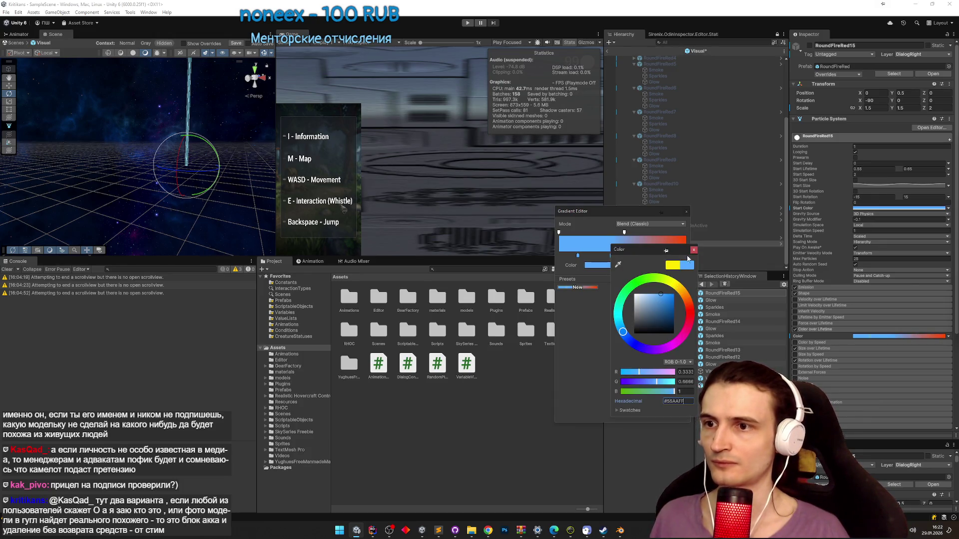
click(693, 250)
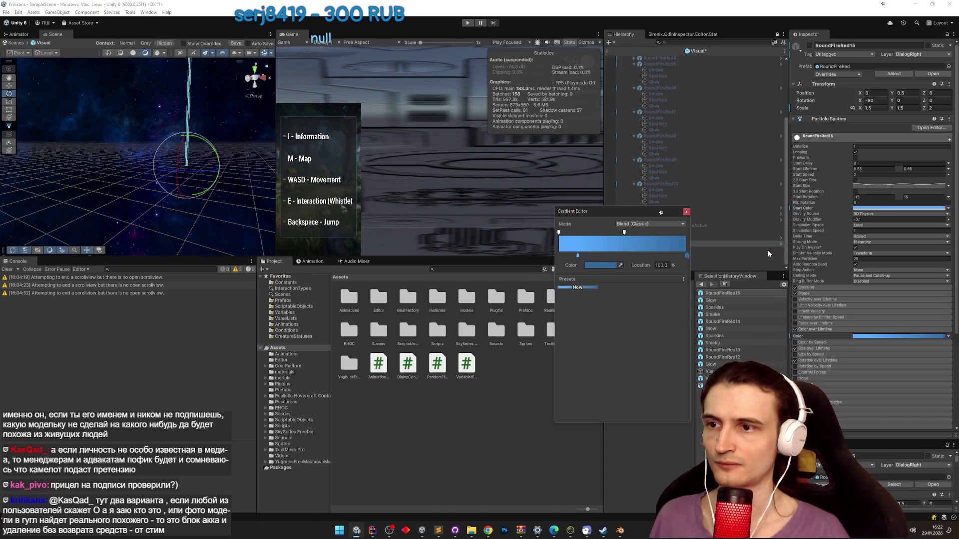
click(686, 212)
key(ctrl+p)
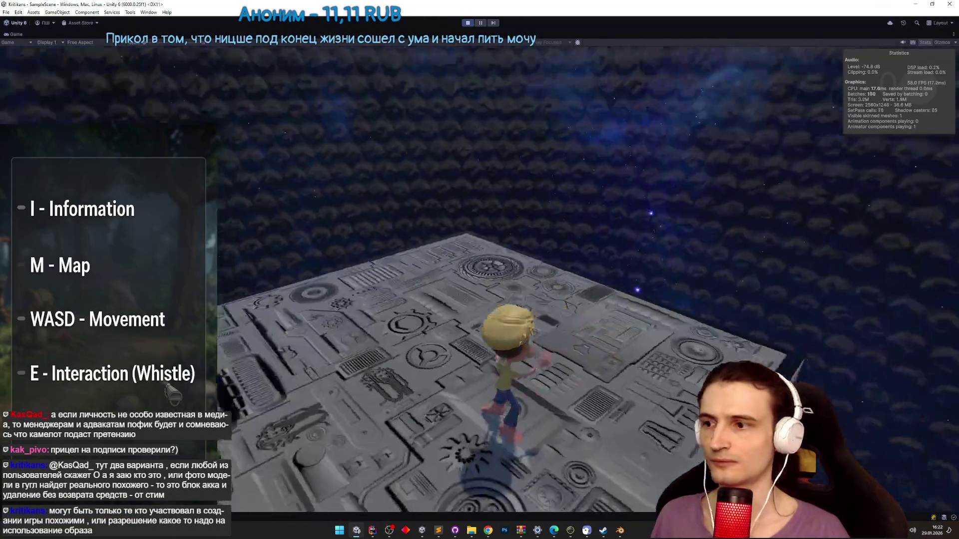
- Stop the test, exit Prefab Mode to SampleScene, select RoundFireRed1, and test-run again
key(ctrl+p)
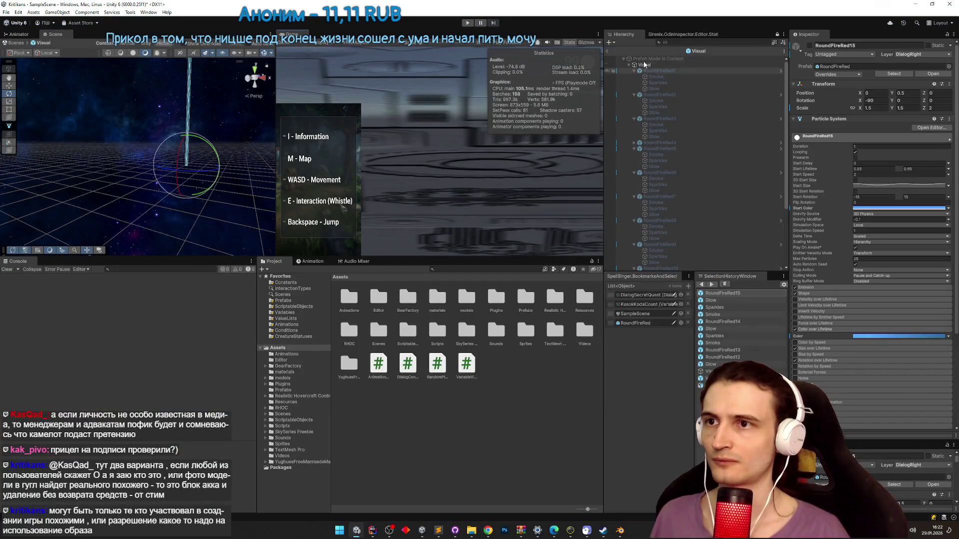
click(610, 53)
click(676, 115)
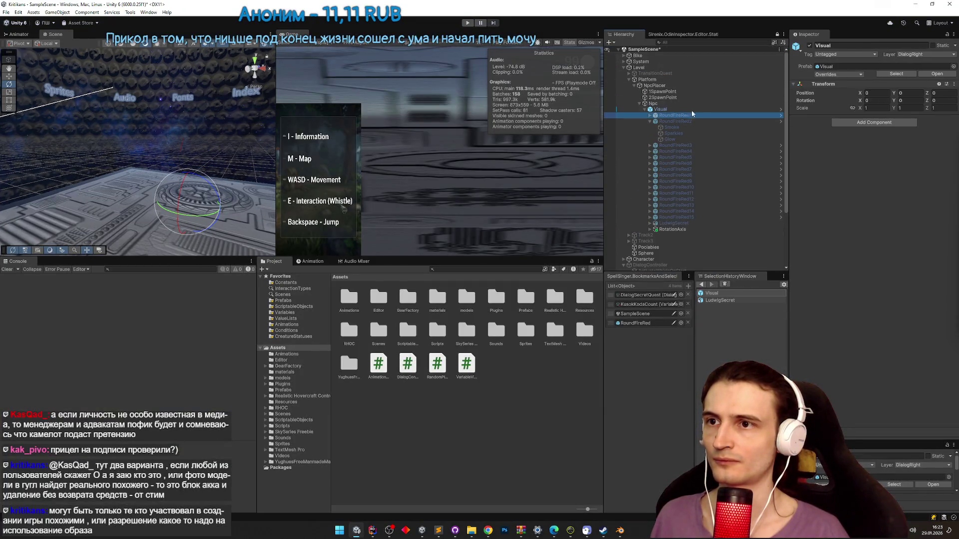
key(ctrl+p)
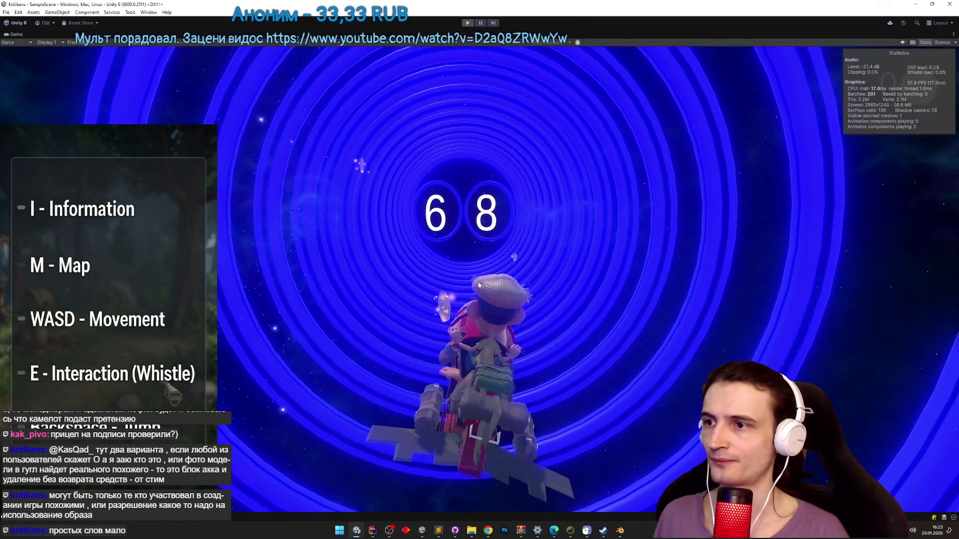
key(ctrl+p)
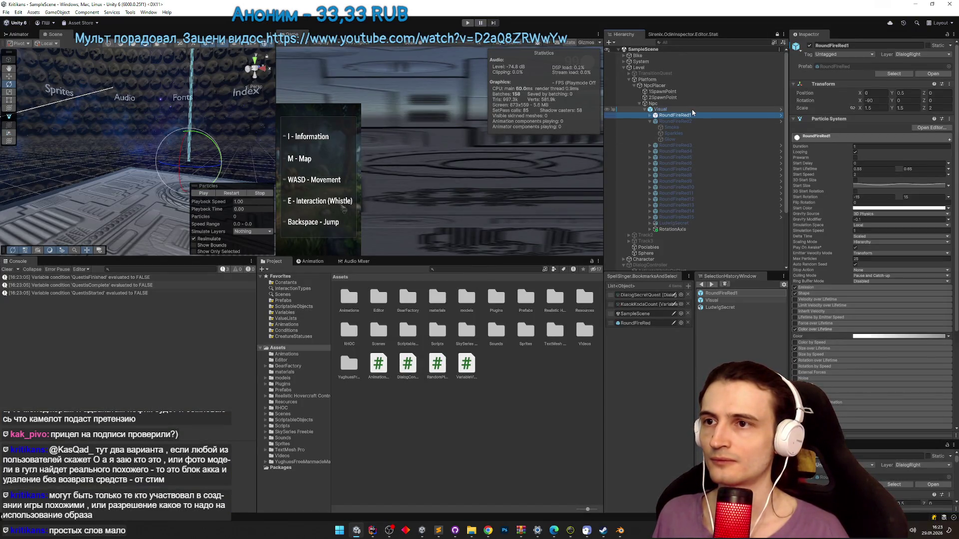
- Keep DialogQuest1 as DialogController's Graph, then play-test the game, interacting with E
click(664, 264)
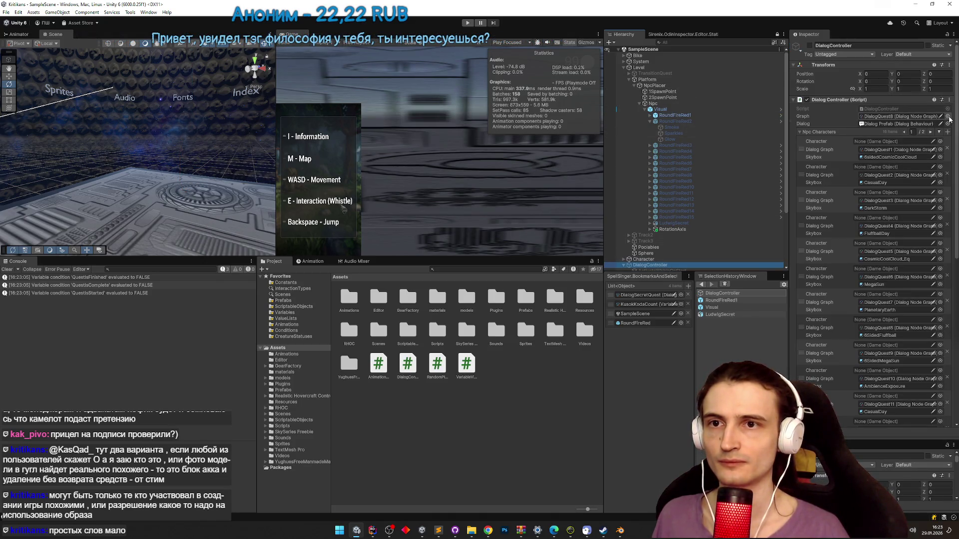
click(948, 116)
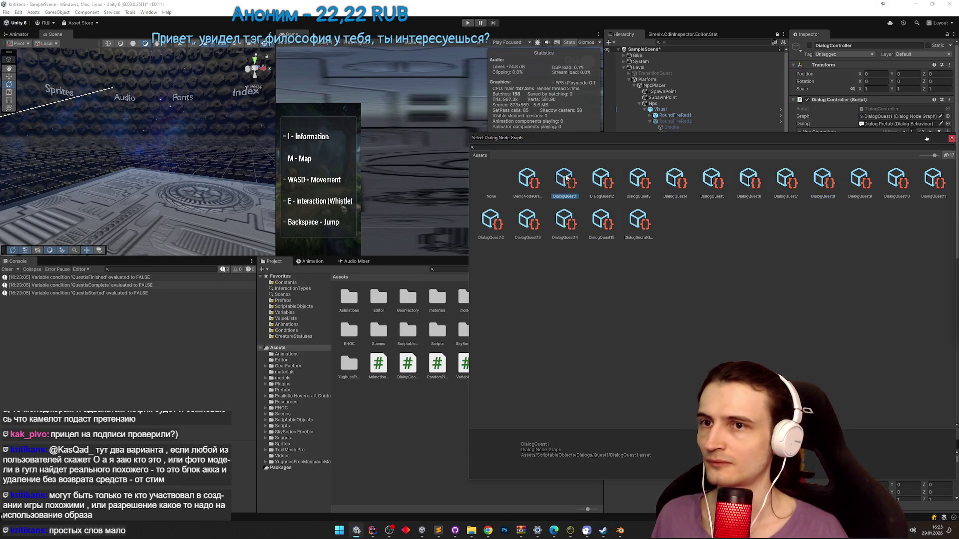
double_click(565, 178)
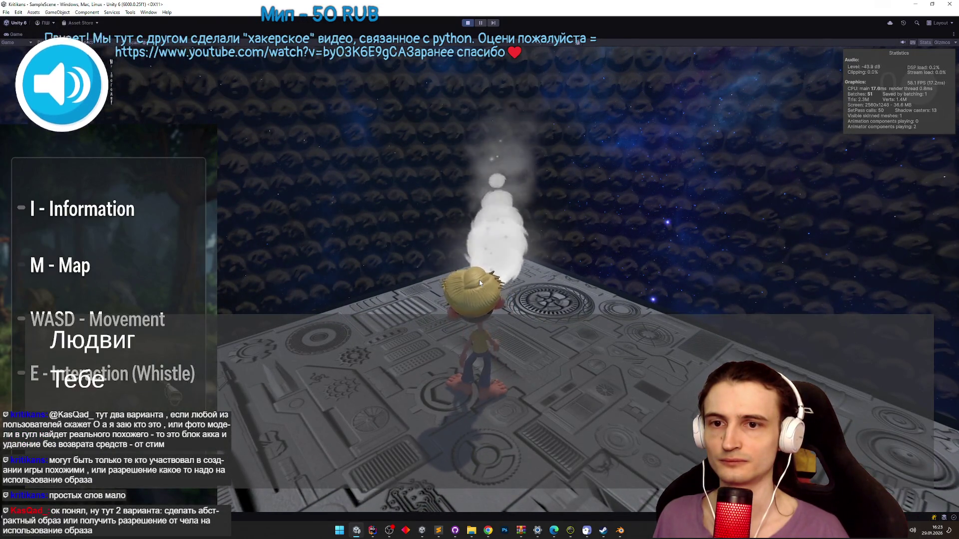
key(e)
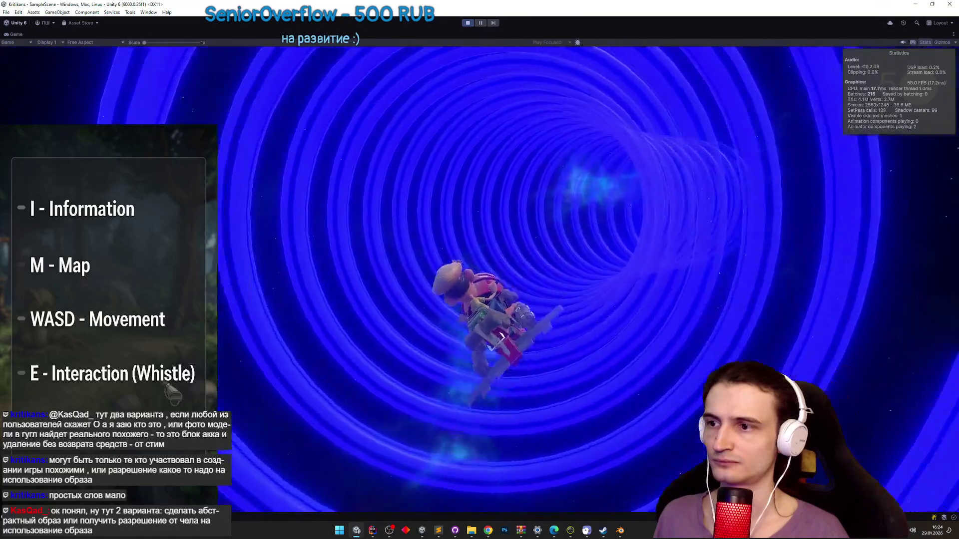
key(ctrl+p)
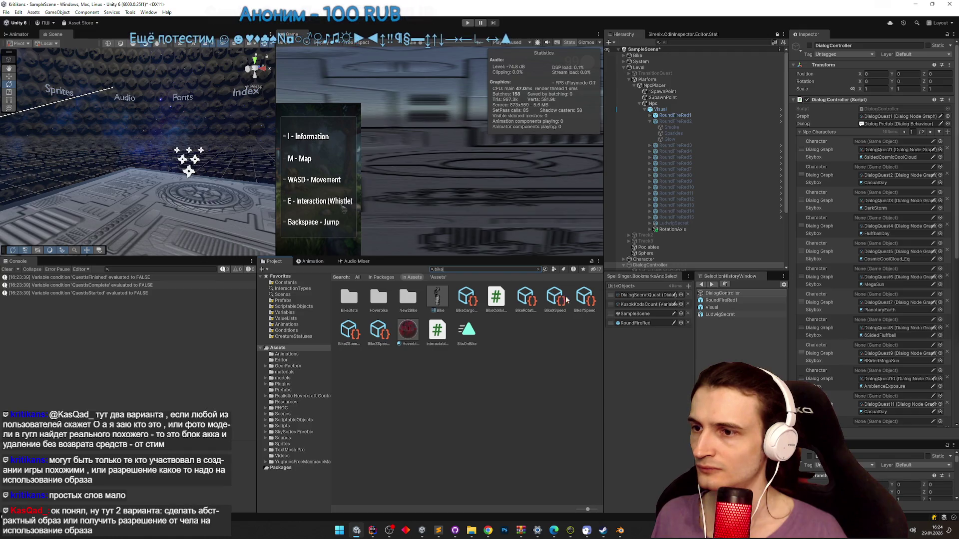
- Open the BikeZSpeedX variable asset and test-ride the hoverbike through the blue ring tunnel
click(350, 330)
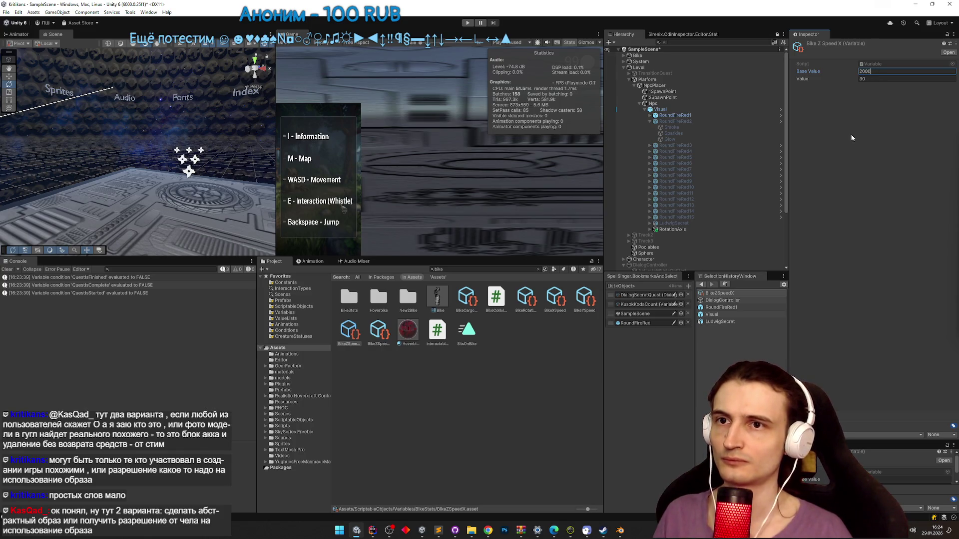
key(ctrl+p)
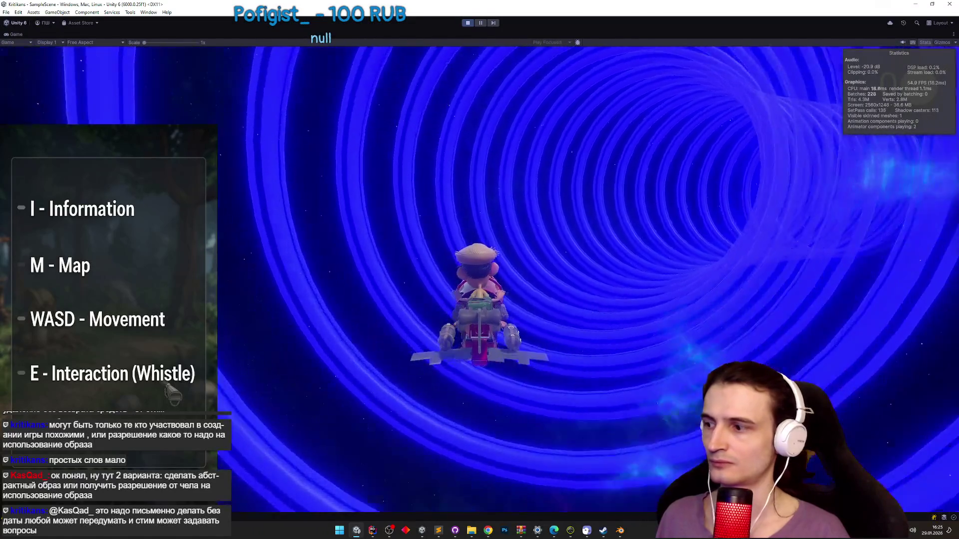
key(ctrl+p)
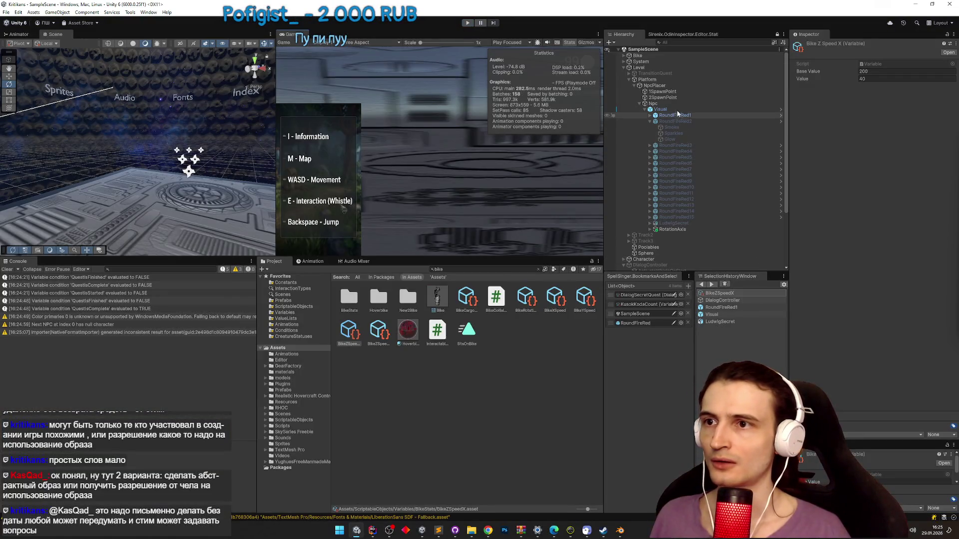
- Assign RoundFireRed1, 5, 7, 8 and 9 to DialogController's Npc Character slots
click(679, 104)
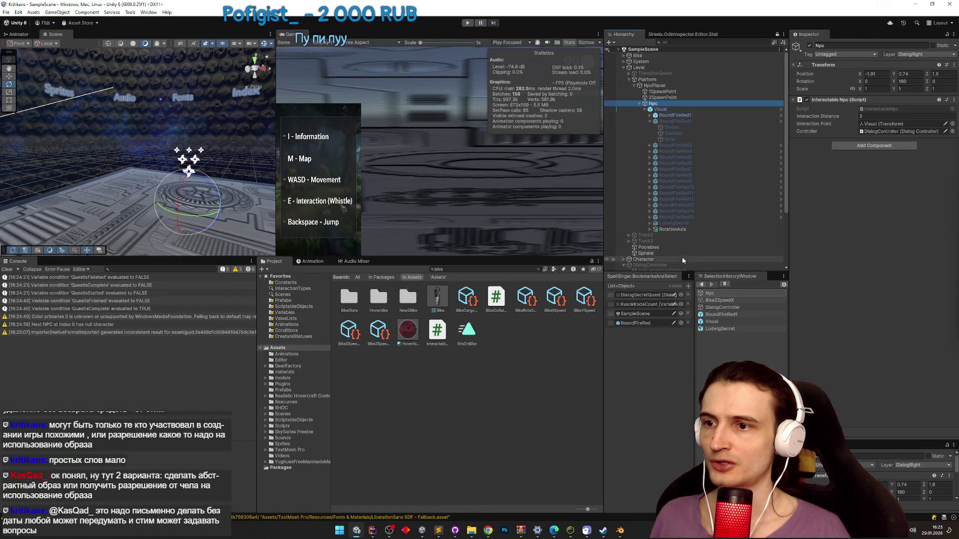
click(682, 266)
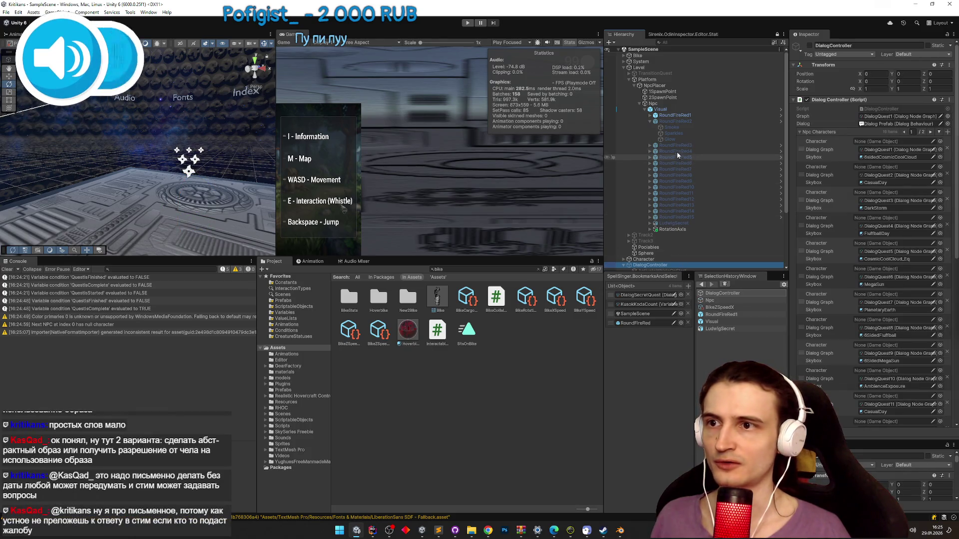
click(650, 121)
drag(674, 115, 874, 142)
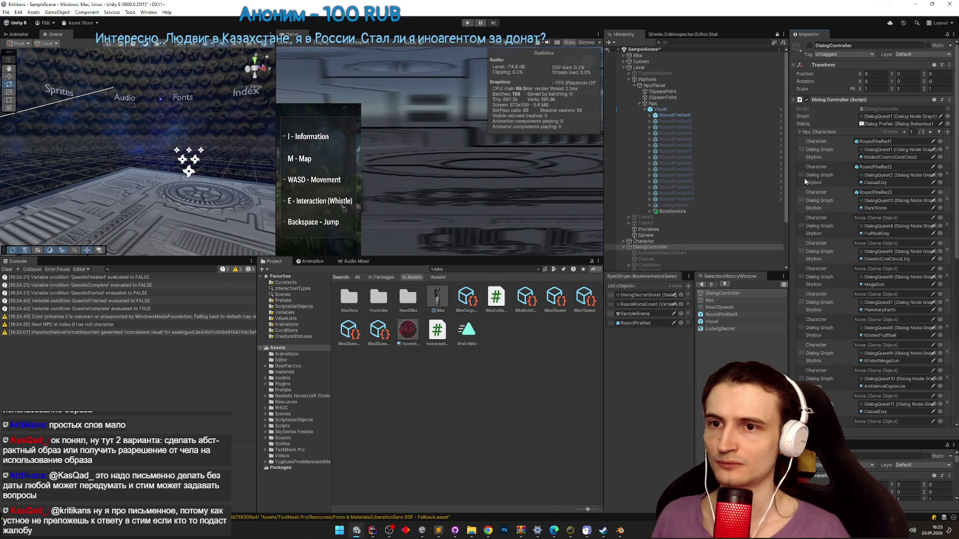
drag(694, 139, 865, 209)
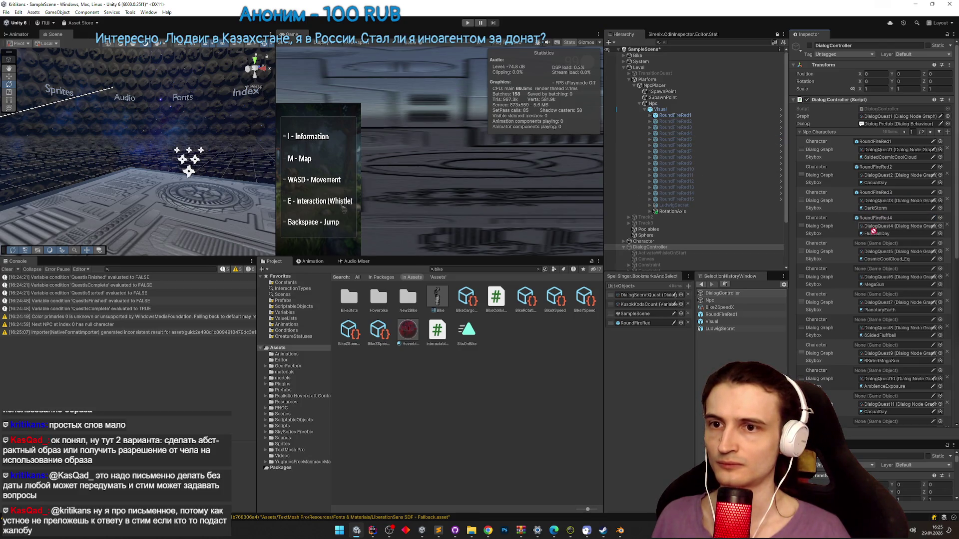
drag(877, 246, 878, 245)
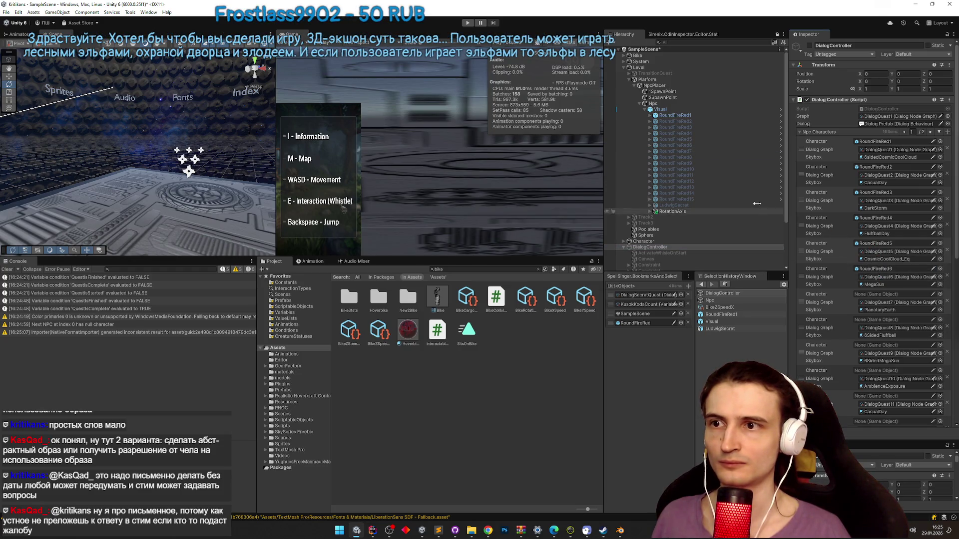
mouse_move(690, 151)
mouse_down()
mouse_move(719, 215)
mouse_move(809, 264)
mouse_up()
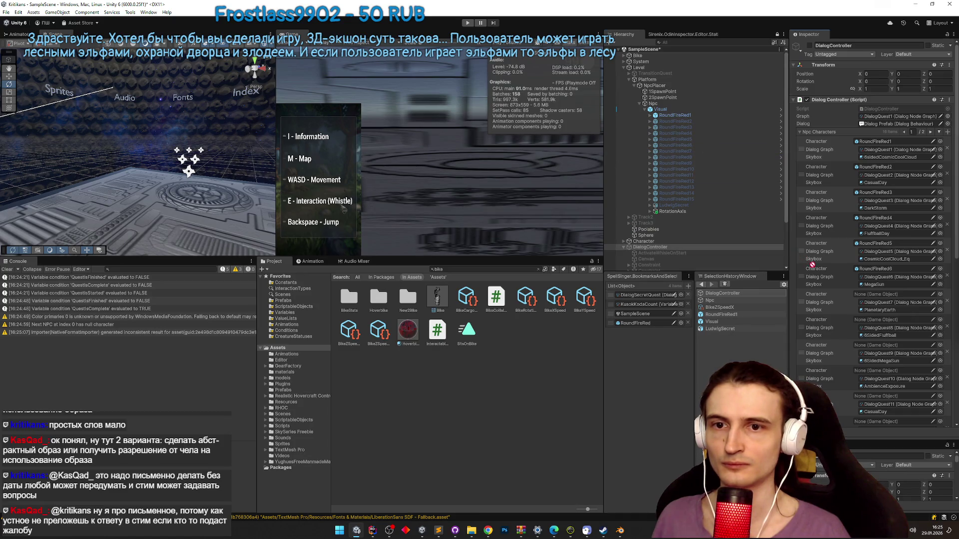
drag(870, 278, 874, 295)
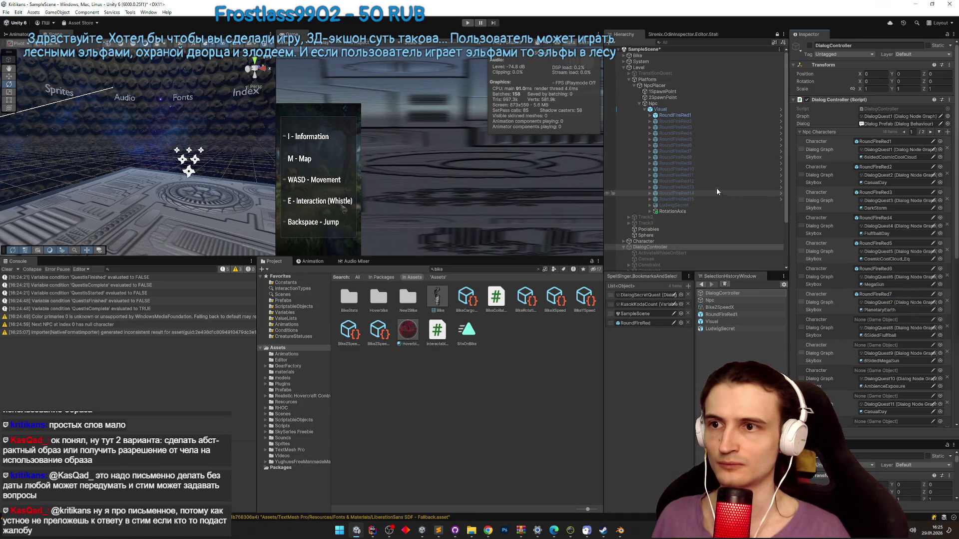
mouse_move(679, 156)
mouse_down()
mouse_move(879, 281)
mouse_move(886, 320)
mouse_up()
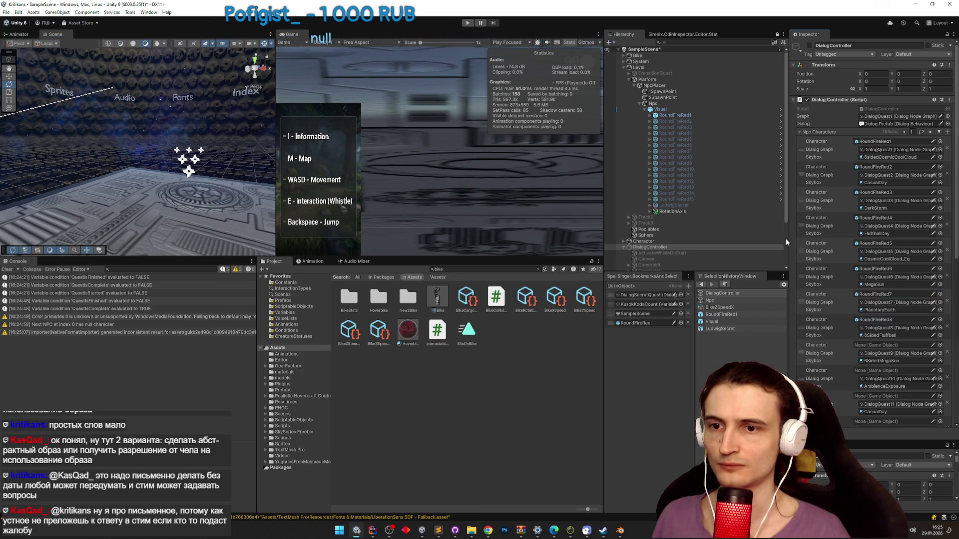
drag(697, 163, 875, 341)
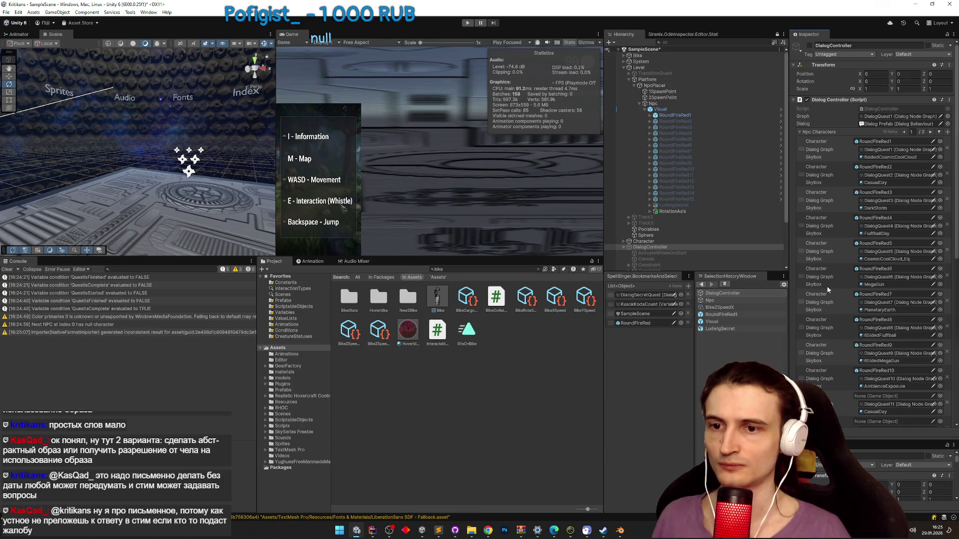
- Fill the later Character slots with RoundFireRed11–14, try RoundFireRed15, then start the game
scroll(838, 303, down, 5)
scroll(830, 199, up, 6)
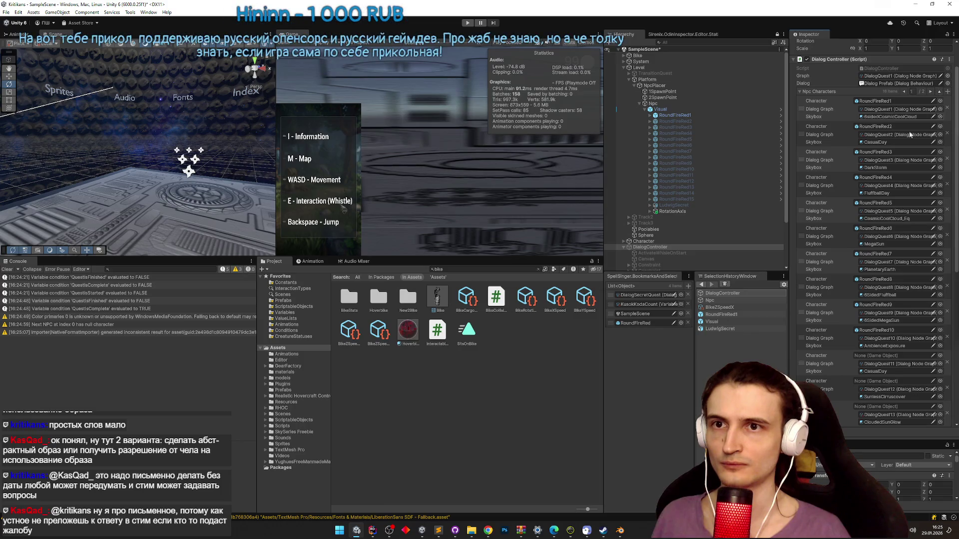
scroll(862, 182, down, 6)
scroll(862, 182, up, 2)
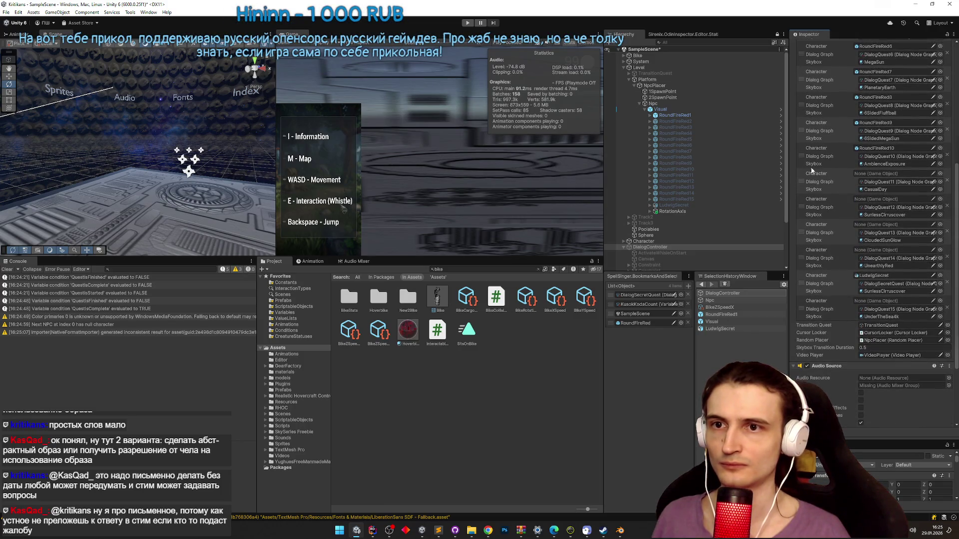
drag(697, 181, 819, 175)
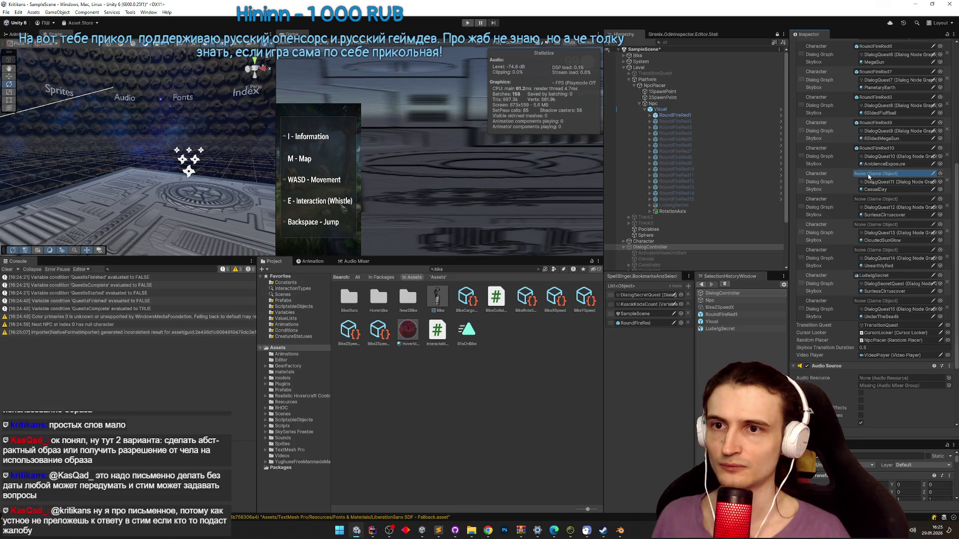
drag(726, 180, 871, 193)
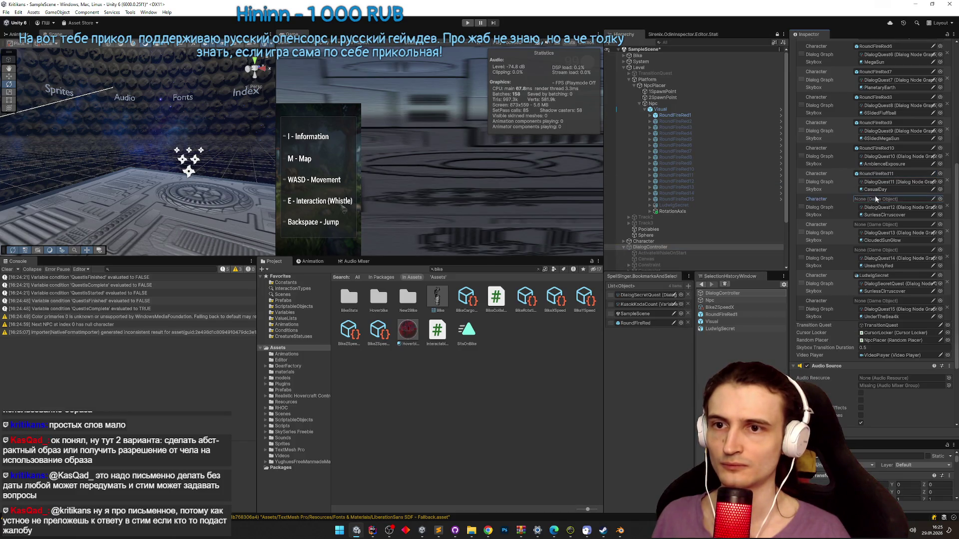
drag(709, 181, 884, 199)
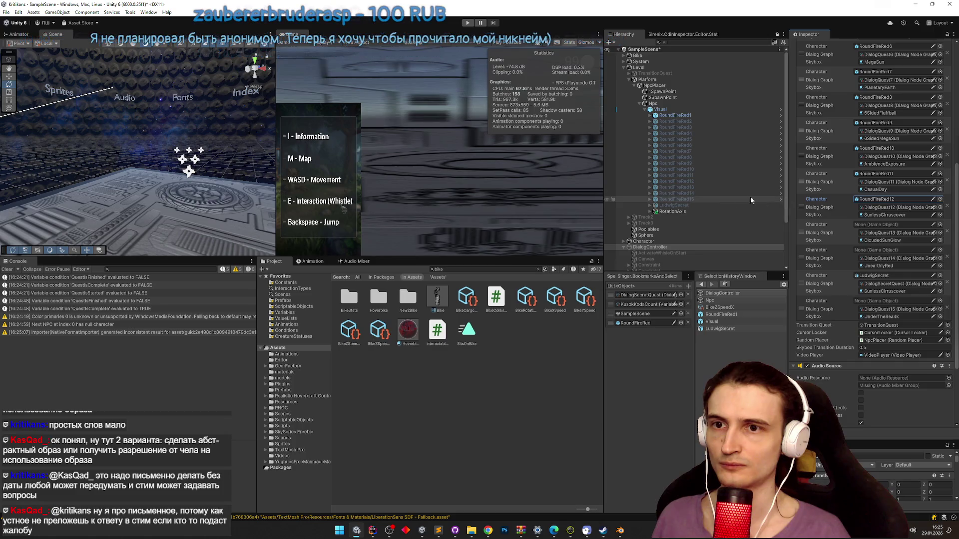
drag(691, 190, 867, 227)
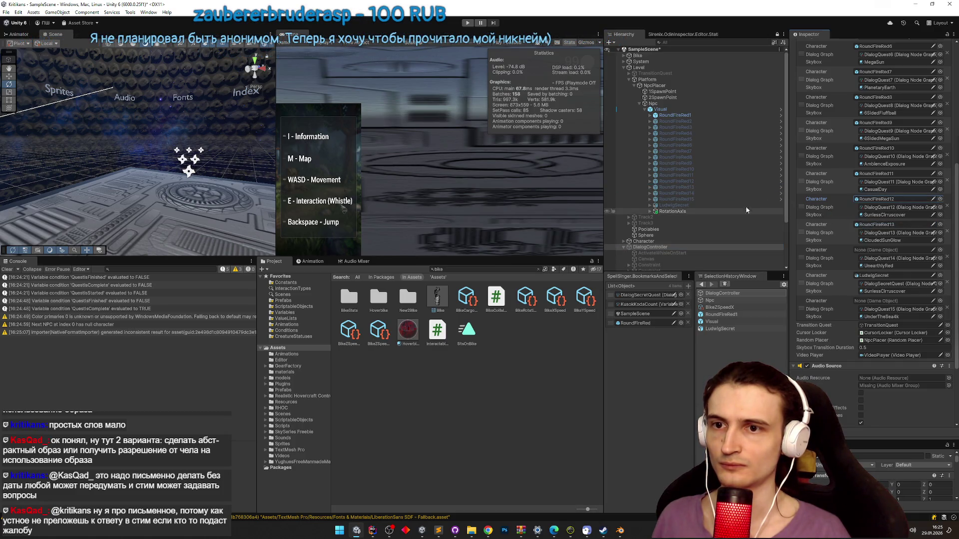
drag(695, 194, 876, 252)
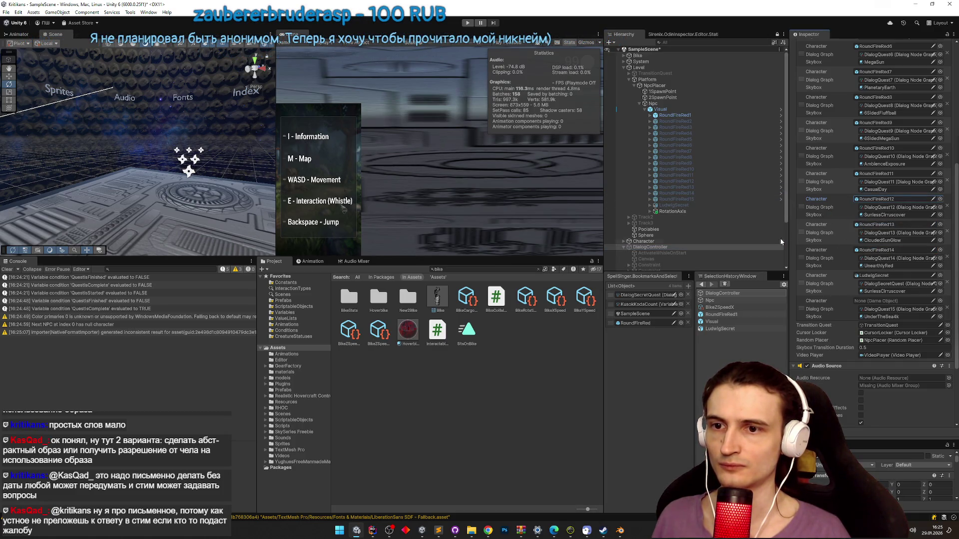
drag(691, 200, 852, 273)
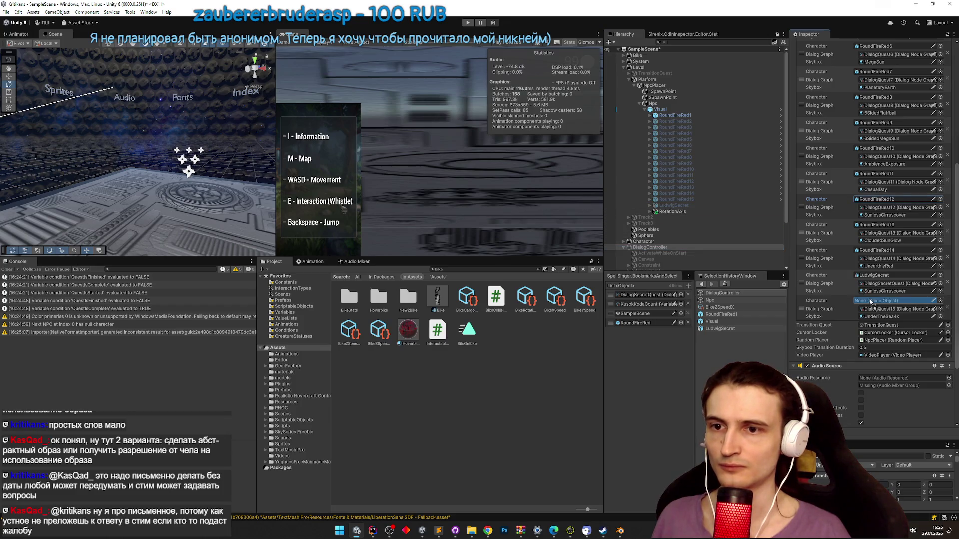
key(ctrl+p)
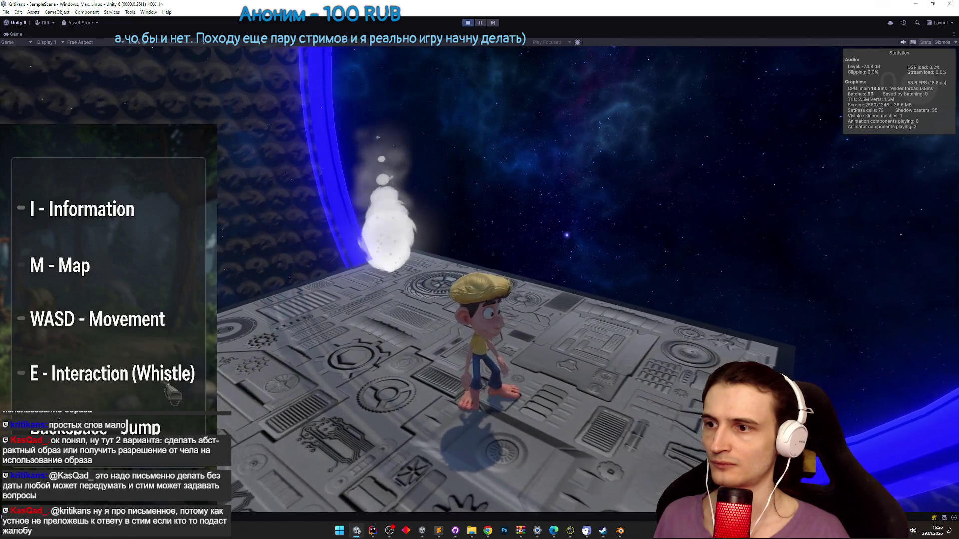
key(shift+space)
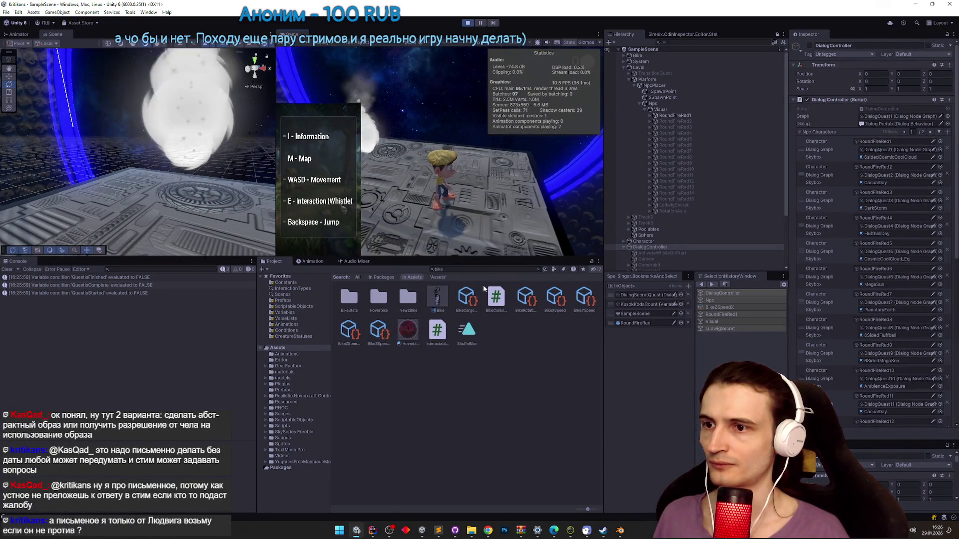
key(shift+space)
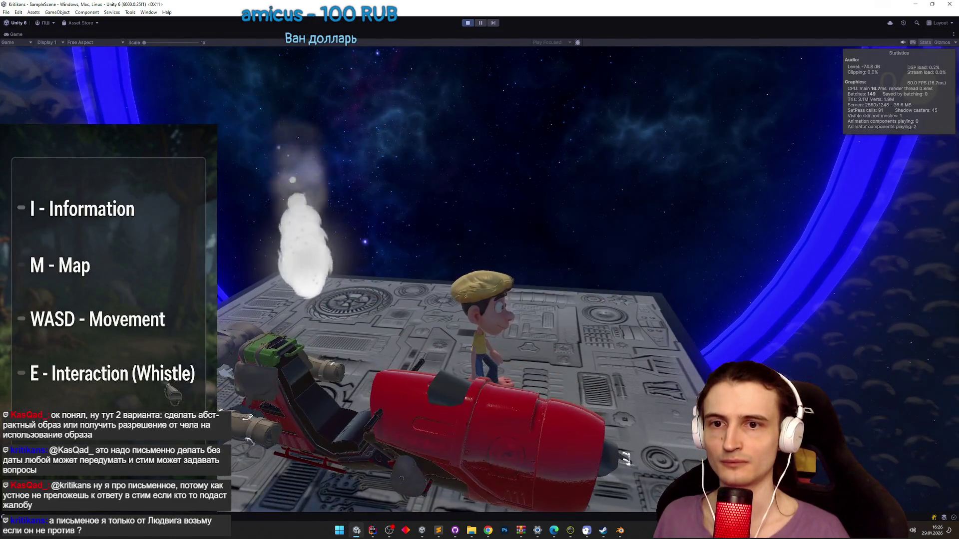
key(e)
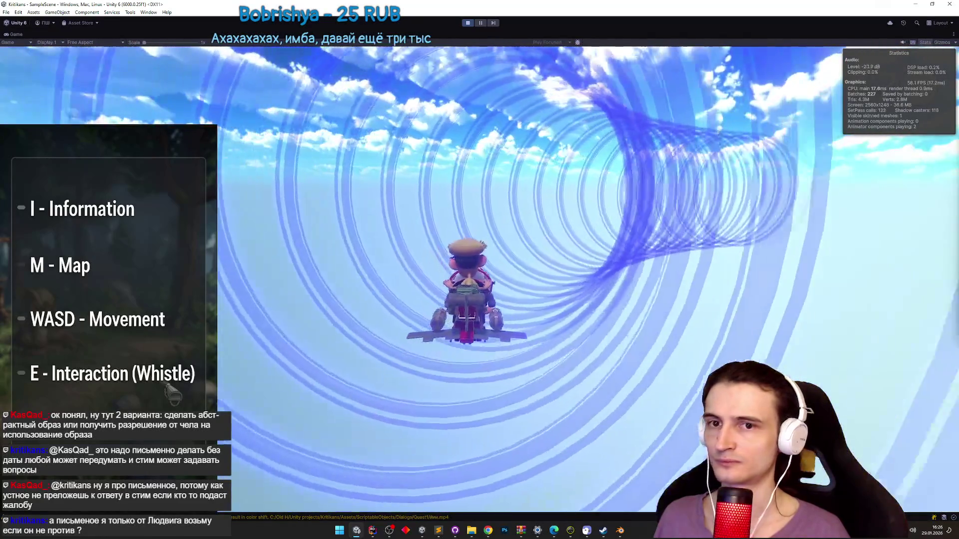
key(a)
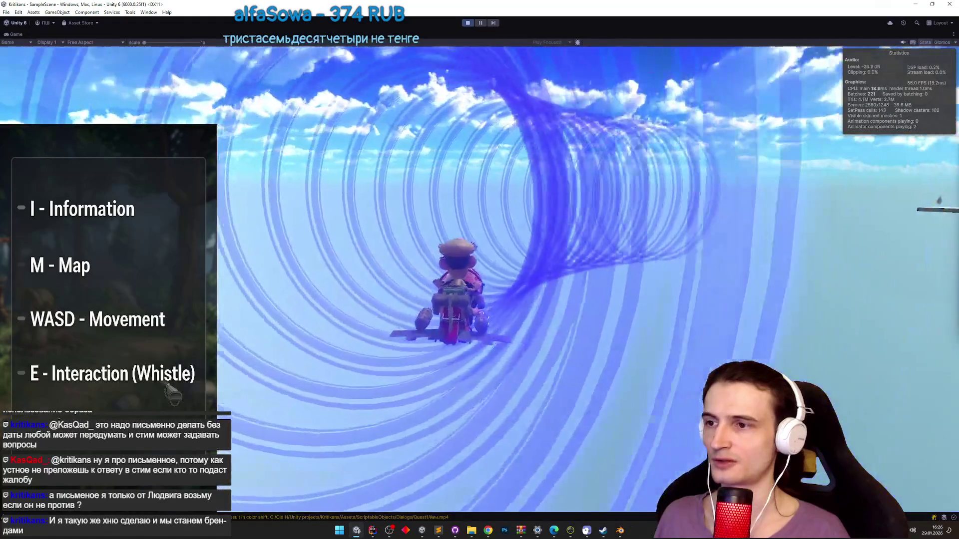
key(d)
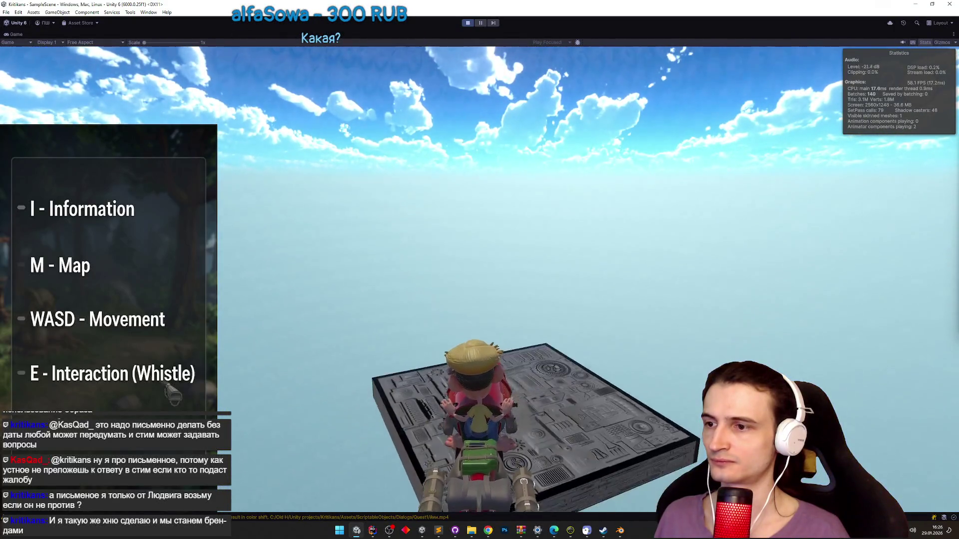
key(a)
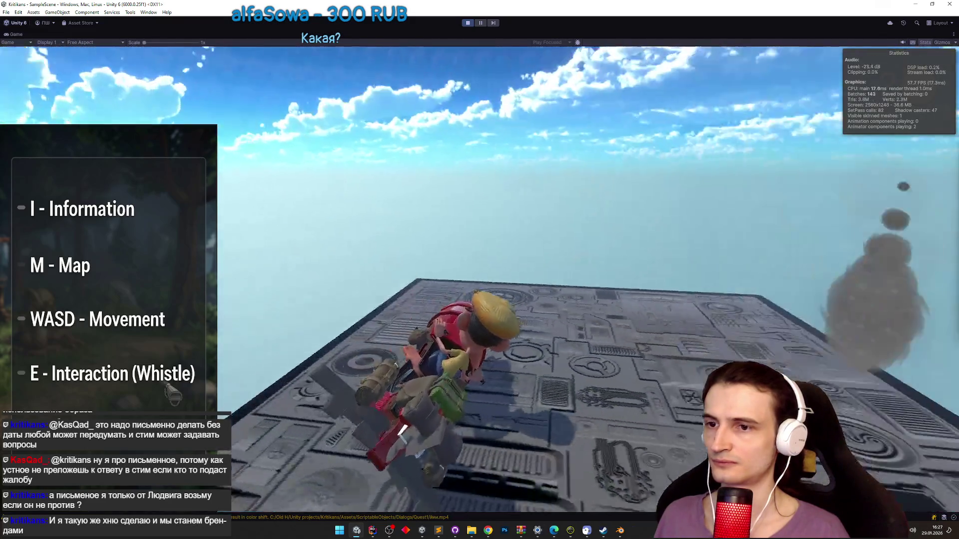
key(e)
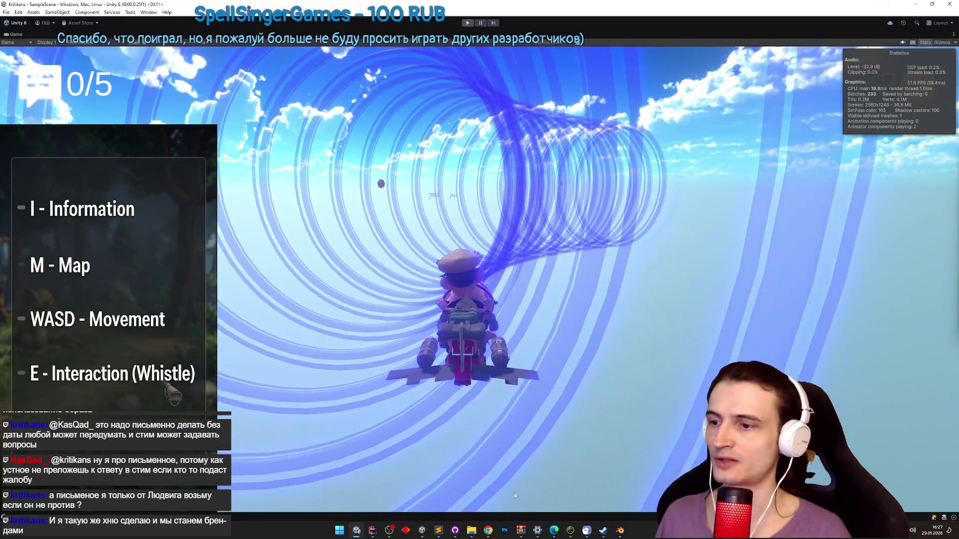
key(ctrl+p)
click(439, 530)
click(444, 533)
click(488, 531)
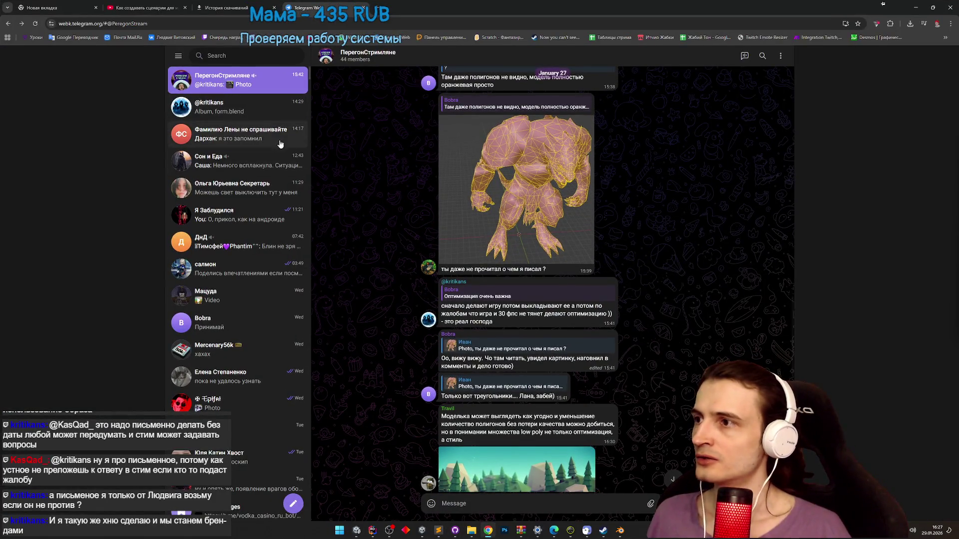
click(240, 107)
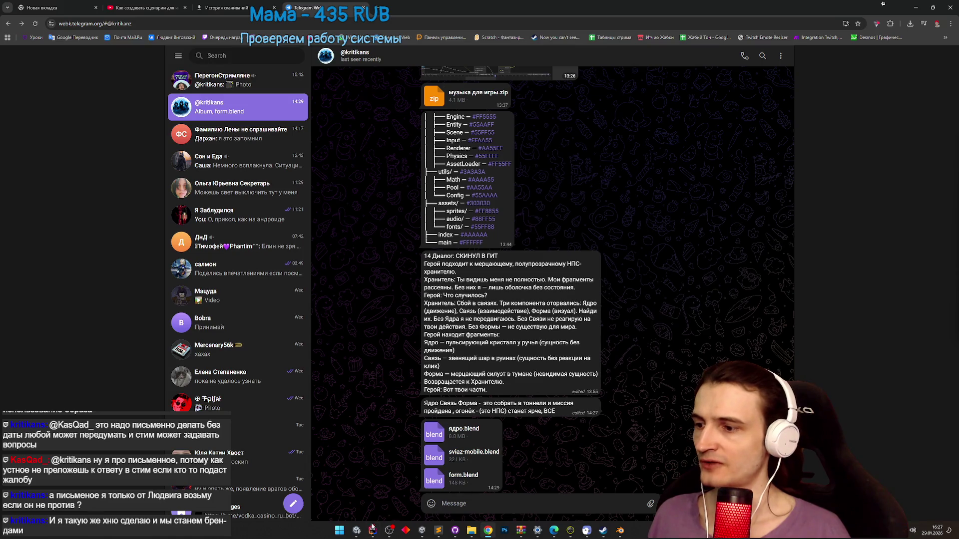
click(356, 531)
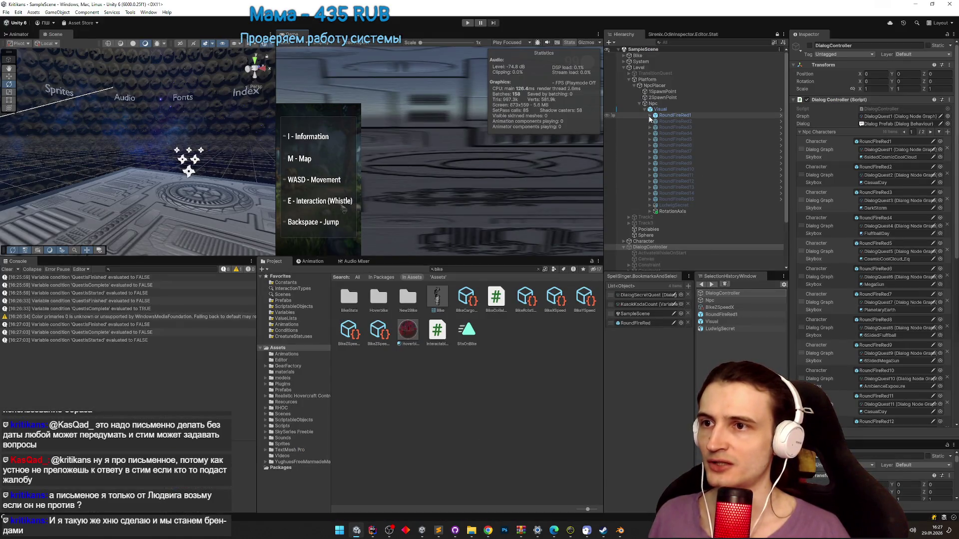
- Select RoundFireRed13 and RoundFireRed1, then test-run the scene while orbiting the view toward the platform
click(700, 187)
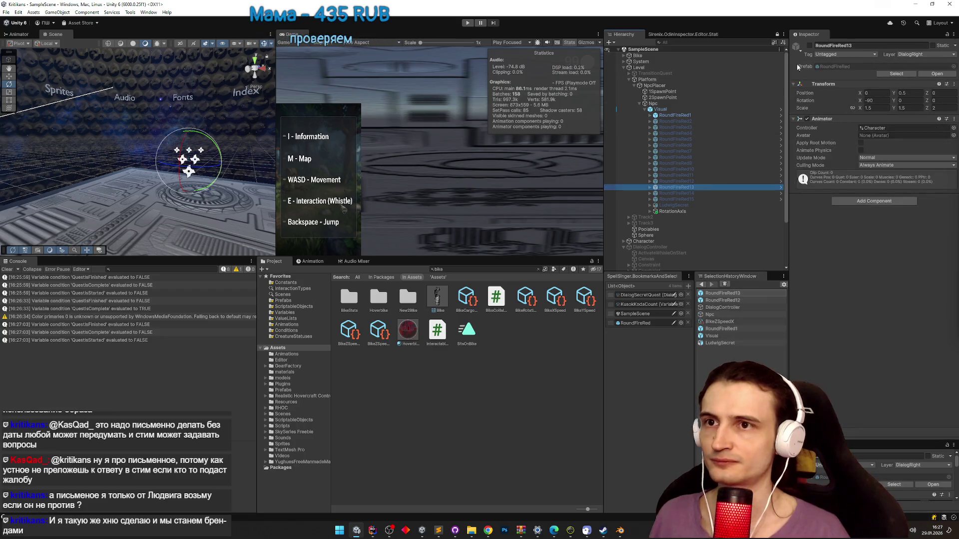
click(674, 115)
key(ctrl+p)
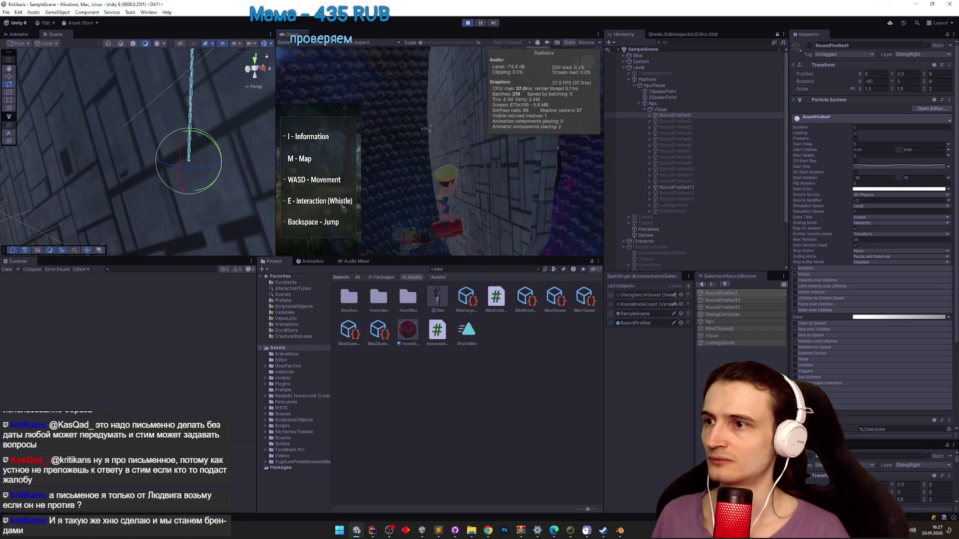
key(ctrl+p)
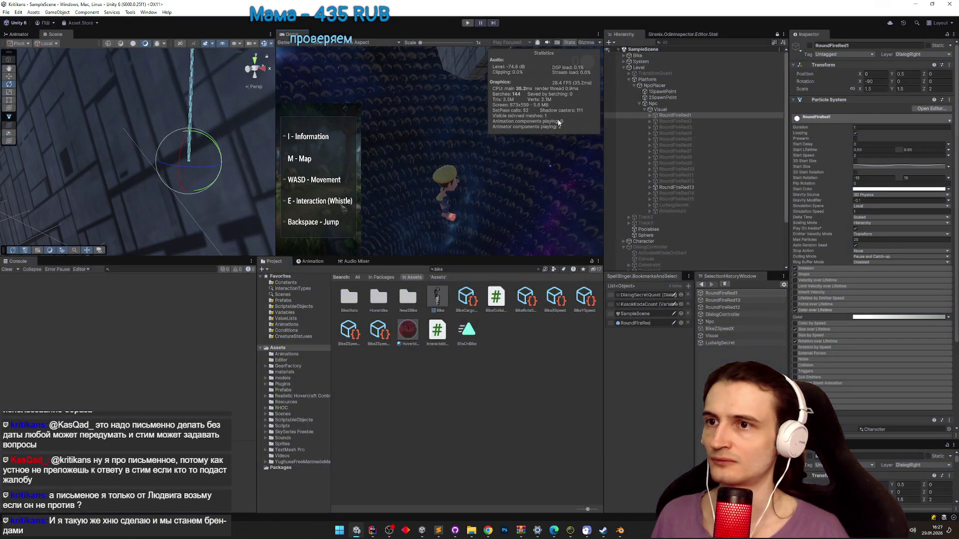
key(ctrl+p)
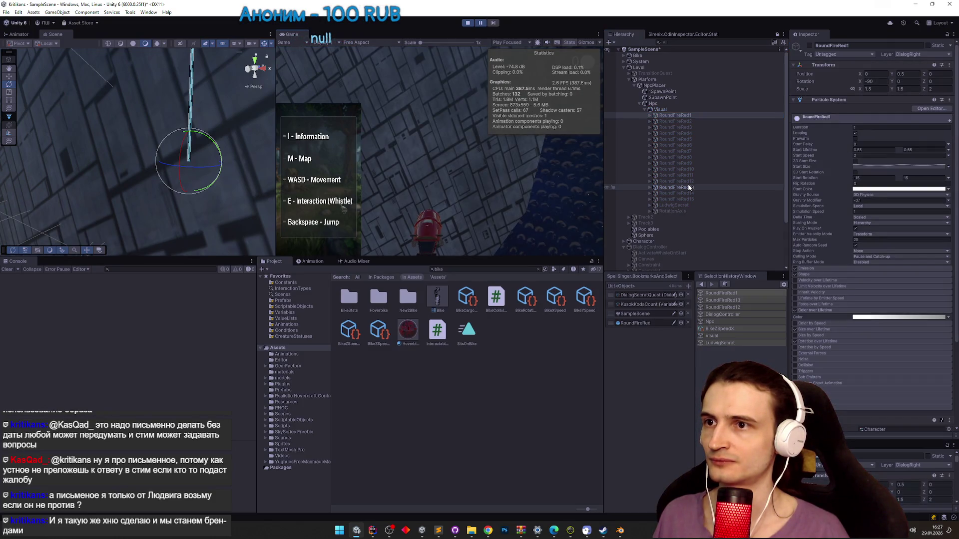
mouse_move(165, 150)
mouse_down()
mouse_move(126, 179)
mouse_move(58, 176)
mouse_move(72, 176)
mouse_up()
mouse_move(245, 178)
mouse_down()
mouse_move(234, 206)
mouse_move(240, 231)
mouse_move(257, 237)
mouse_up()
key(ctrl+p)
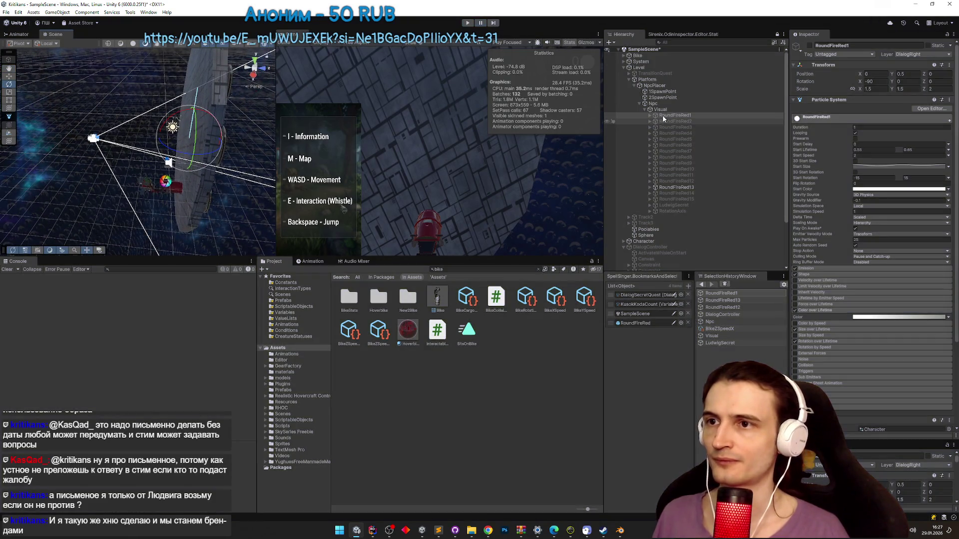
- Set RoundFireRed13's Rotation X to 0 and Position Y to 0 after checking its children
click(649, 187)
click(667, 201)
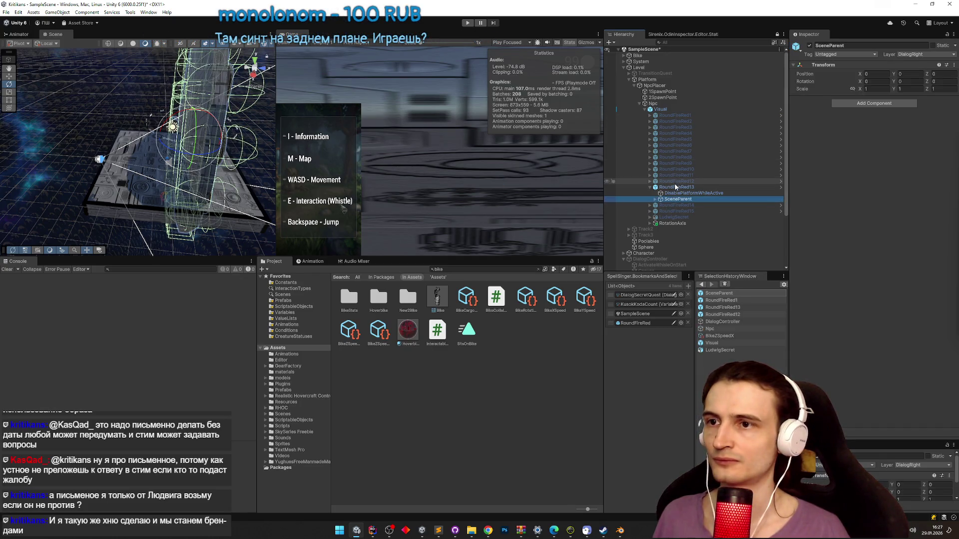
click(680, 194)
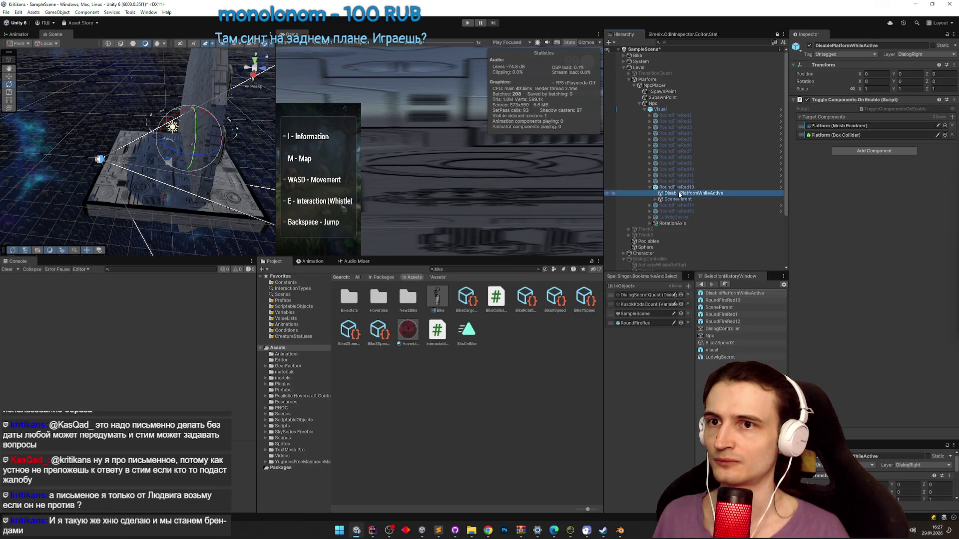
click(682, 188)
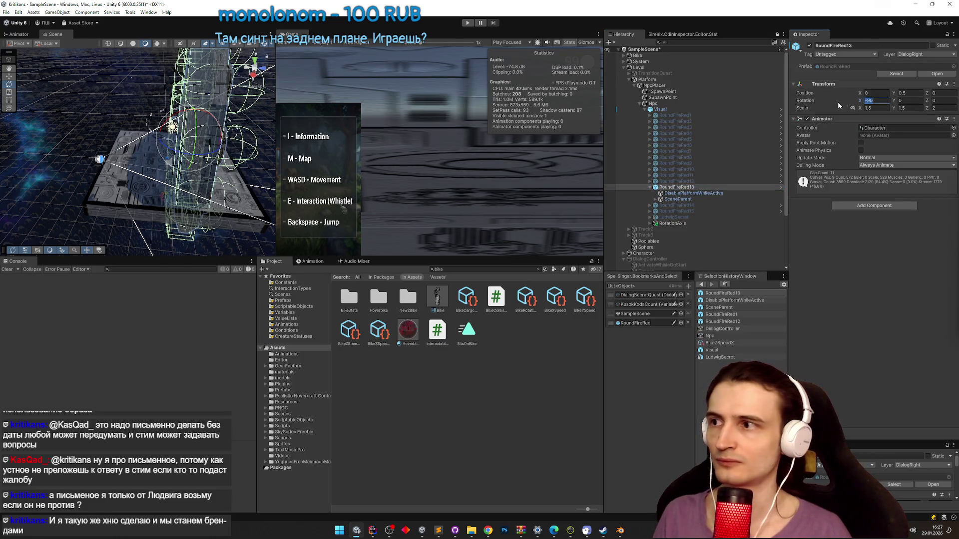
text(0)
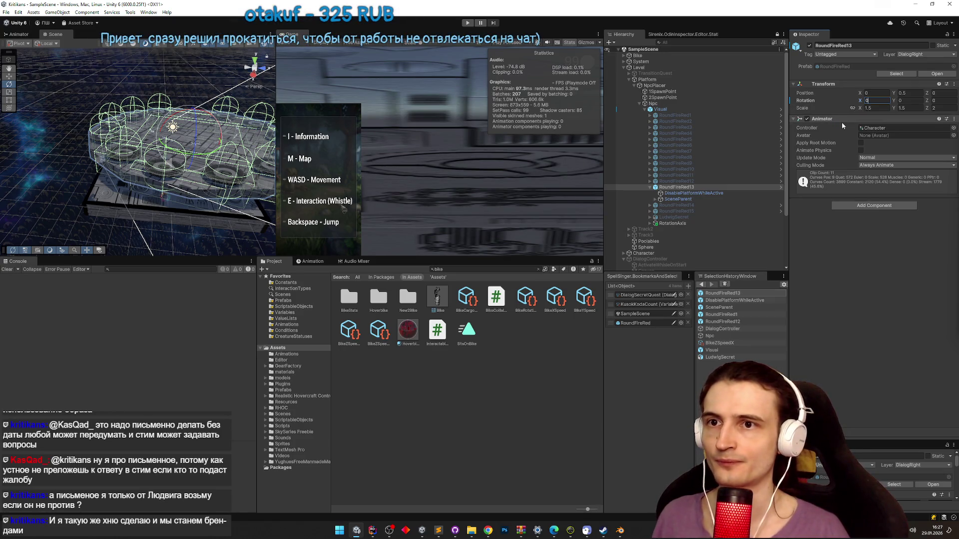
click(909, 93)
text(0)
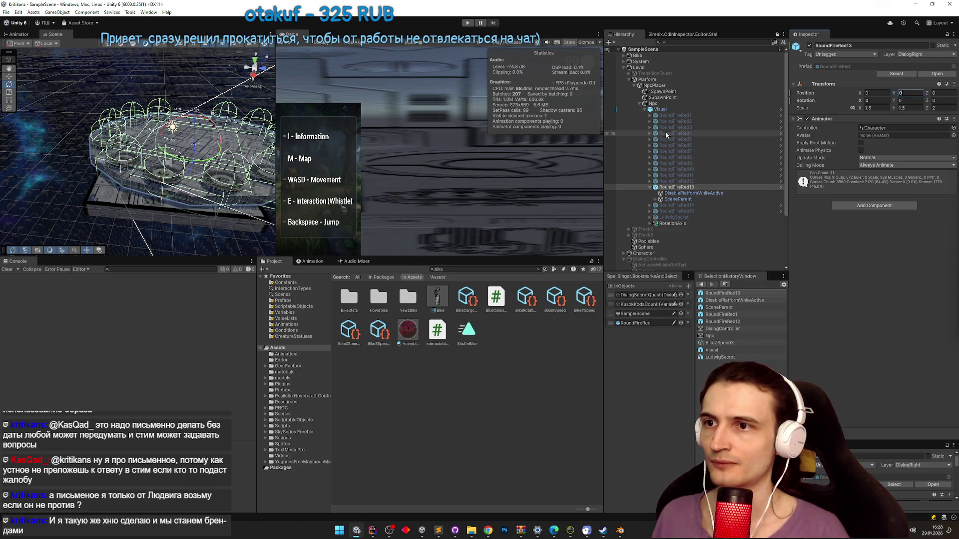
- Test in Play mode by running the character across the platform, then stop
key(ctrl+p)
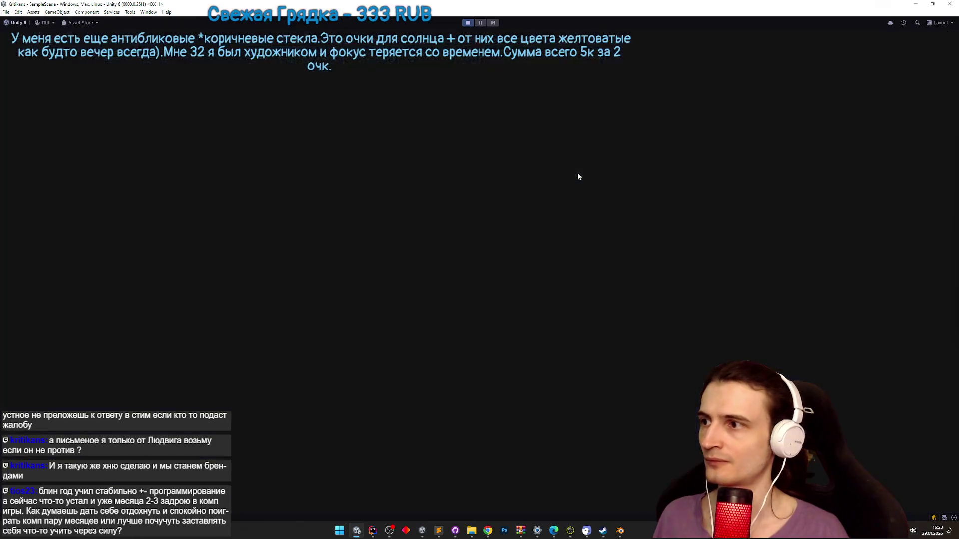
key(a)
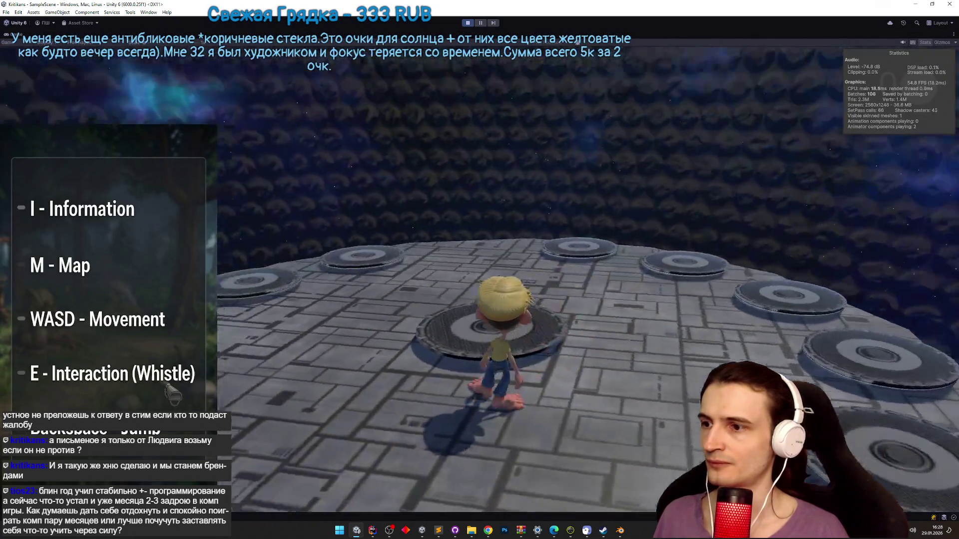
key(w)
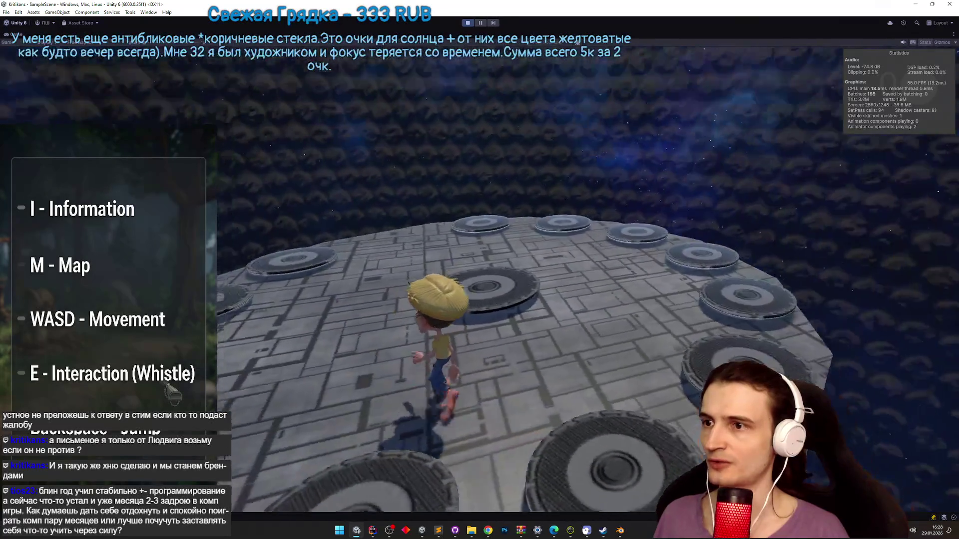
key(ctrl+p)
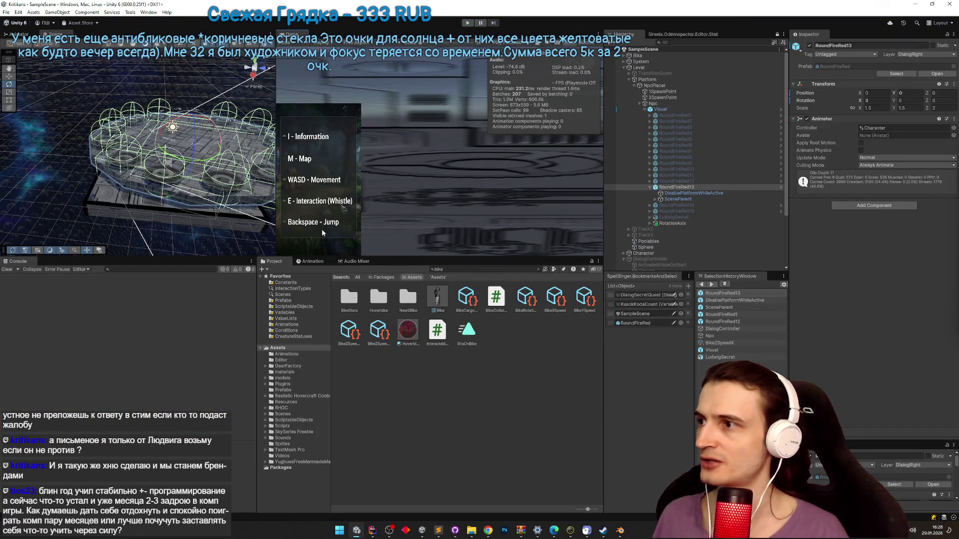
- Expand SceneParent and try SceneCollider's rotation at 0, then cancel the change
click(665, 199)
click(655, 199)
click(680, 205)
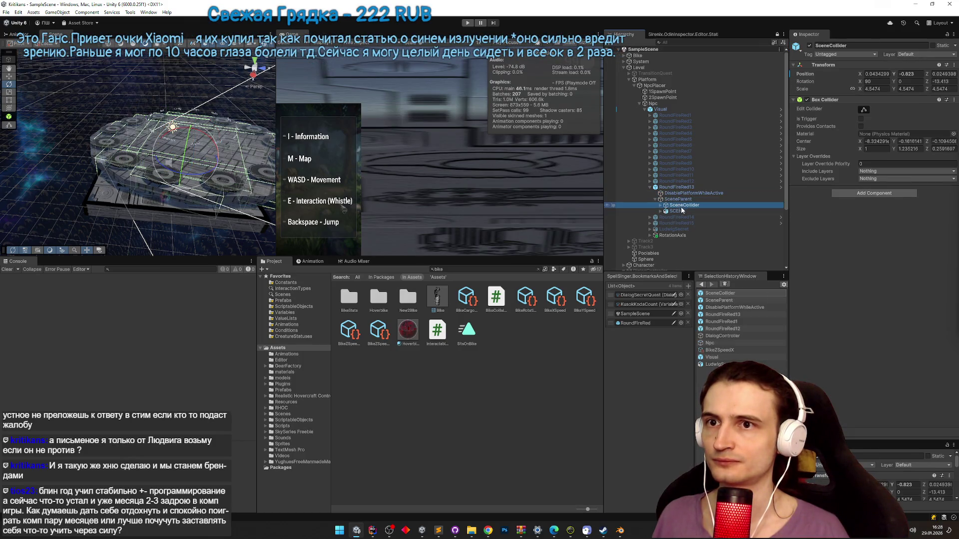
text(0)
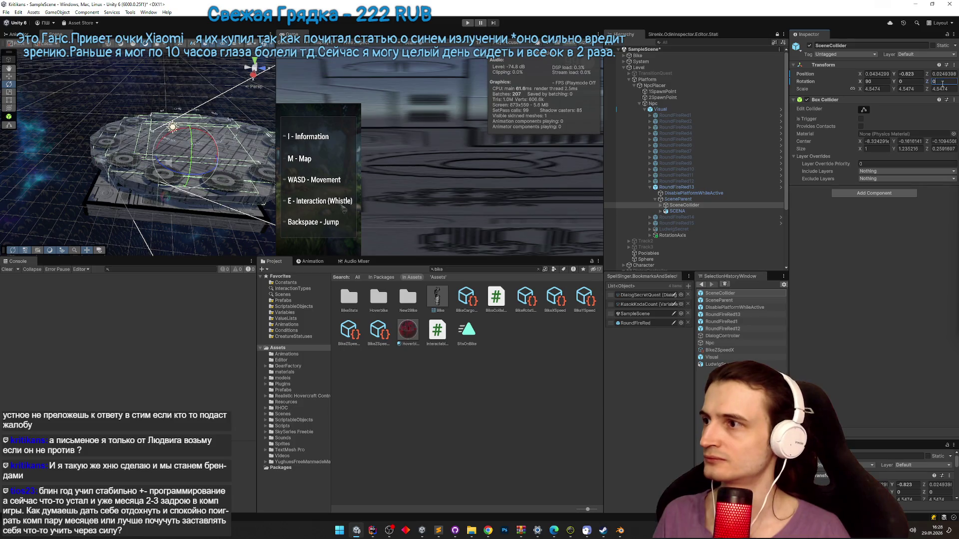
key(Escape)
- Expand SCENA and inspect its children Плоскость, Плоскость.001 and DialogAnimation
click(739, 211)
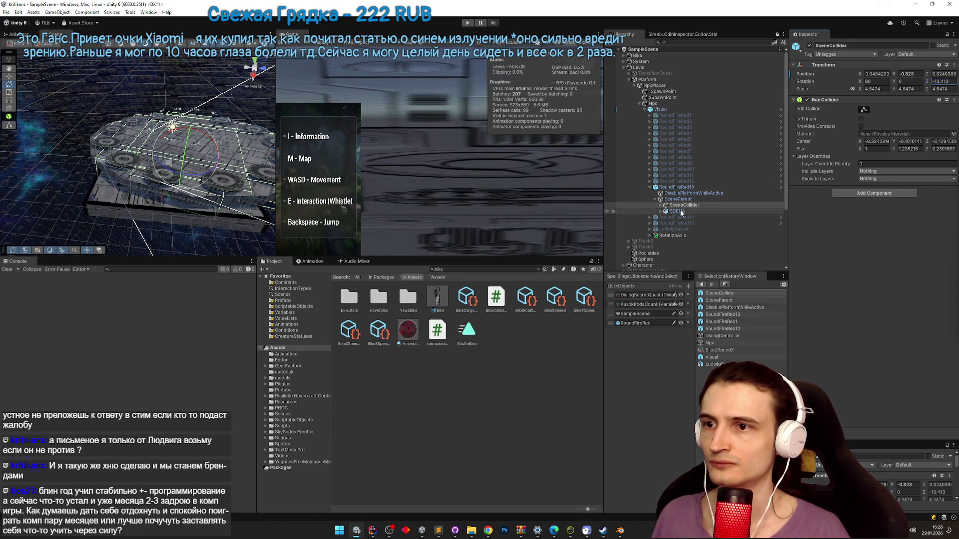
click(661, 212)
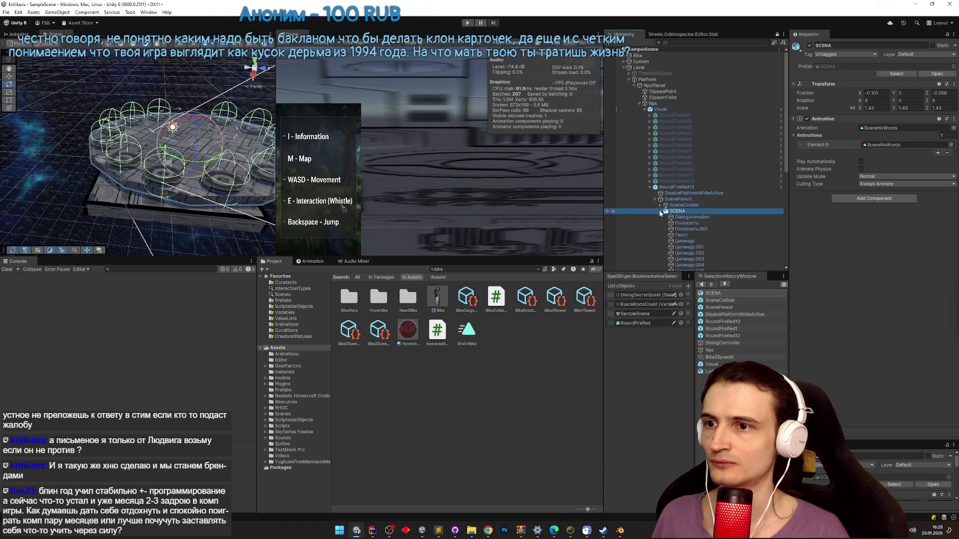
click(684, 223)
click(687, 229)
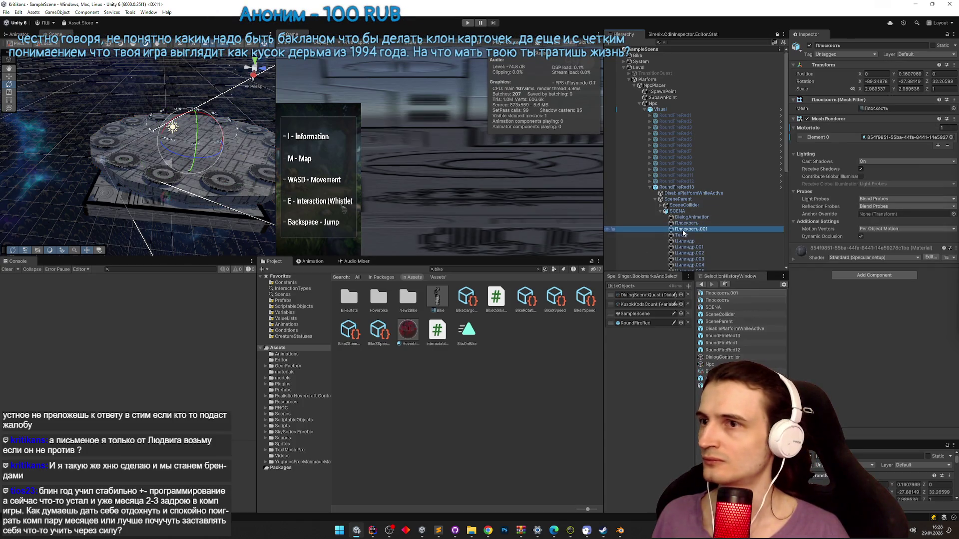
click(686, 224)
click(685, 217)
click(685, 212)
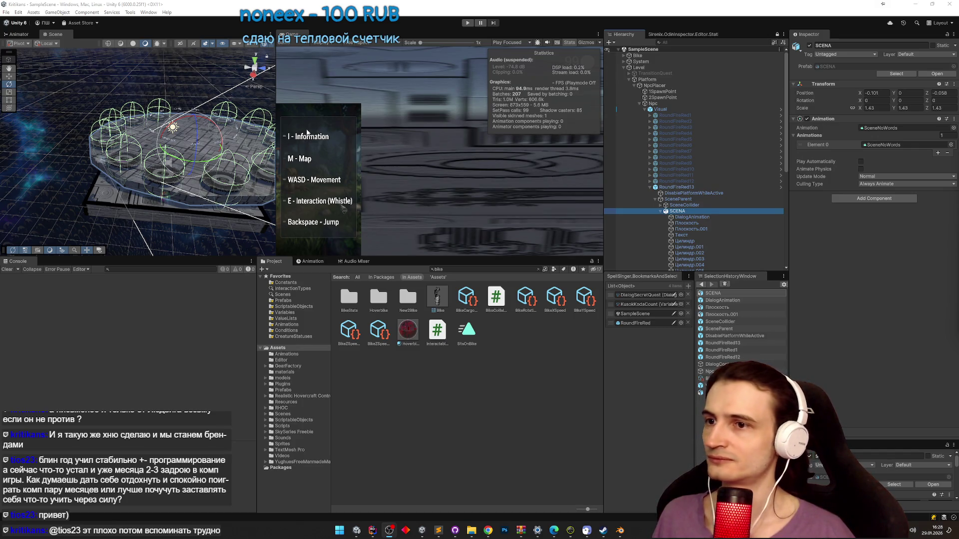
- Fold and unfold SCENA, SceneCollider, RotationAxis and InteractableWords in the Hierarchy
scroll(669, 166, down, 5)
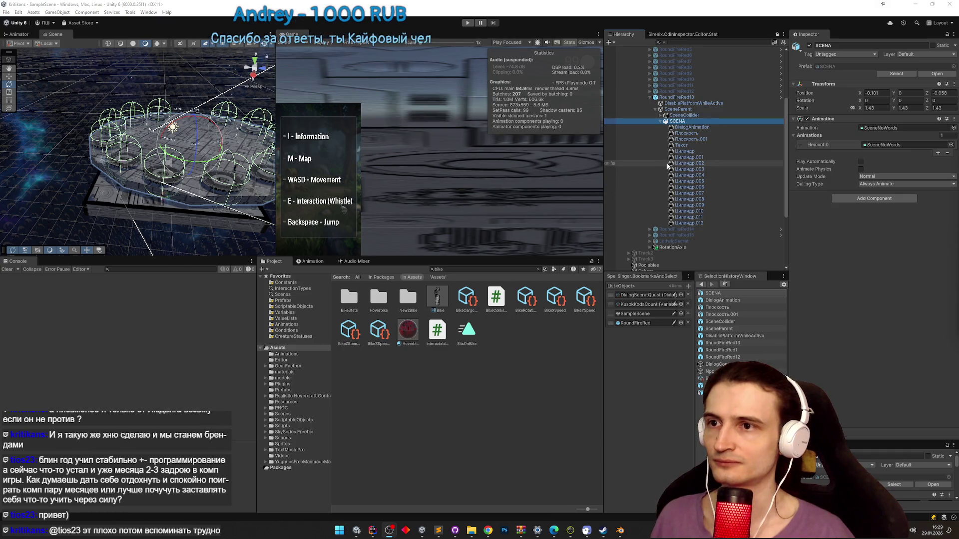
click(659, 119)
click(662, 125)
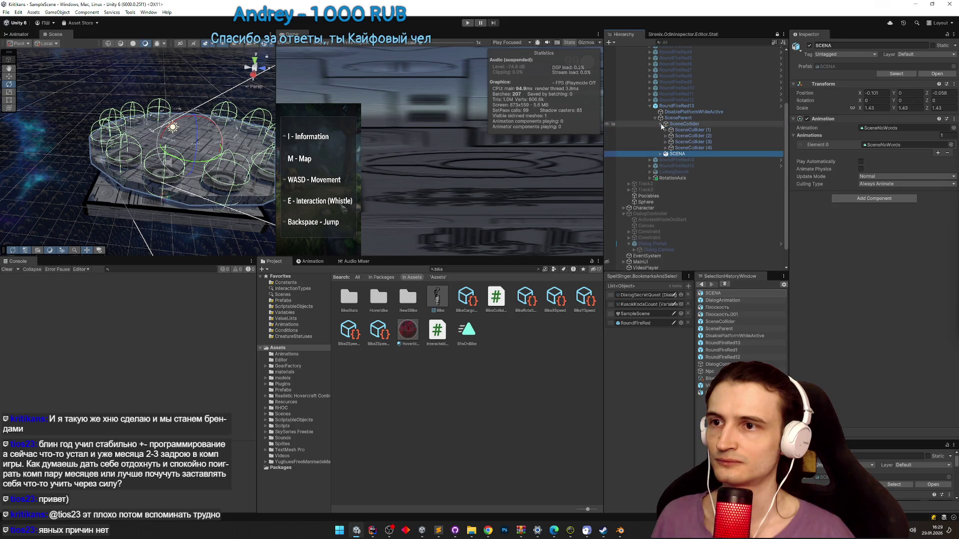
click(660, 124)
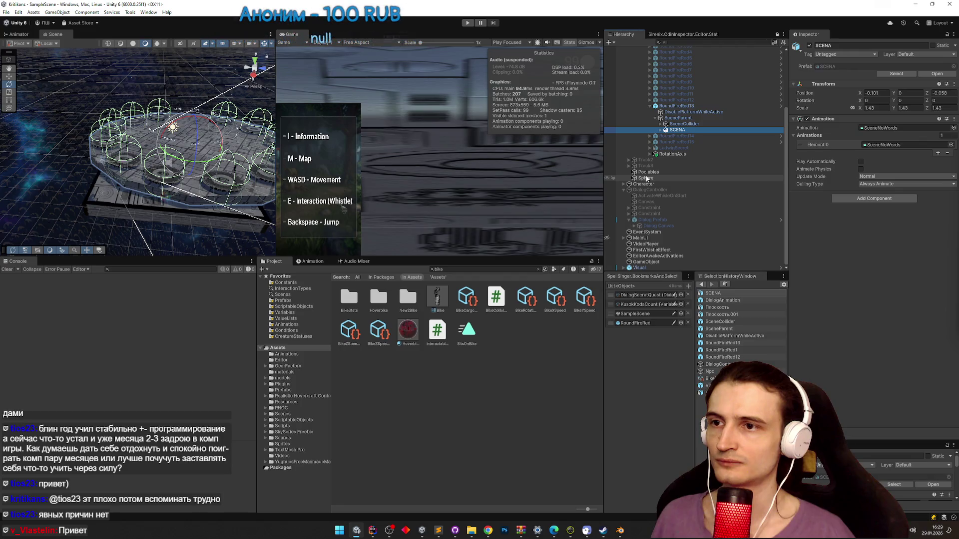
scroll(646, 179, up, 3)
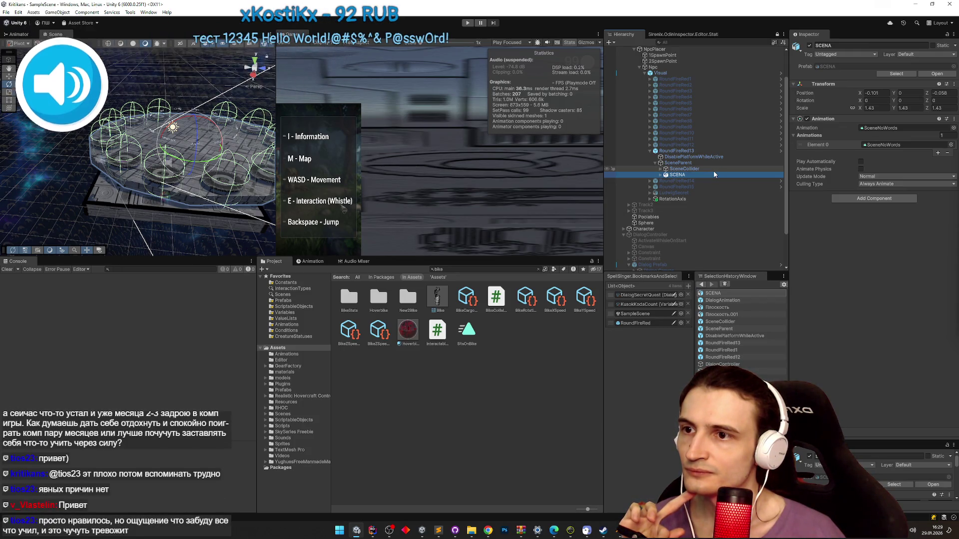
click(650, 199)
click(655, 204)
click(655, 205)
click(649, 199)
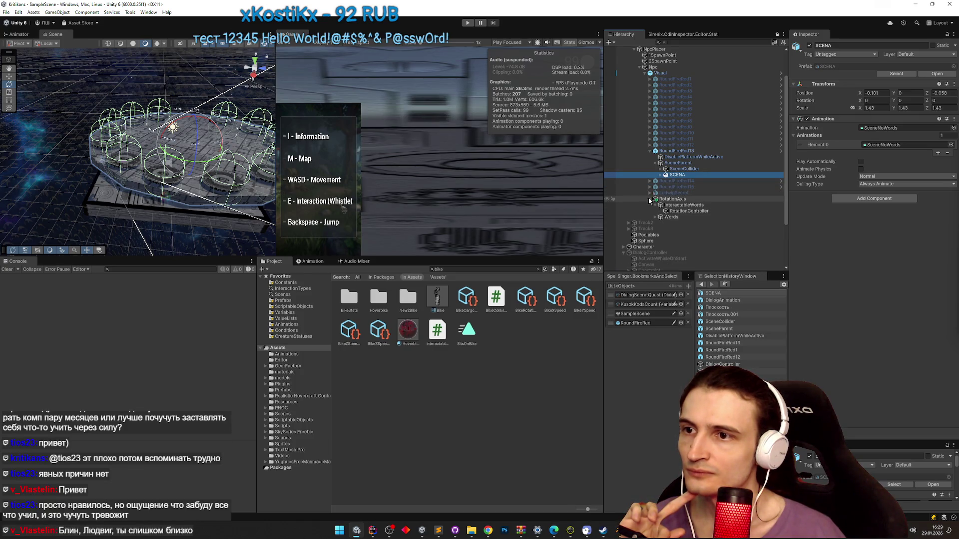
click(660, 175)
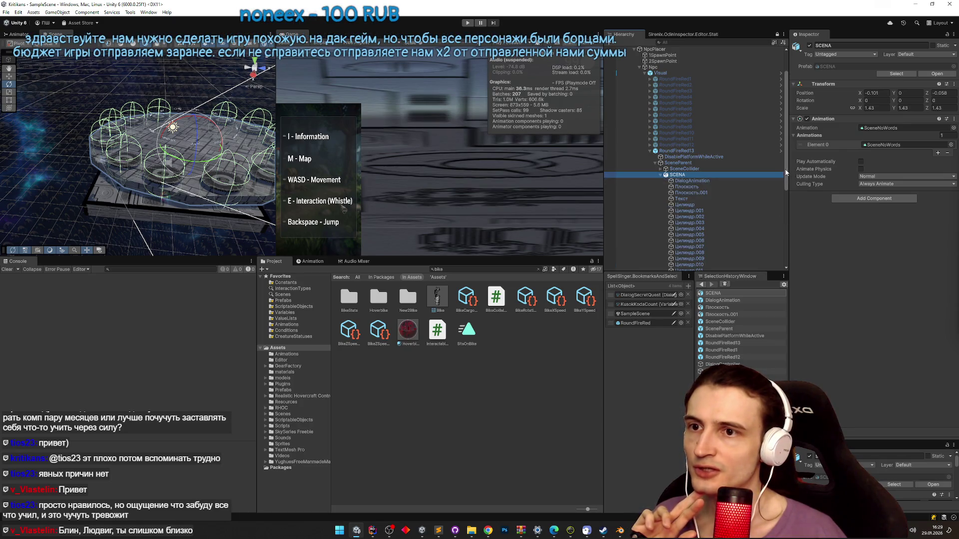
scroll(784, 196, down, 3)
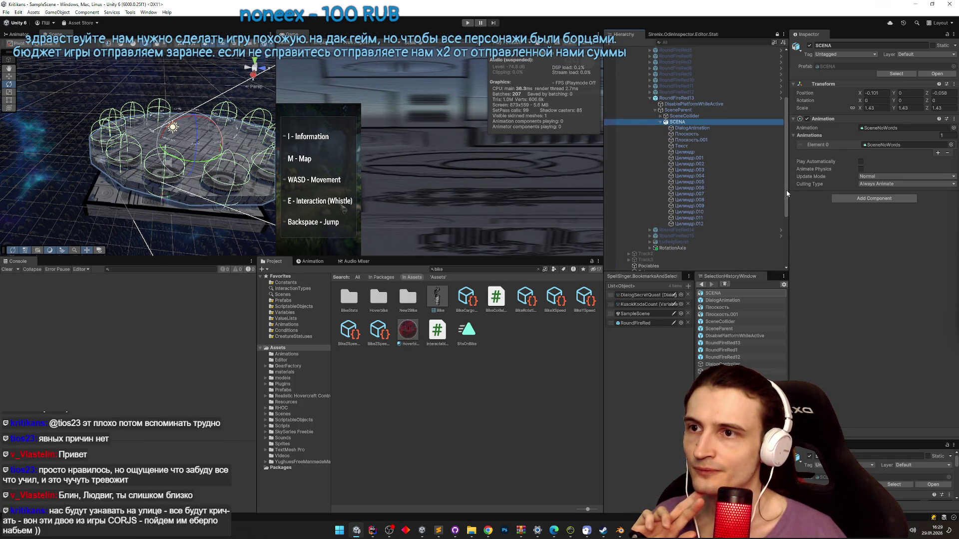
scroll(786, 190, up, 2)
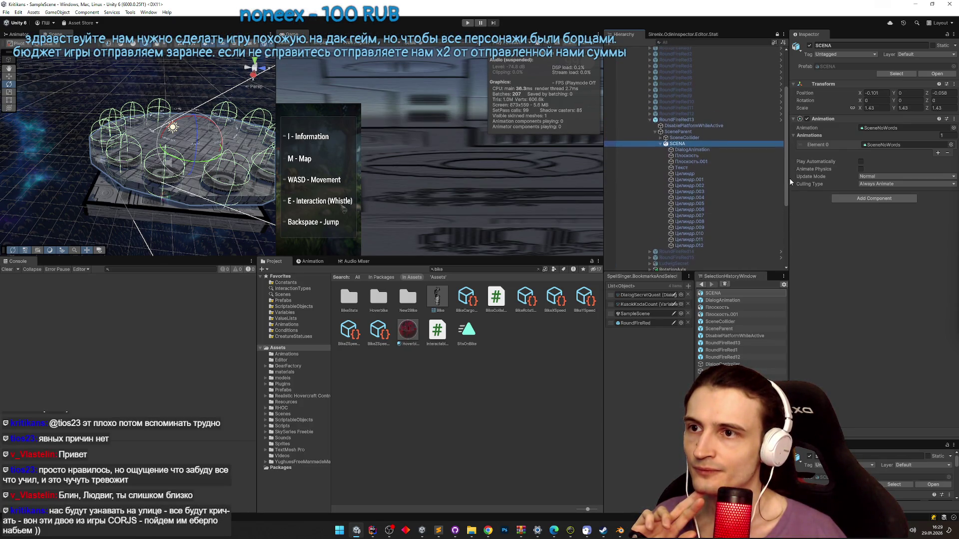
click(660, 141)
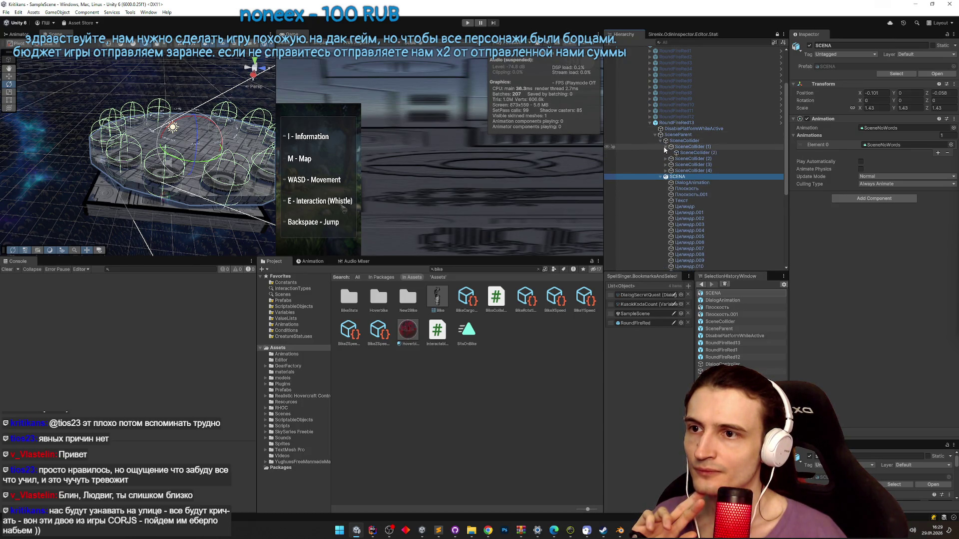
- Search the Hierarchy for 'Visual' and select the matching Visual objects
click(701, 43)
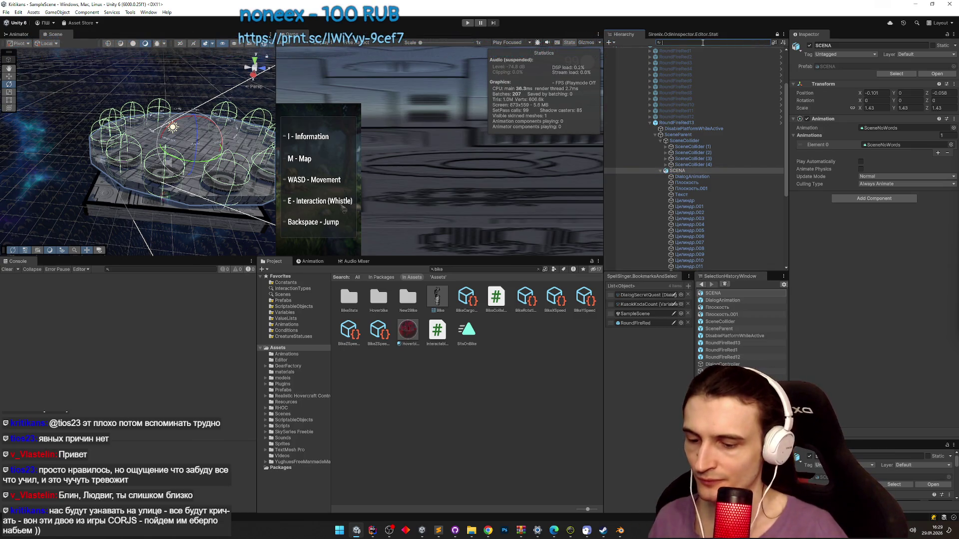
text(Visual)
click(661, 56)
click(655, 61)
click(648, 73)
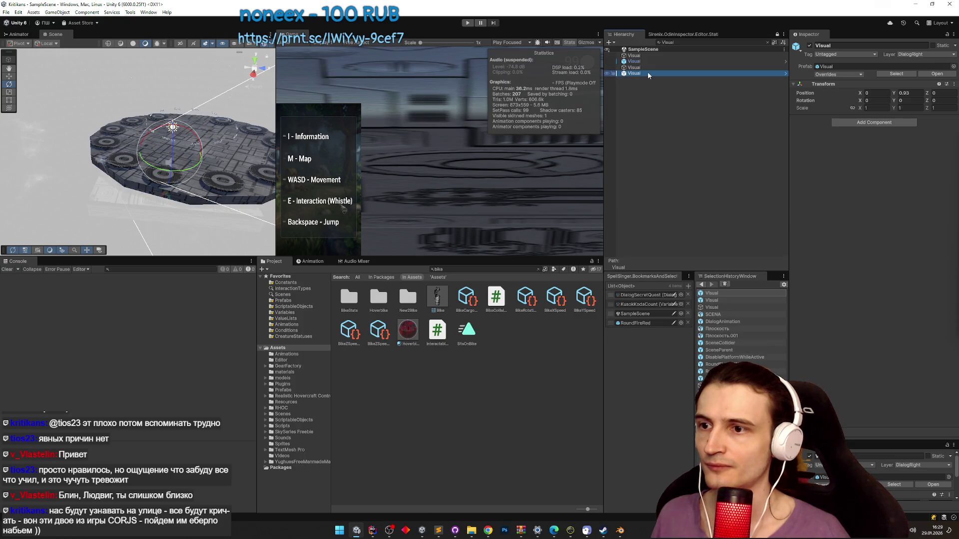
- Clear the search, expand Visual, and select RoundFireRed2 with its particle settings collapsed
click(768, 43)
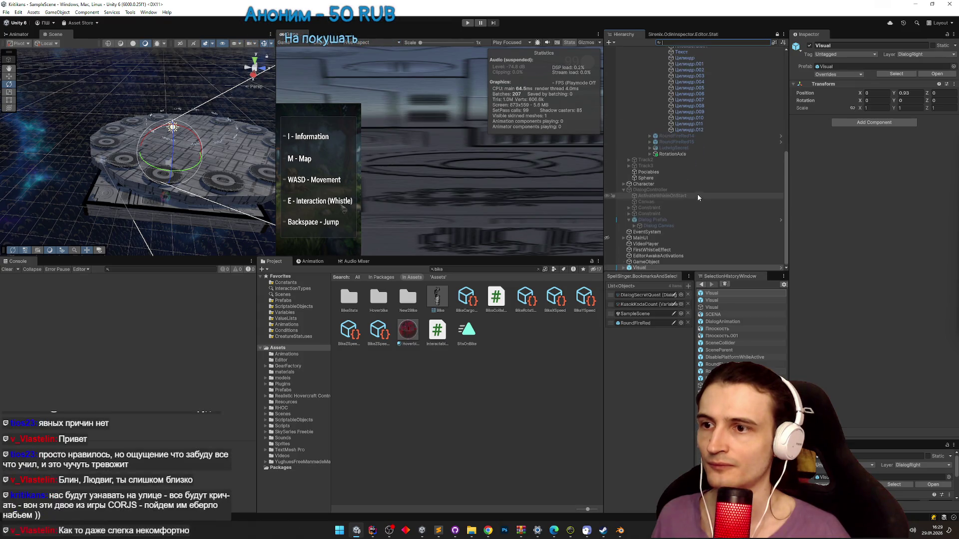
click(624, 269)
scroll(665, 215, down, 3)
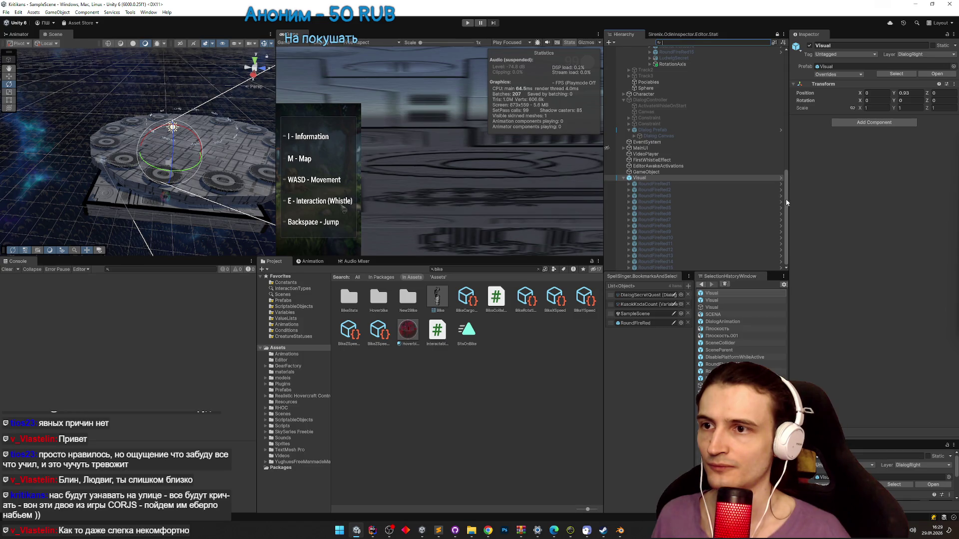
drag(786, 199, 786, 187)
scroll(787, 187, down, 2)
click(678, 190)
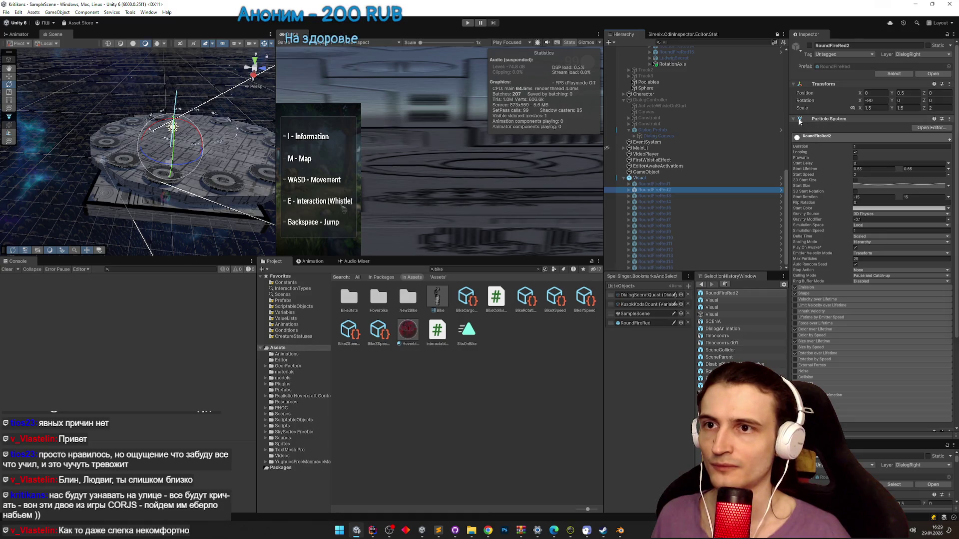
click(795, 119)
- Select the Visual group and fold away RoundFireRed13's children
click(665, 178)
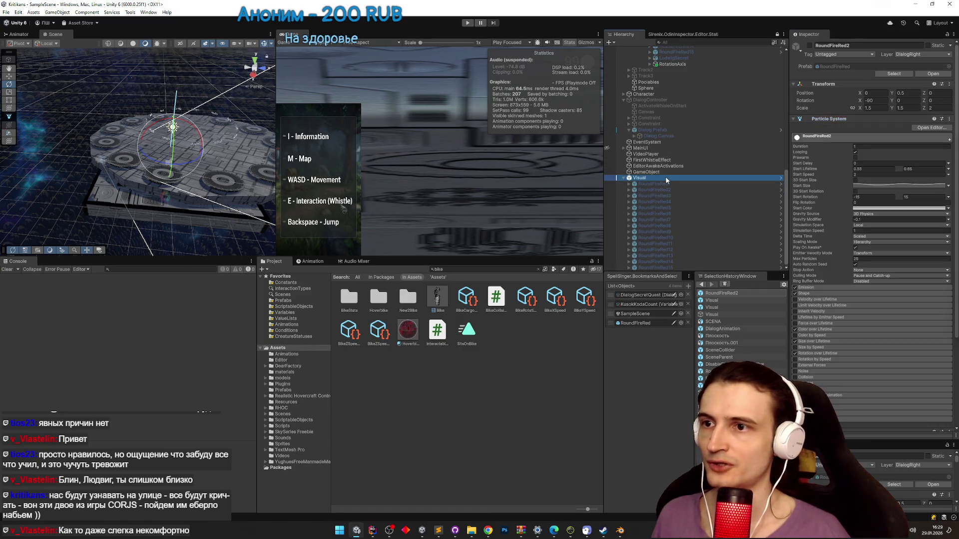
scroll(777, 181, up, 4)
scroll(782, 155, up, 4)
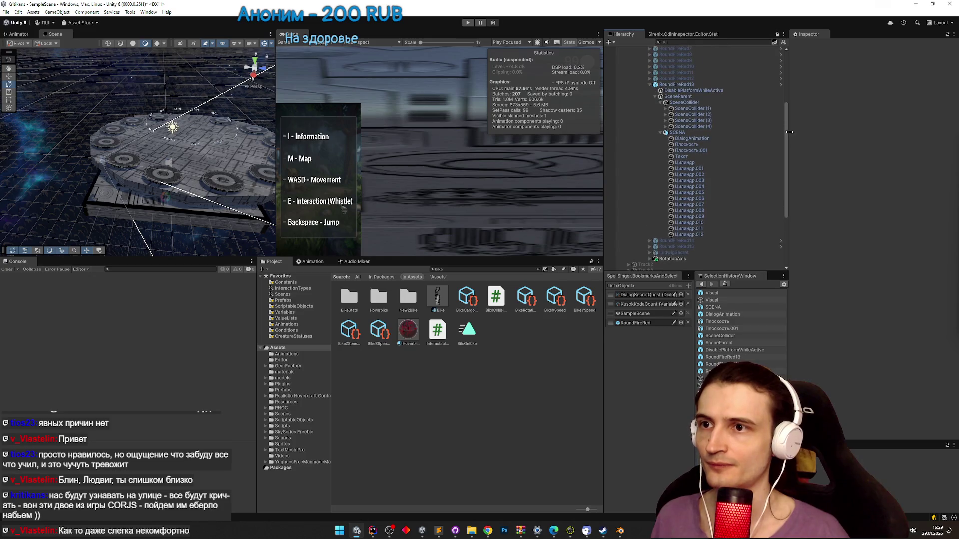
drag(787, 142, 788, 92)
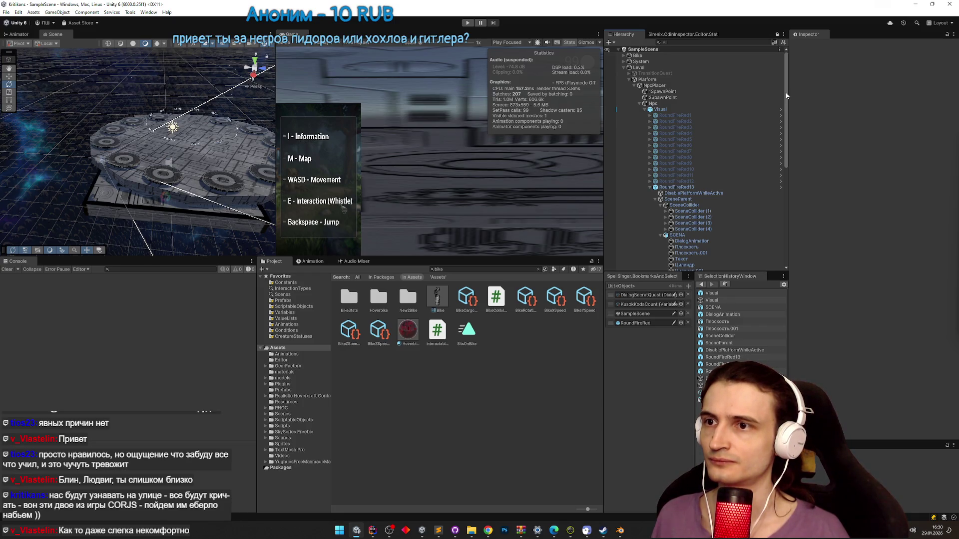
click(650, 187)
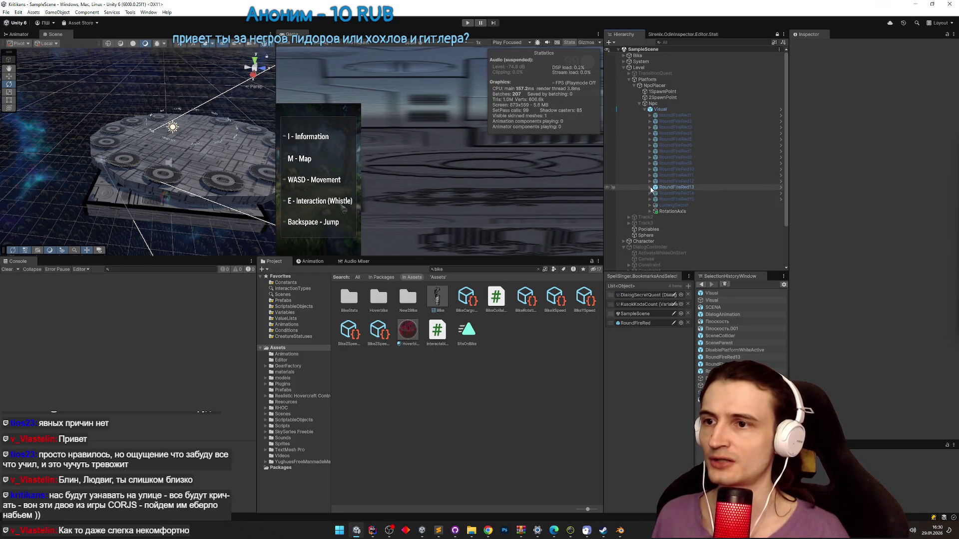
mouse_move(787, 206)
mouse_down()
mouse_move(784, 236)
mouse_move(787, 210)
mouse_up()
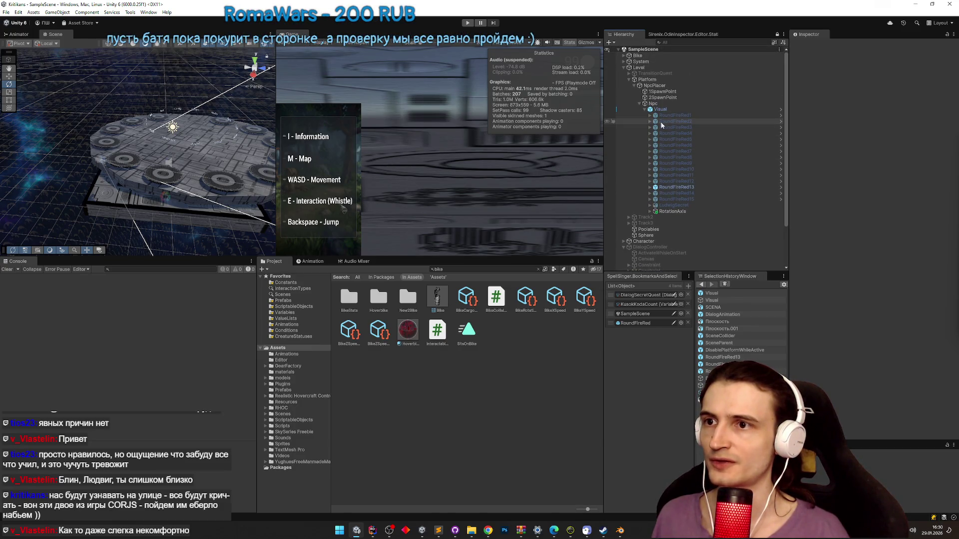
click(729, 109)
click(921, 73)
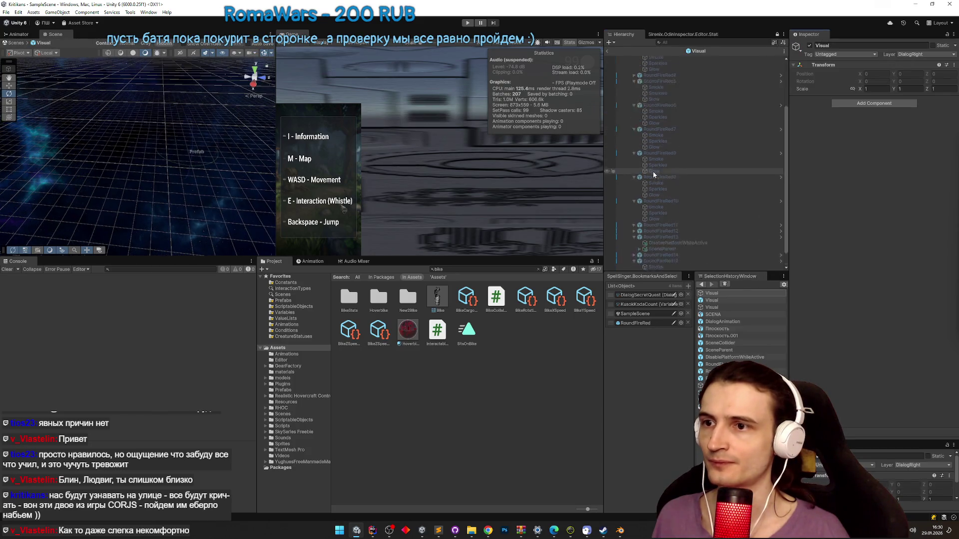
click(640, 232)
click(644, 244)
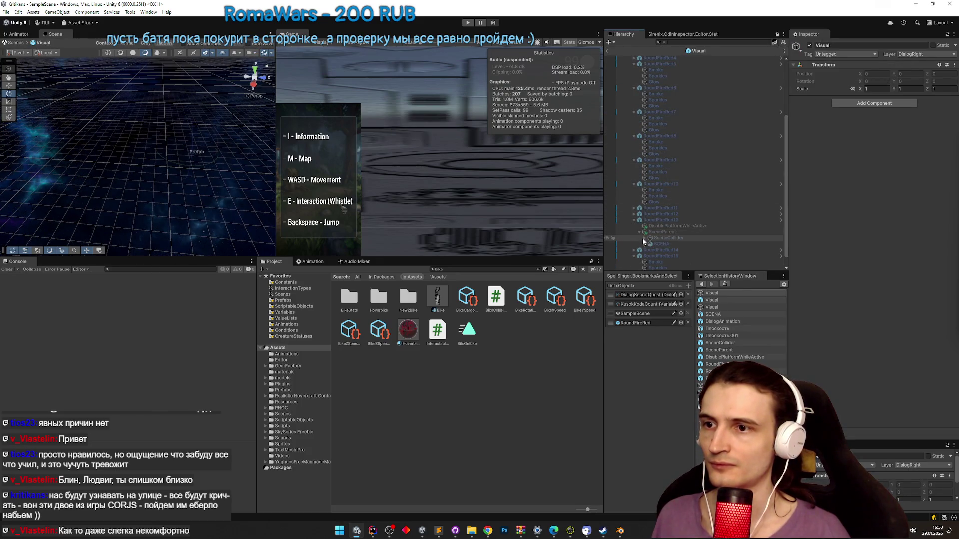
scroll(703, 193, down, 5)
click(644, 125)
click(632, 106)
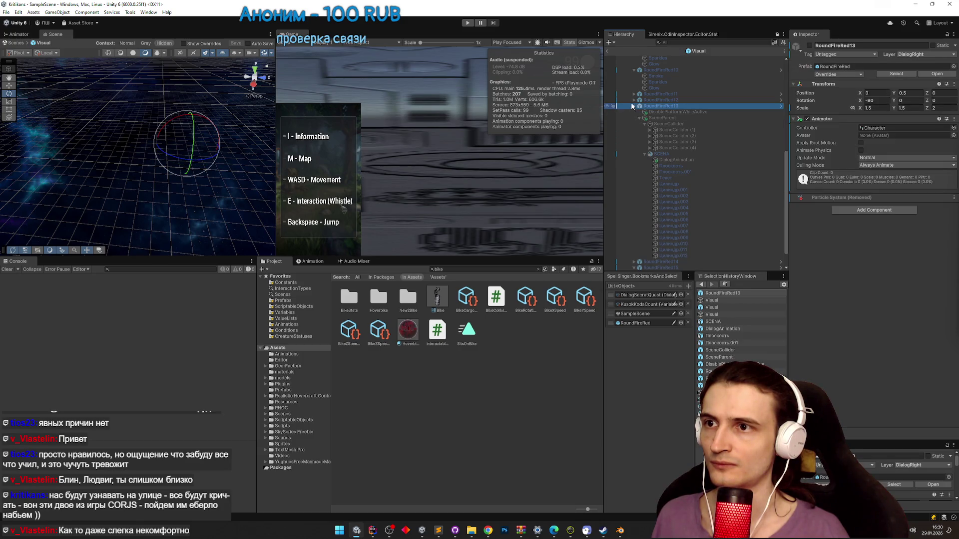
click(634, 106)
double_click(608, 53)
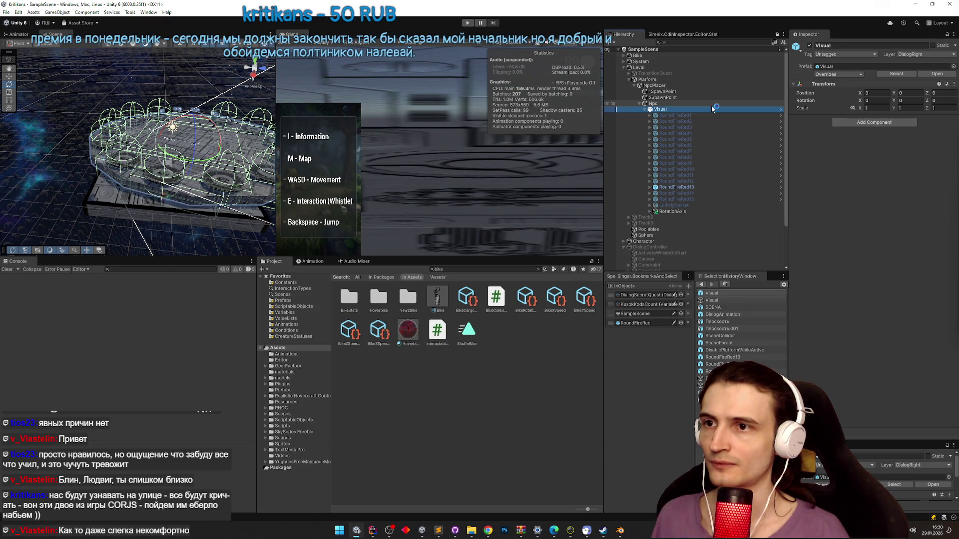
click(700, 116)
key(Down)
key(Down)
key(Down)
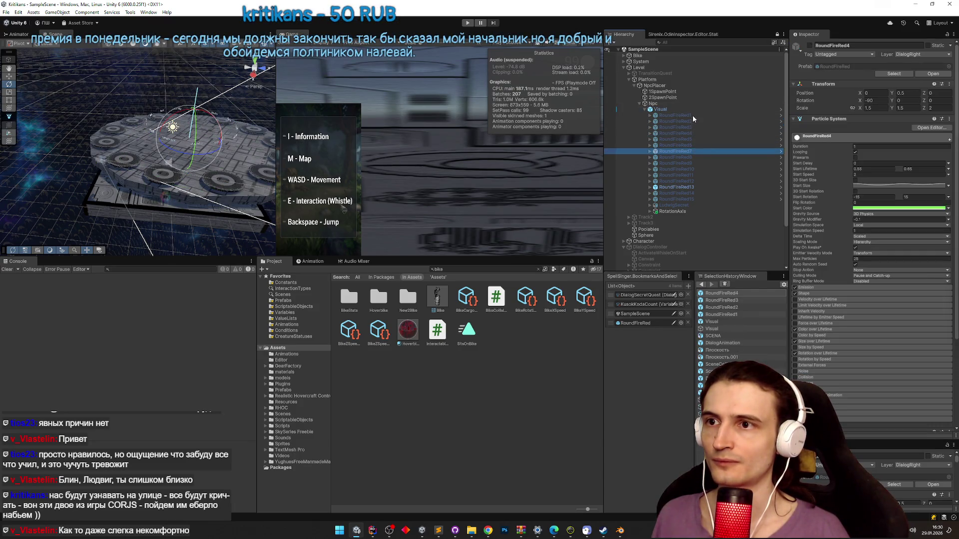
click(691, 109)
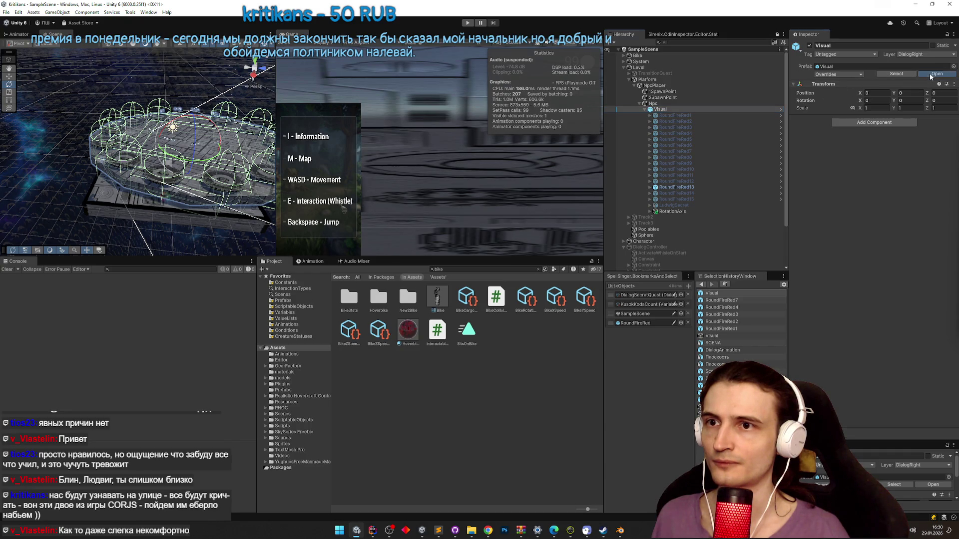
click(930, 74)
click(669, 70)
click(669, 95)
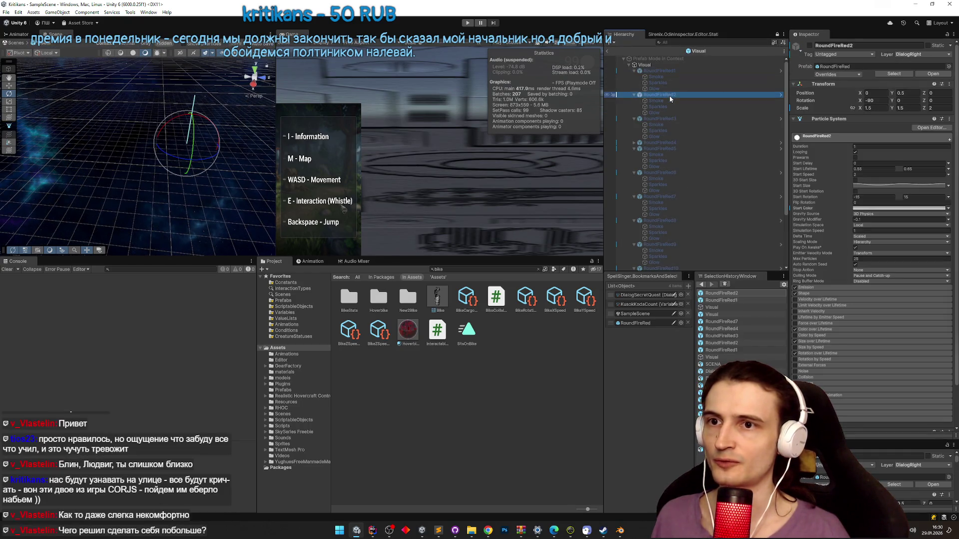
click(676, 120)
click(676, 143)
click(676, 148)
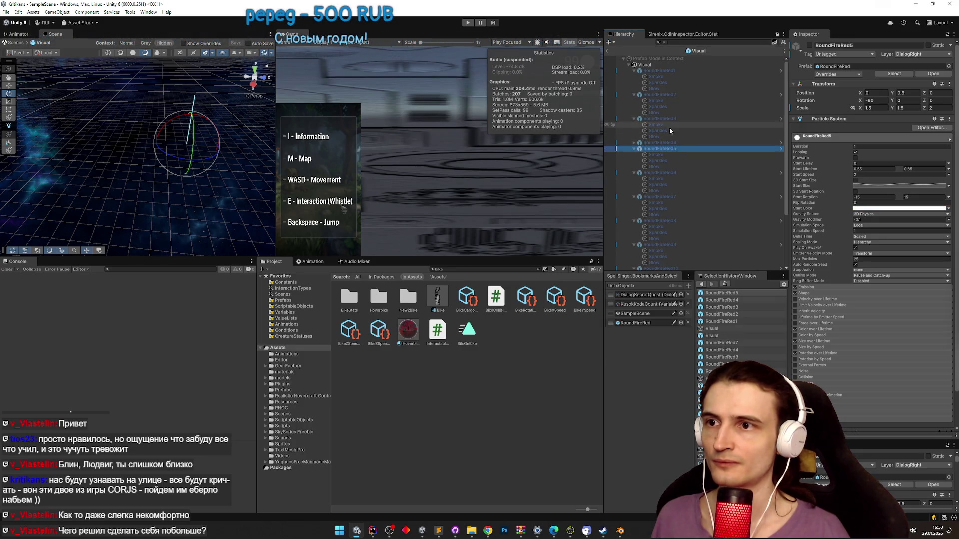
click(608, 51)
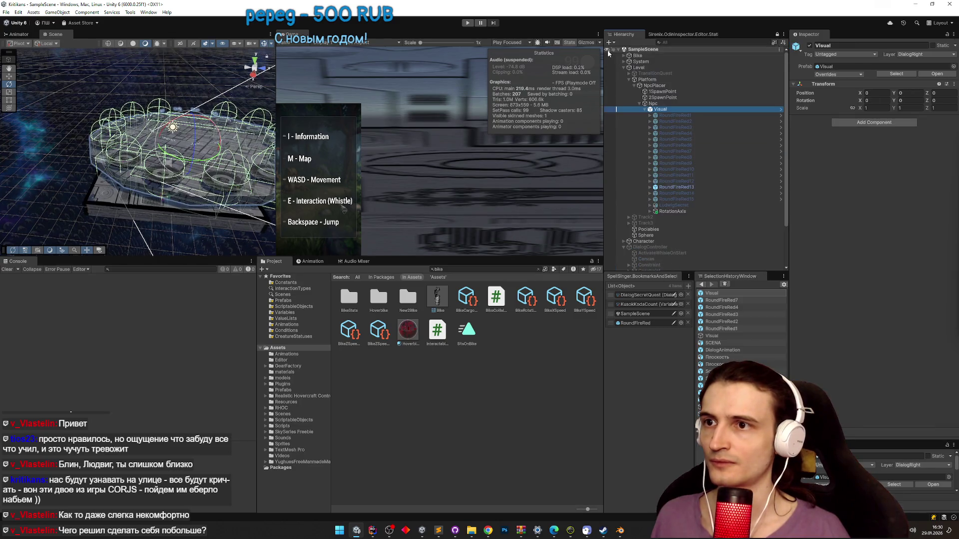
- Fold the Visual group to hide its RoundFireRed objects
click(644, 110)
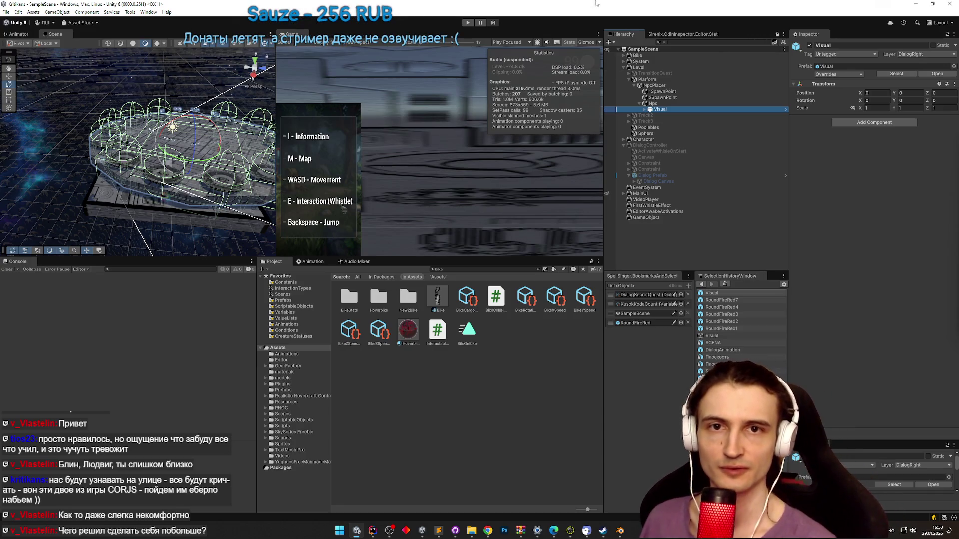
- Discard SampleScene.unity's pending changes in GitHub Desktop and reload the scene in Unity
click(456, 531)
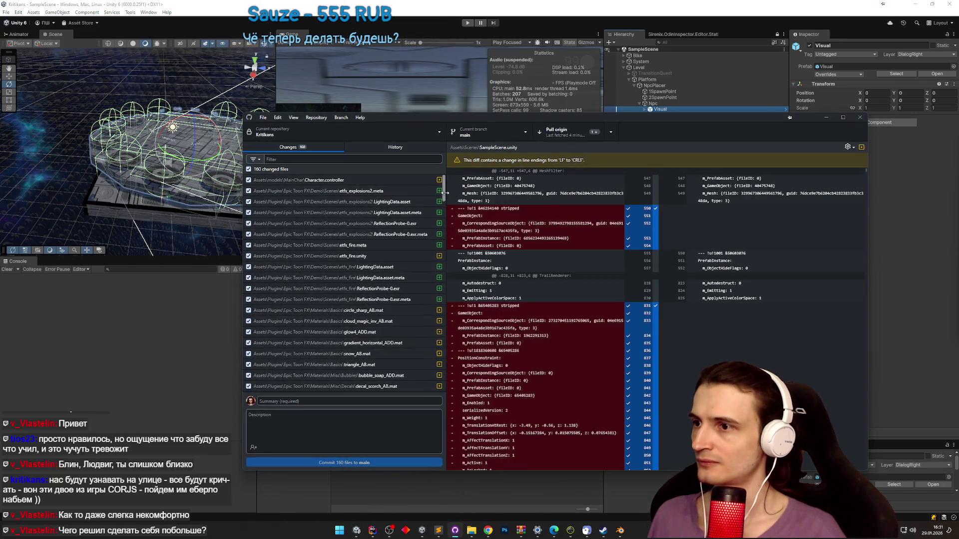
drag(444, 196, 447, 392)
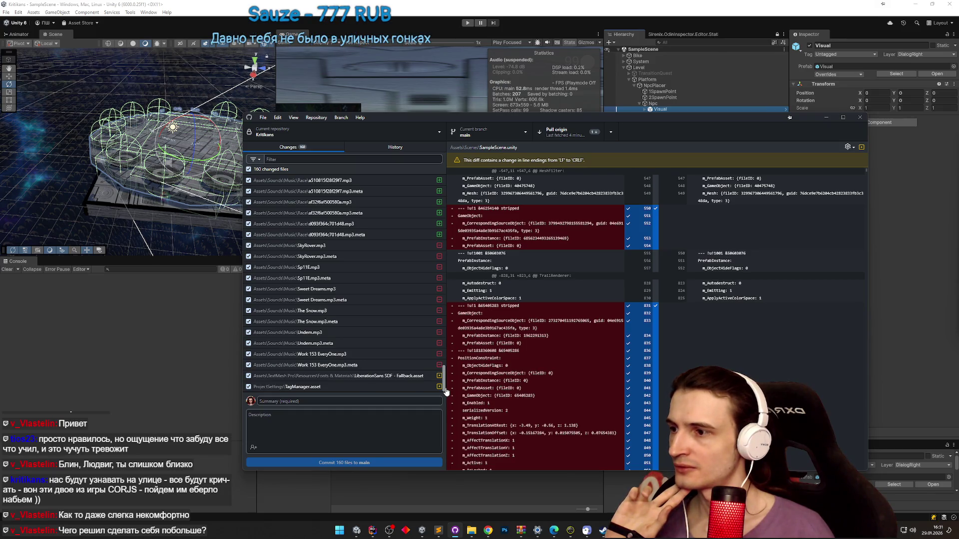
drag(446, 390, 447, 303)
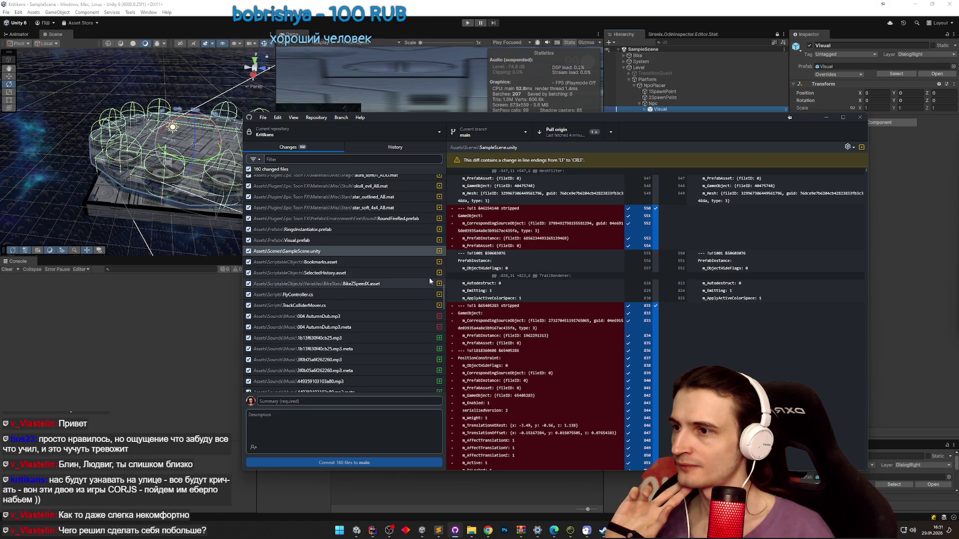
click(401, 252)
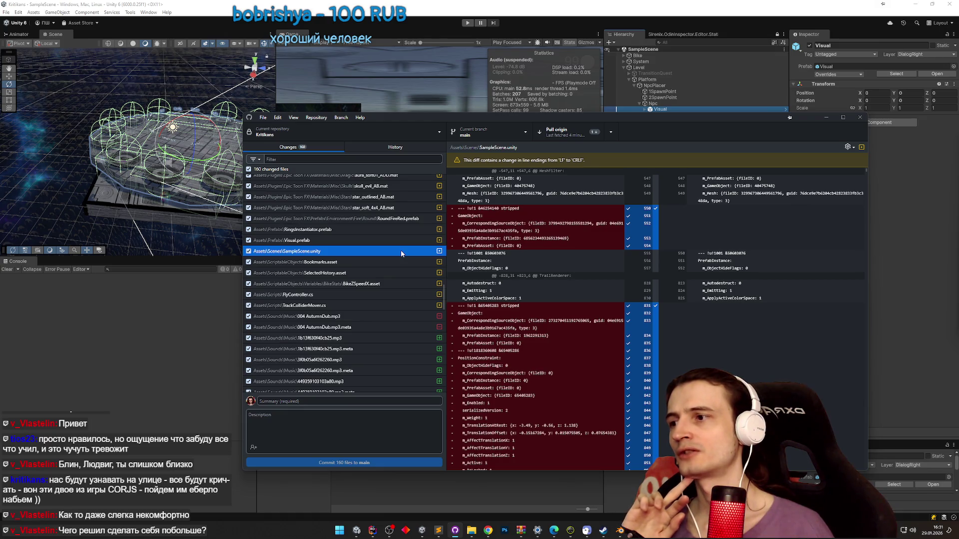
right_click(400, 250)
click(411, 257)
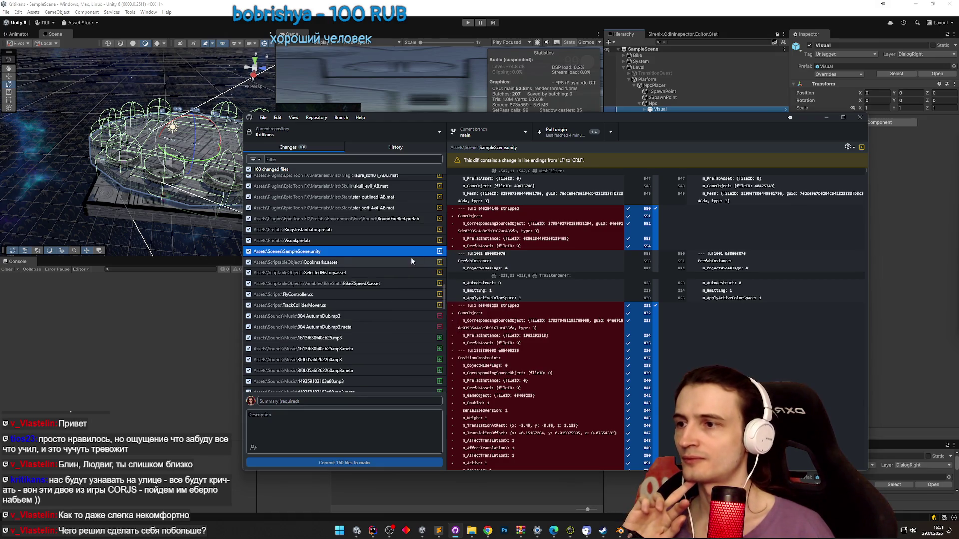
click(201, 320)
click(499, 280)
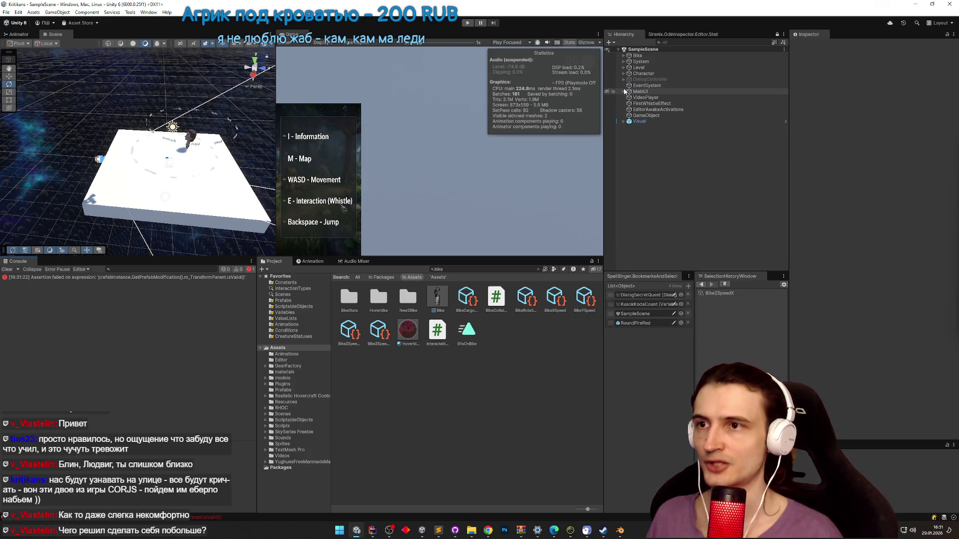
- Unfold Level, Platform, NpcPlacer, Npc, Visual, RoundFireRed13, SceneParent and SCENA in the Hierarchy
click(624, 74)
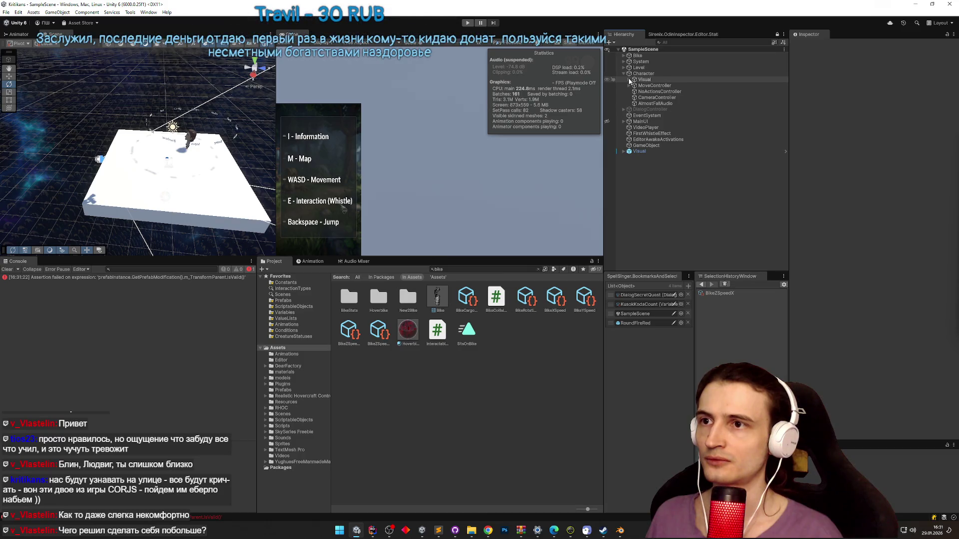
click(624, 74)
click(624, 68)
click(629, 79)
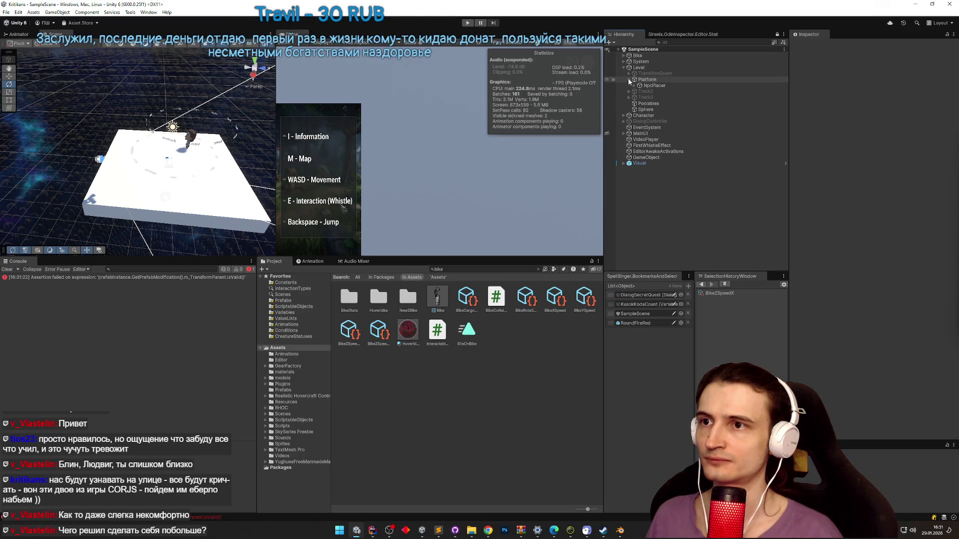
click(634, 86)
click(642, 98)
click(640, 104)
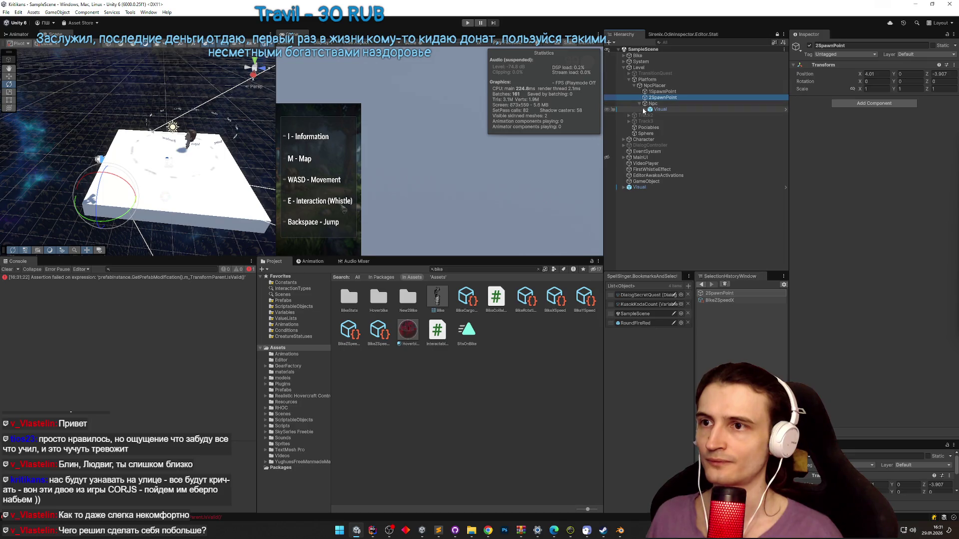
click(654, 109)
click(646, 110)
click(650, 187)
click(655, 199)
click(661, 212)
click(665, 211)
click(661, 205)
- Fold SCENA, check RoundFireRed11 and 7, and set RoundFireRed13's Position Y to 0
scroll(759, 207, down, 3)
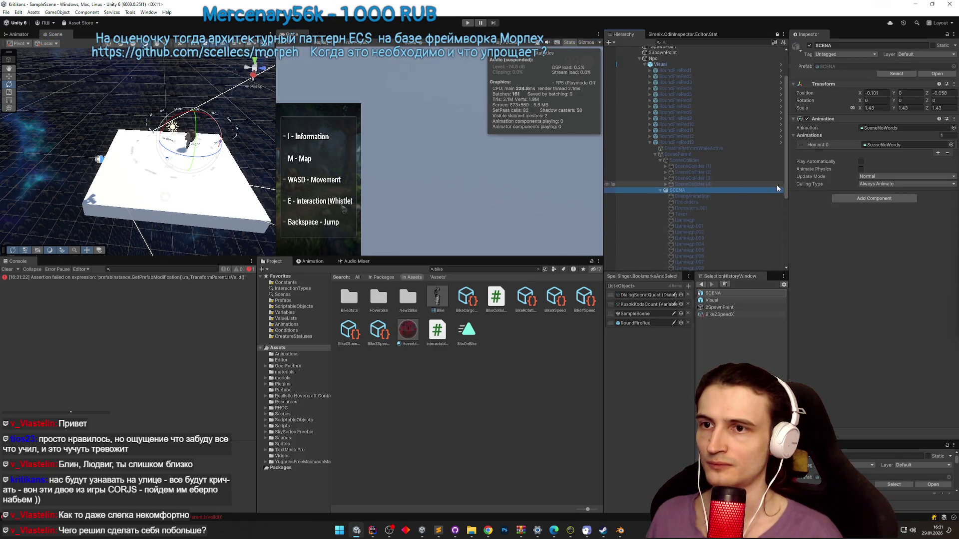
scroll(784, 222, down, 4)
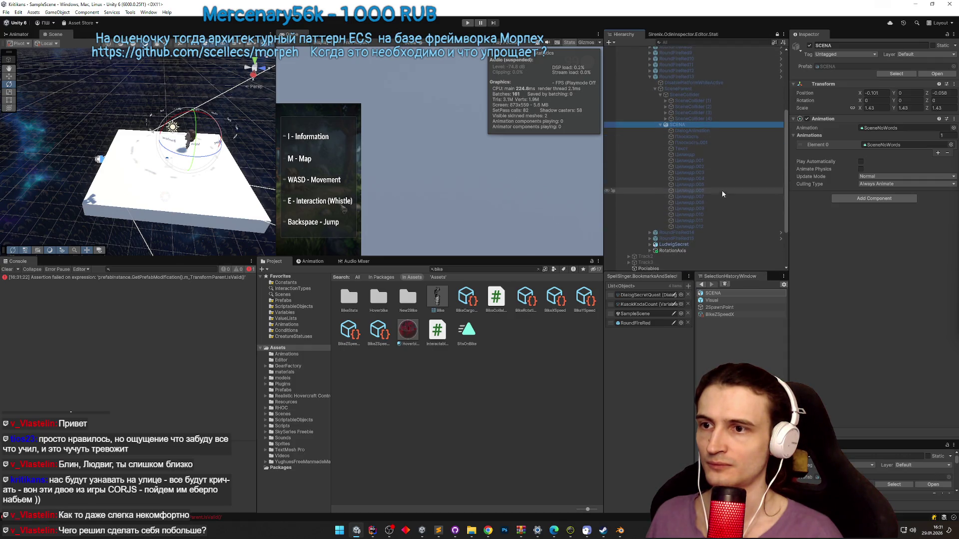
click(661, 124)
click(692, 118)
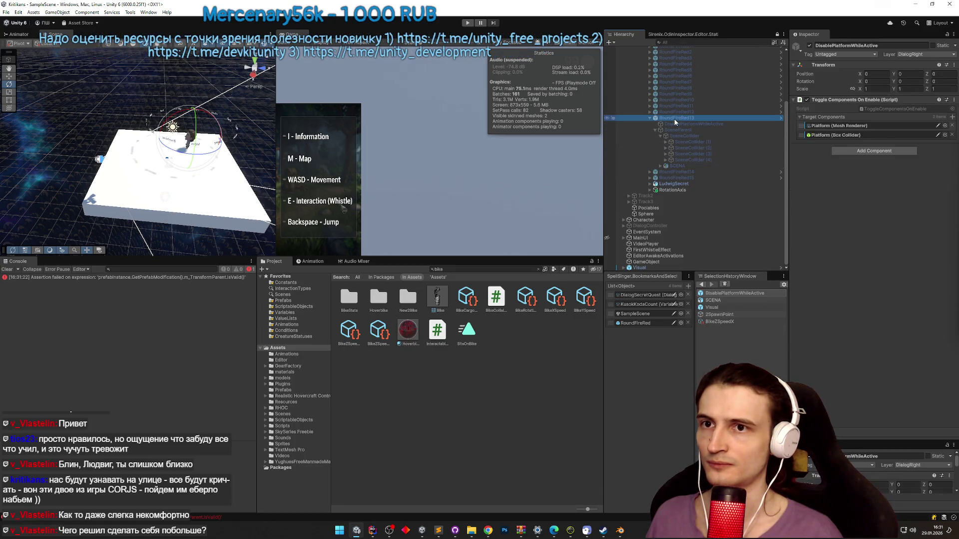
click(677, 106)
click(688, 81)
scroll(749, 156, up, 1)
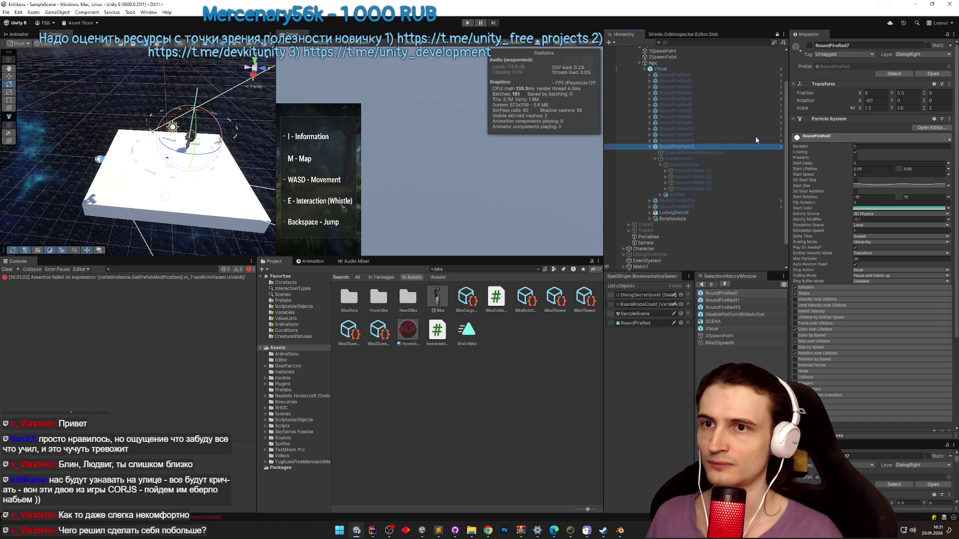
click(677, 147)
key(BackSpace)
key(BackSpace)
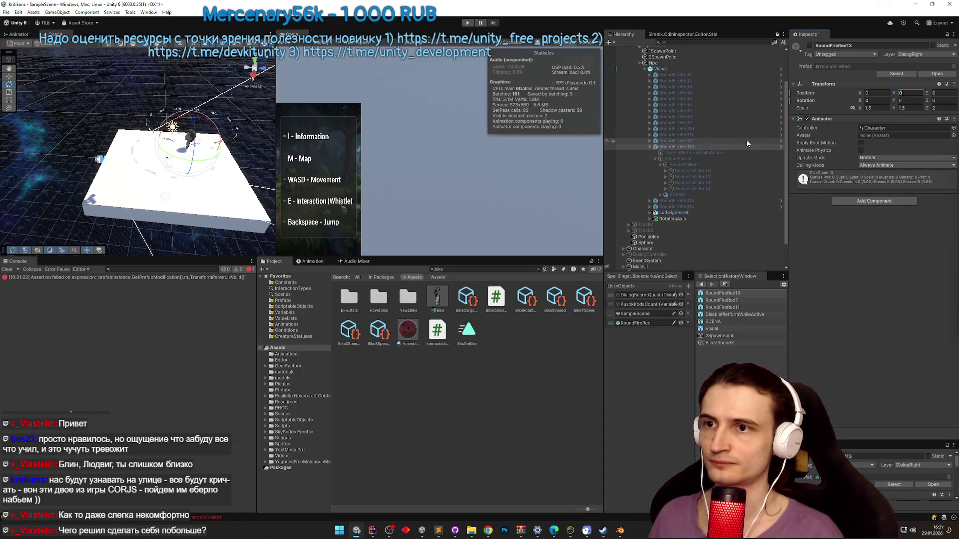
- Unfold RoundFireRed15's Smoke, Sparkles and Glow, SCENA, and RoundFireRed14's children
click(649, 206)
click(666, 195)
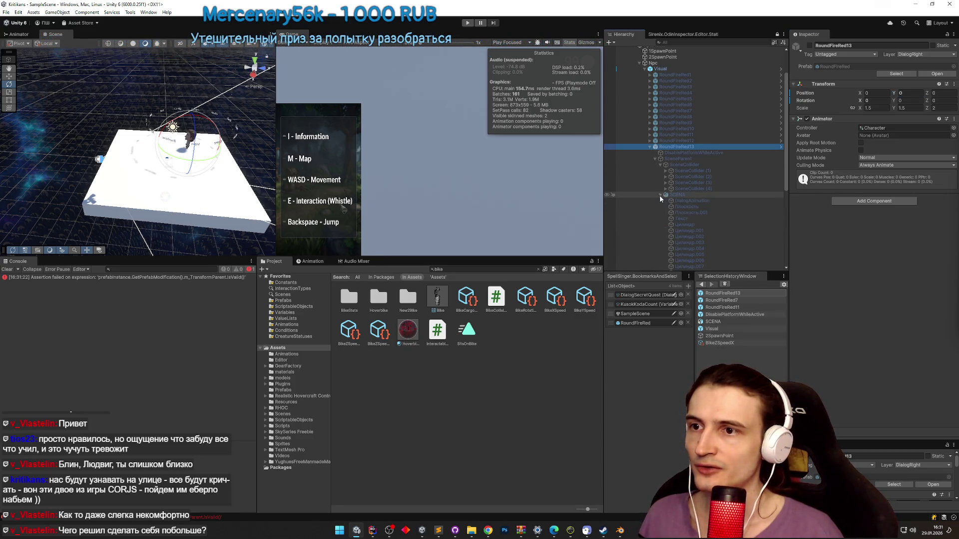
scroll(700, 198, down, 3)
click(650, 213)
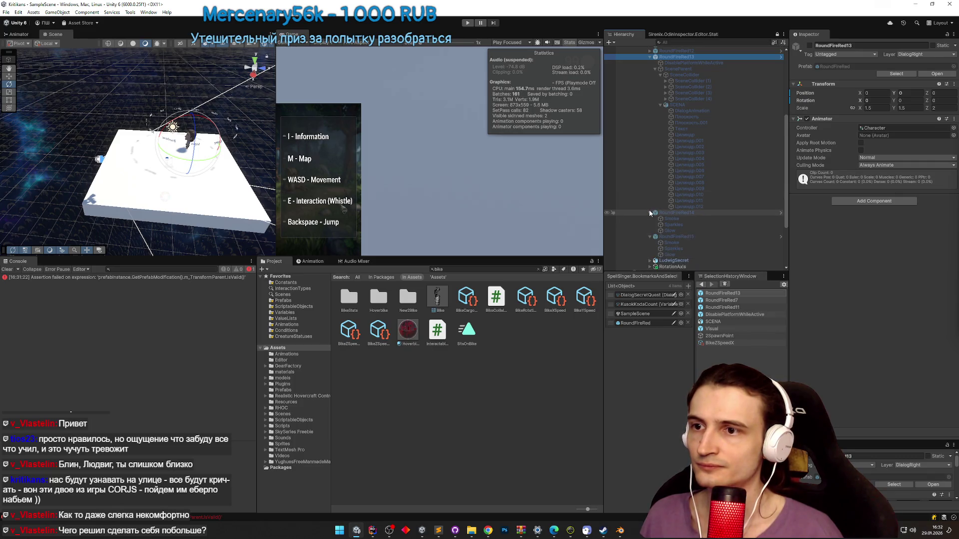
drag(786, 197, 777, 142)
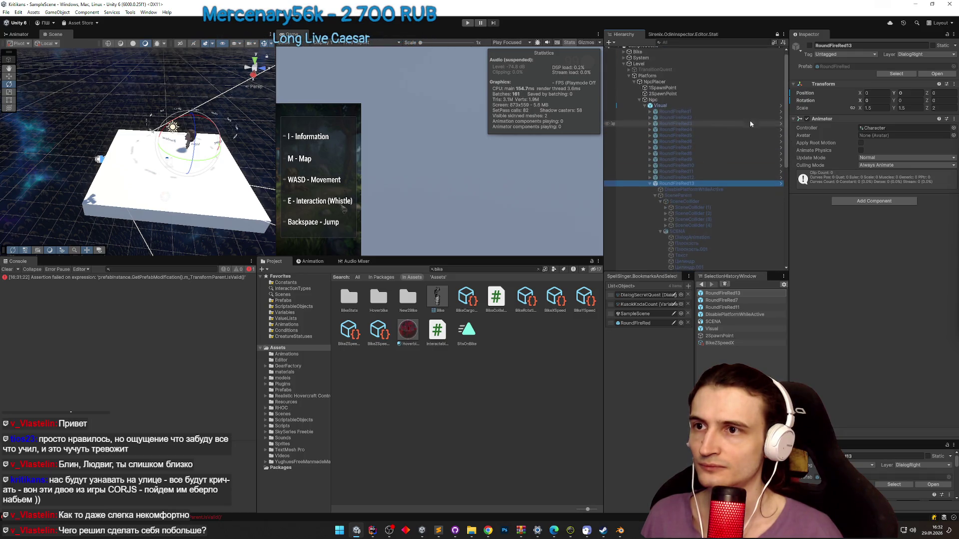
scroll(678, 135, down, 6)
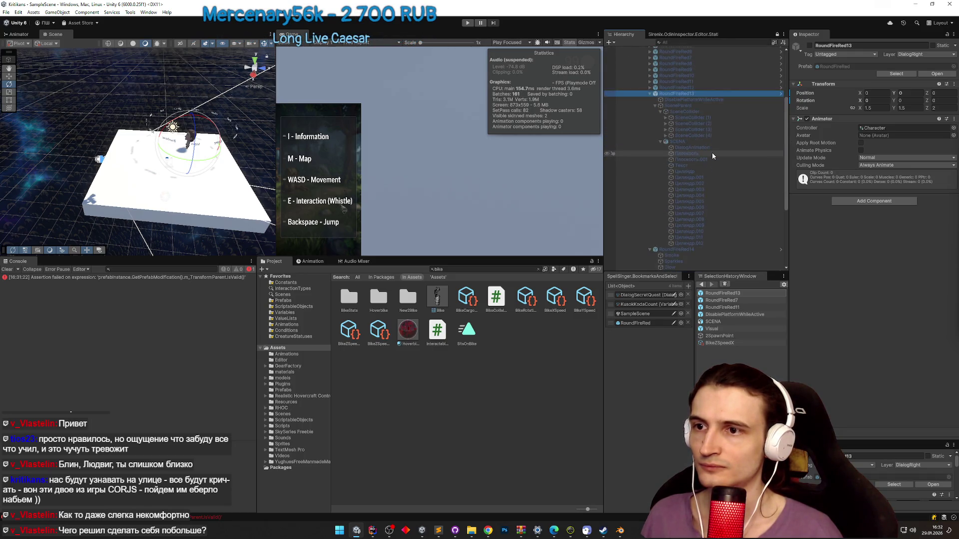
scroll(712, 153, up, 3)
- Clear the Visual filter from the Hierarchy and go to the Assets models folder
click(677, 43)
text(Visual)
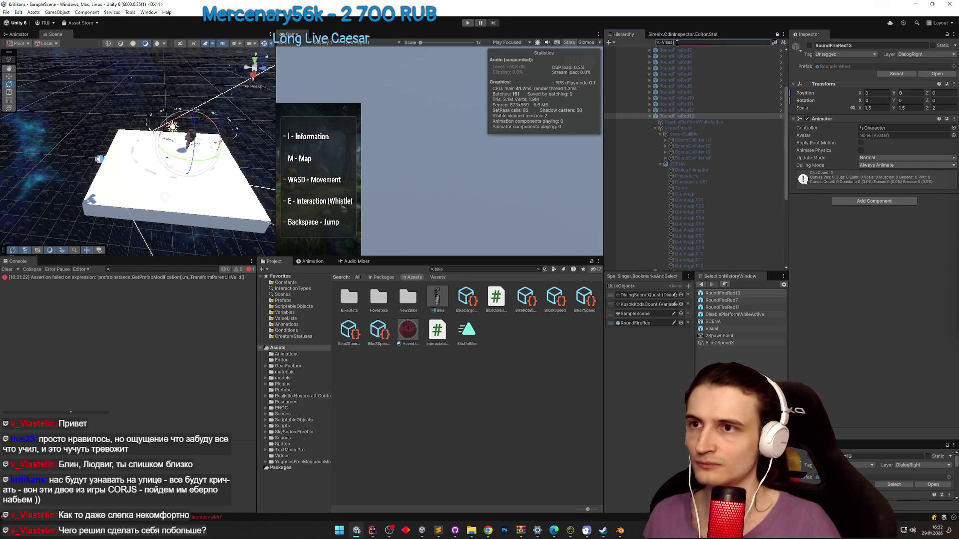
click(767, 43)
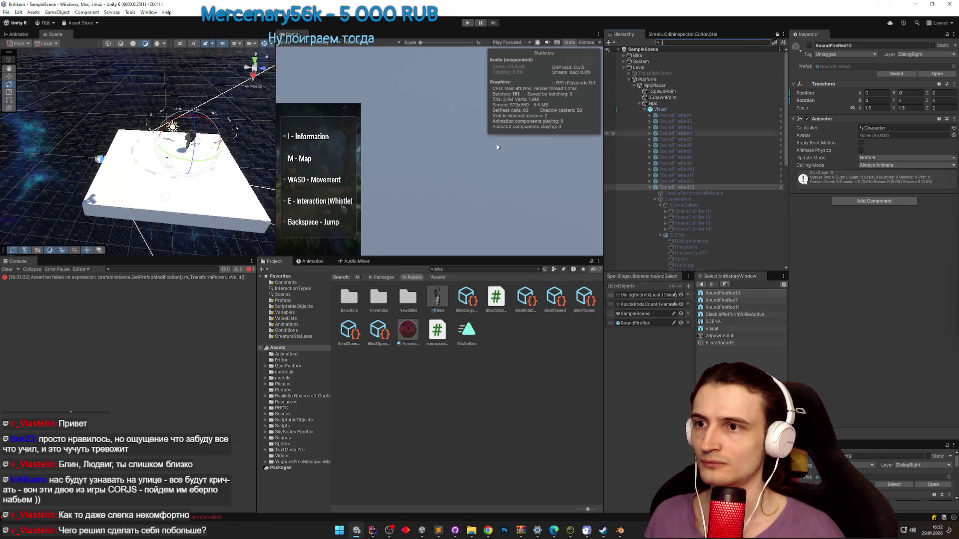
click(291, 378)
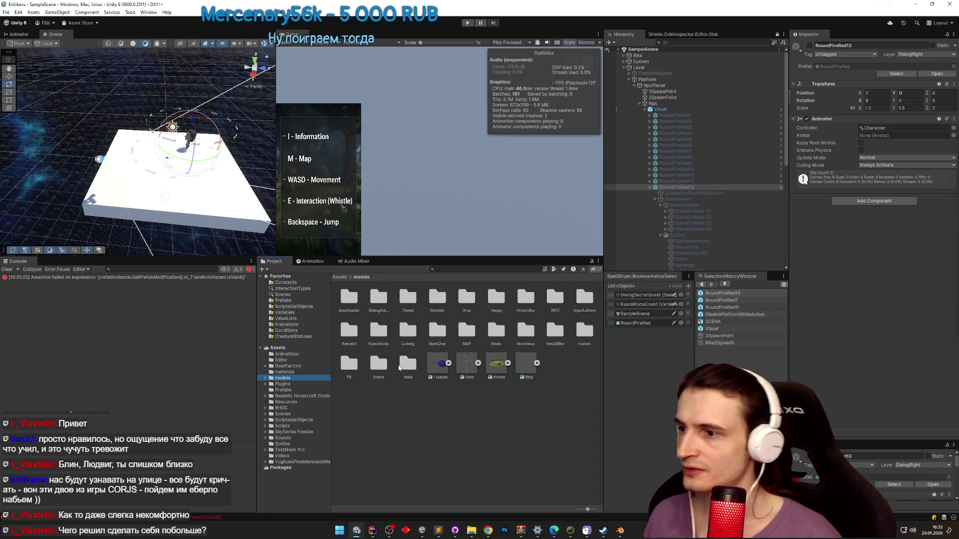
- Apply the tech material from the Scene folder to the white platform and activate RoundFireRed13
double_click(378, 364)
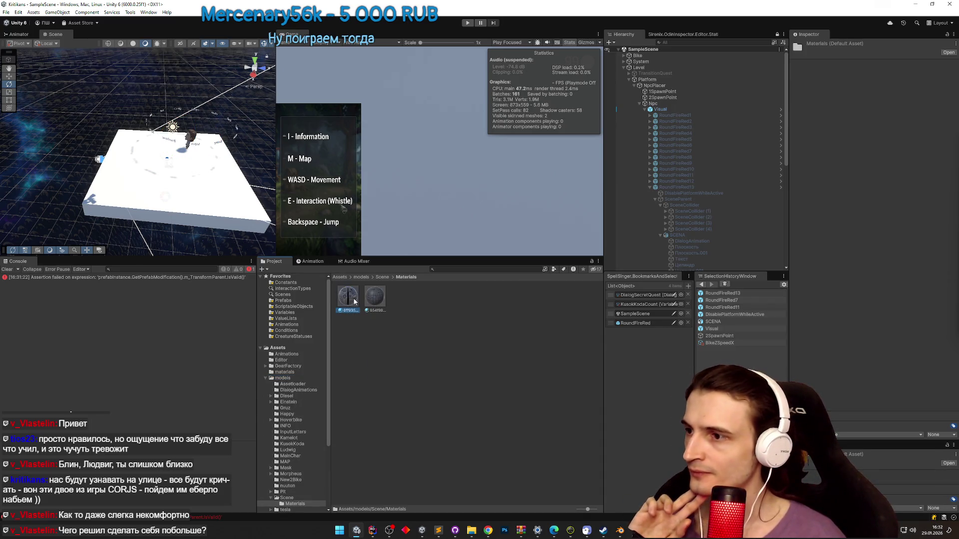
drag(343, 210, 418, 186)
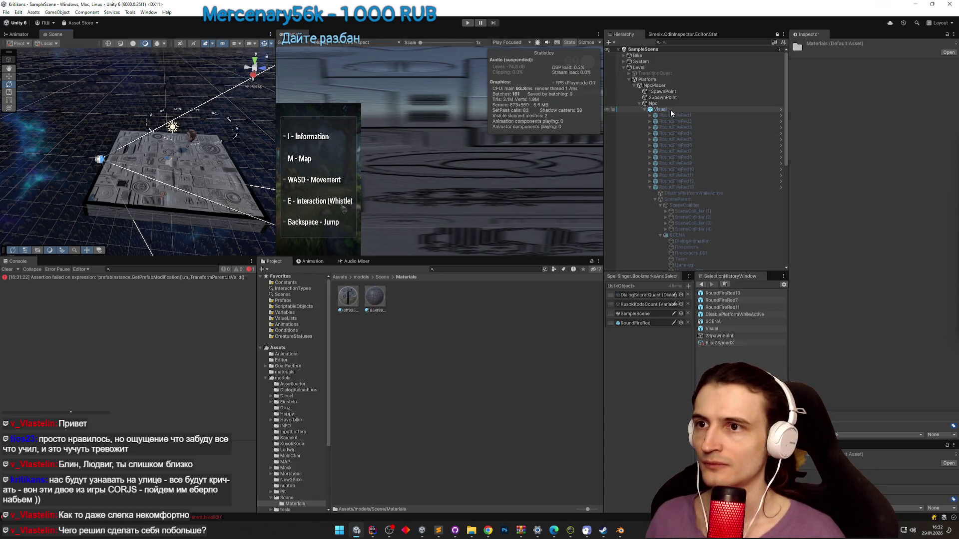
click(676, 187)
click(810, 45)
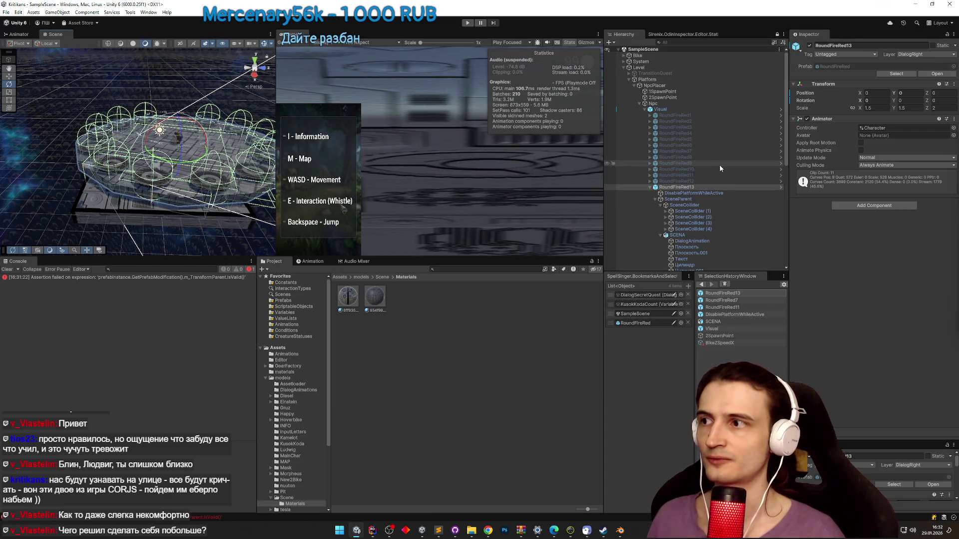
- Step through the RoundFireRed objects, collapse SCENA, and return to the Assets root
click(688, 121)
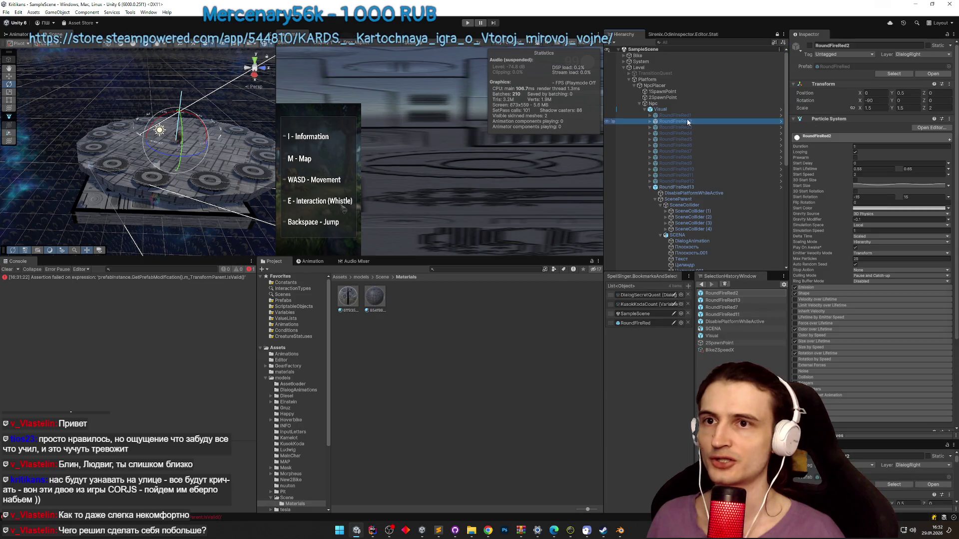
click(685, 128)
click(687, 133)
key(Down)
key(Down)
key(Down)
key(Down)
scroll(669, 134, down, 5)
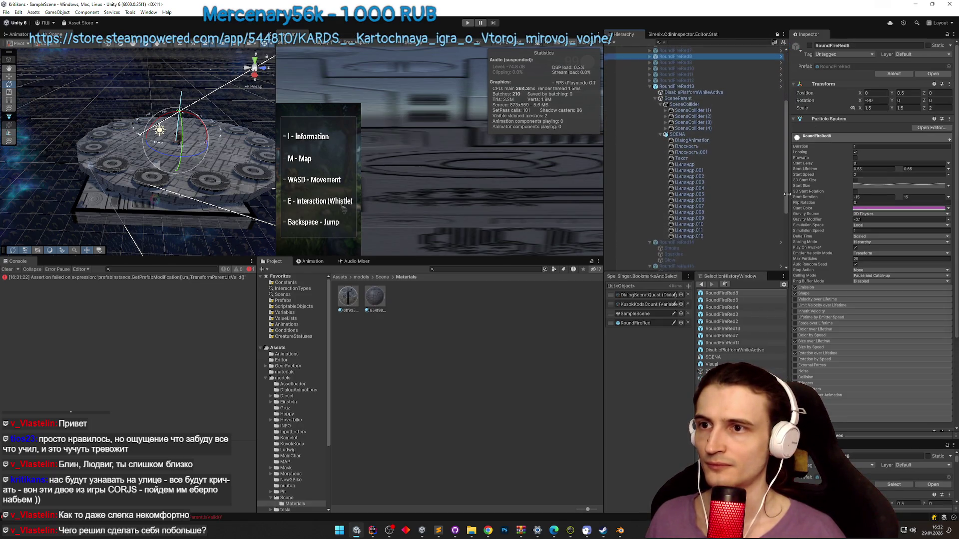
click(660, 134)
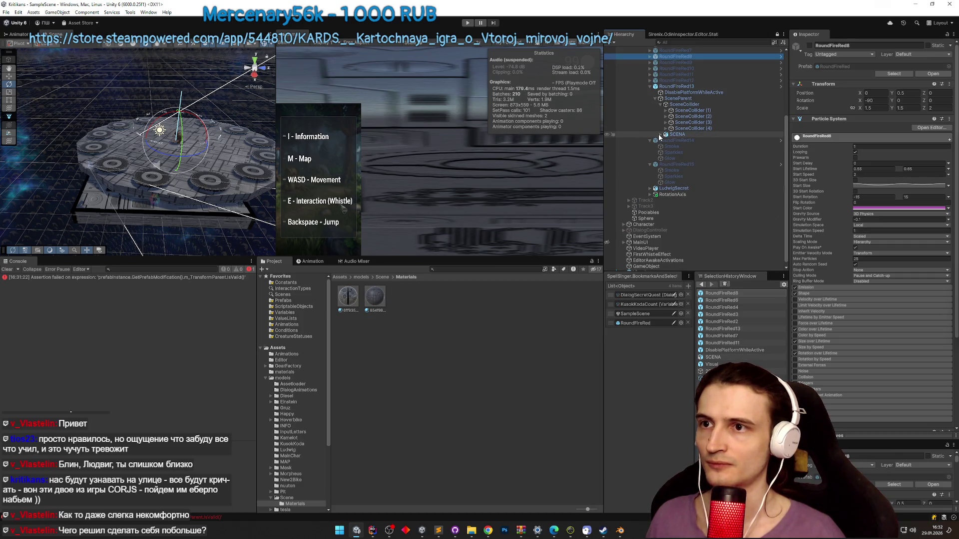
scroll(659, 133, up, 1)
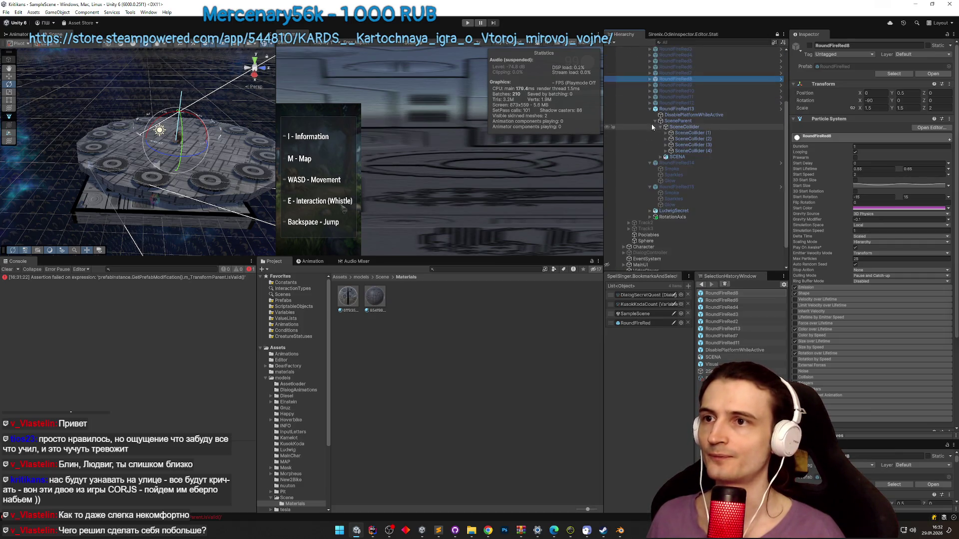
scroll(651, 124, up, 1)
scroll(660, 157, up, 1)
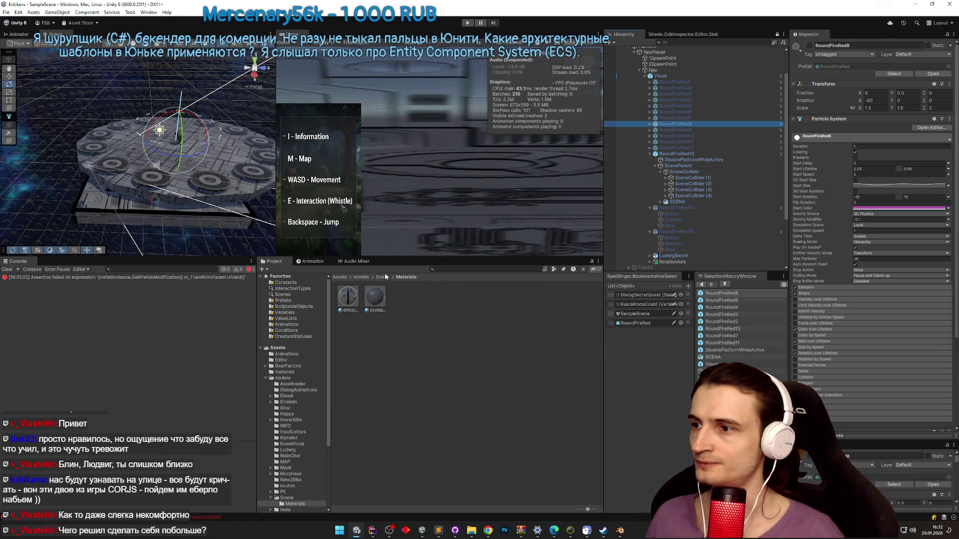
click(342, 278)
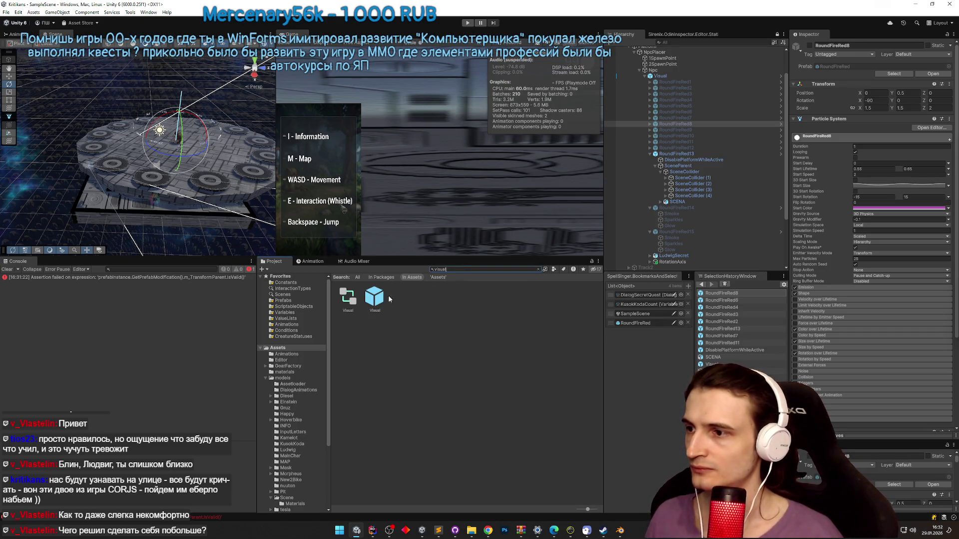
- Place a new Visual prefab instance under SCENA
double_click(375, 297)
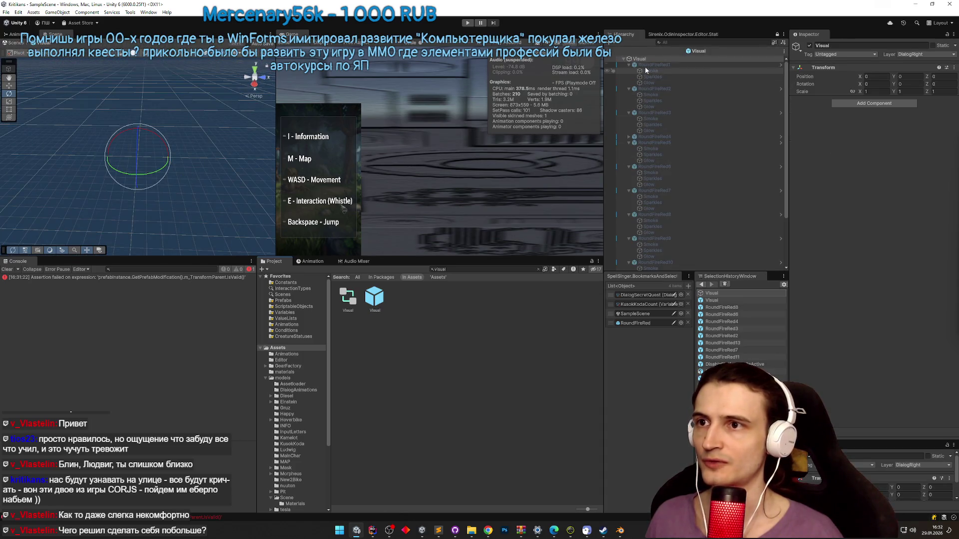
click(623, 59)
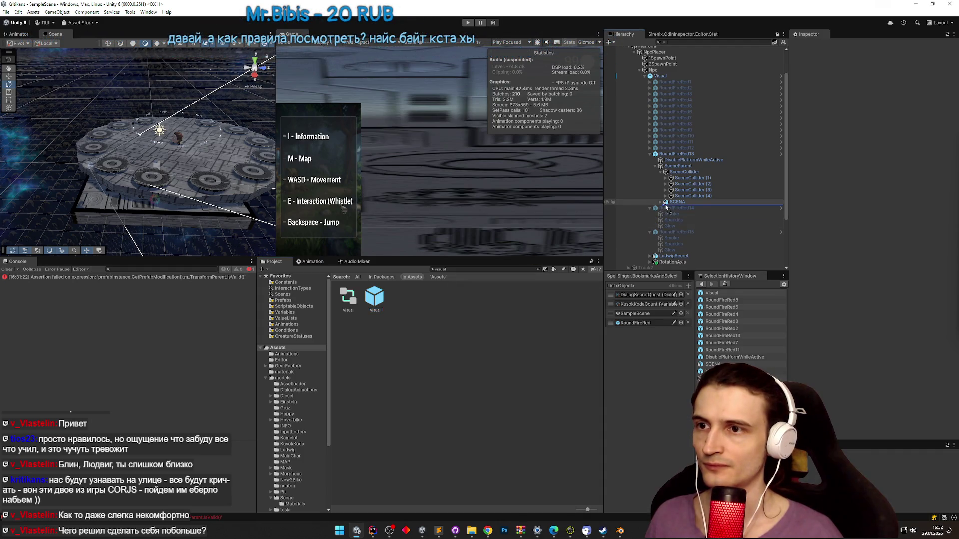
drag(666, 207, 663, 209)
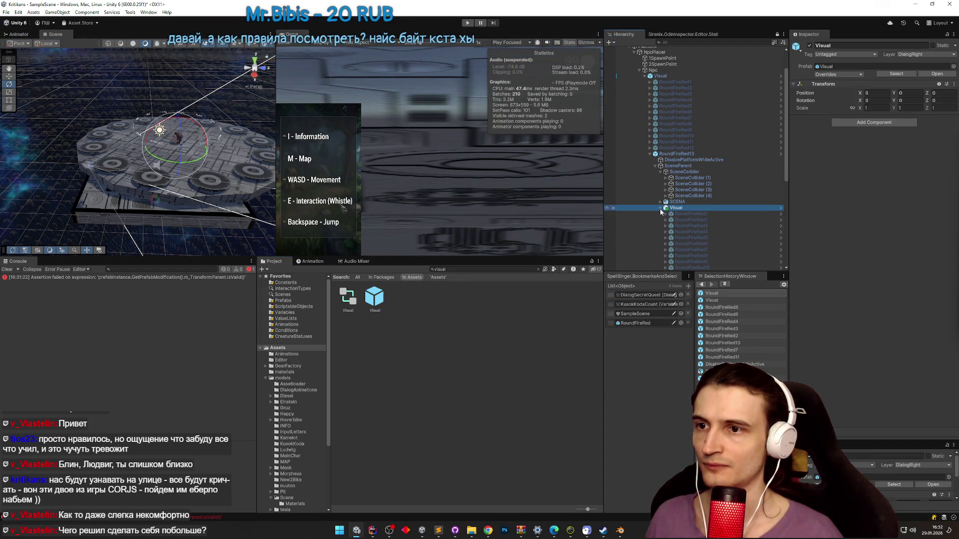
drag(786, 179, 783, 210)
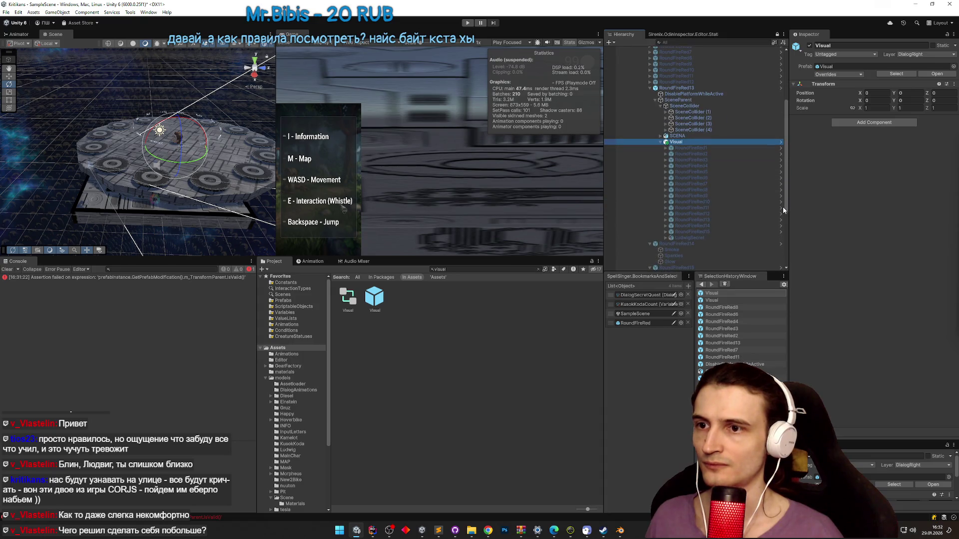
- Delete RoundFireRed13 through LudwigSecret from the new Visual instance
click(710, 220)
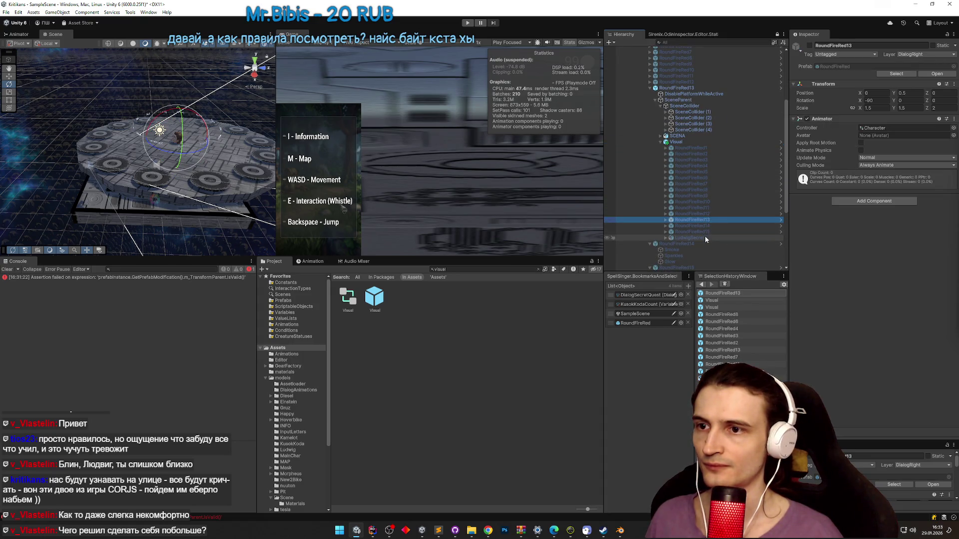
shift+click(706, 238)
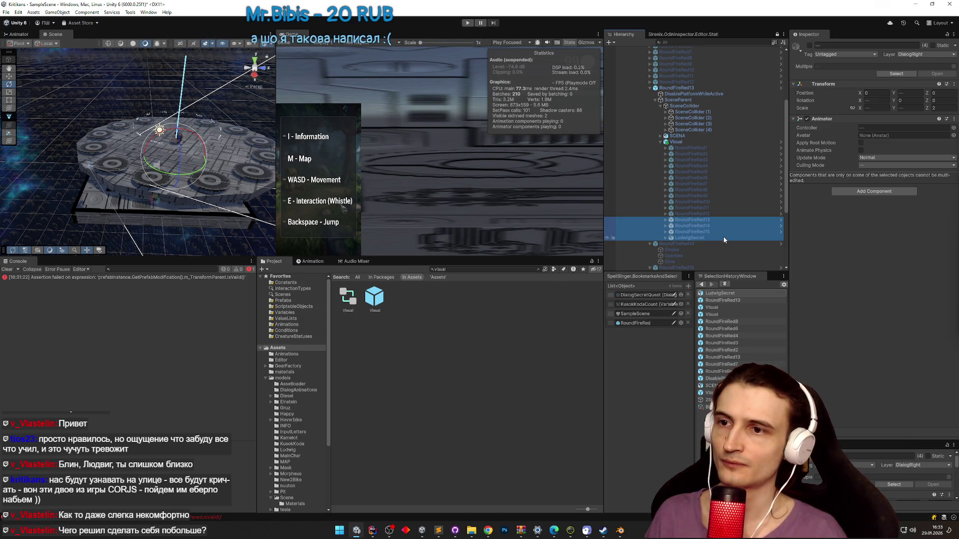
key(Delete)
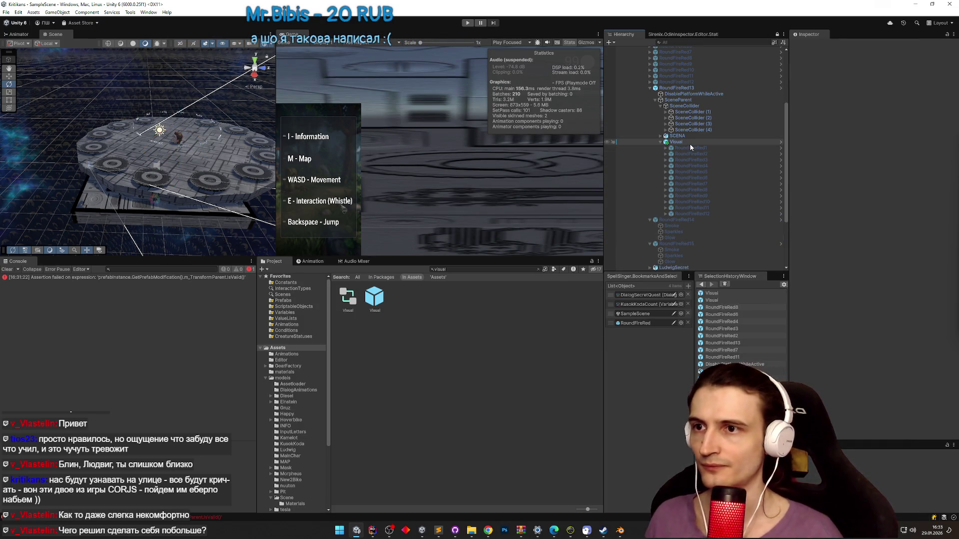
- Select the new Visual and expand RoundFireRed4, then switch to Telegram
click(690, 144)
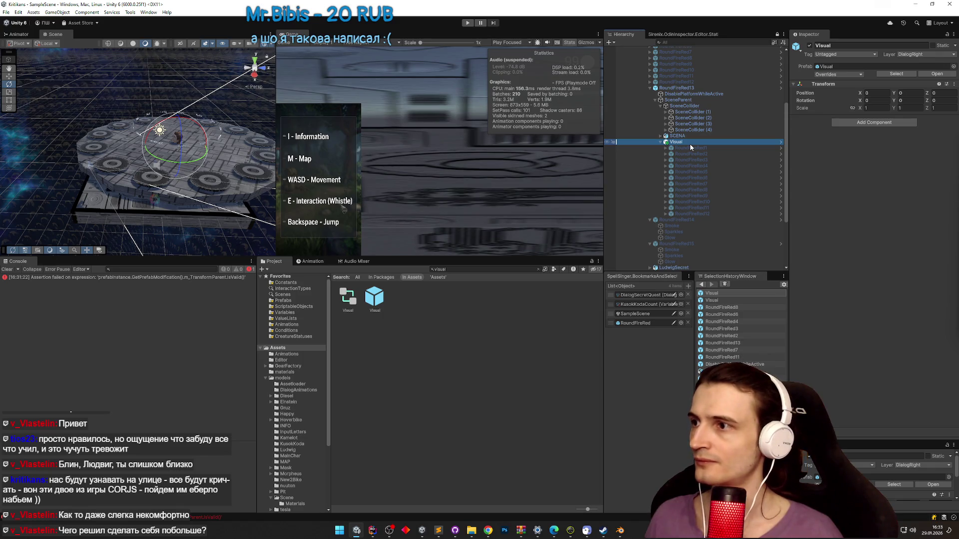
scroll(690, 144, up, 5)
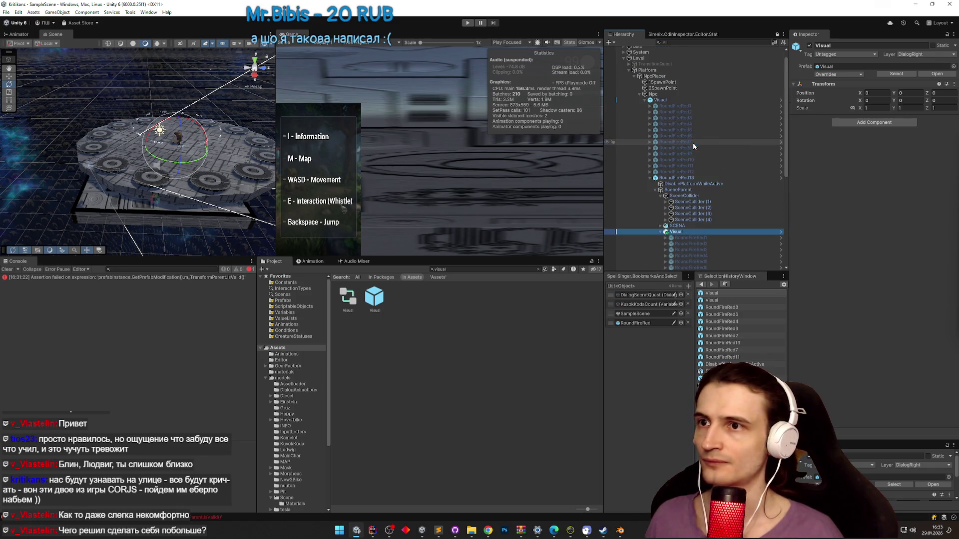
click(650, 123)
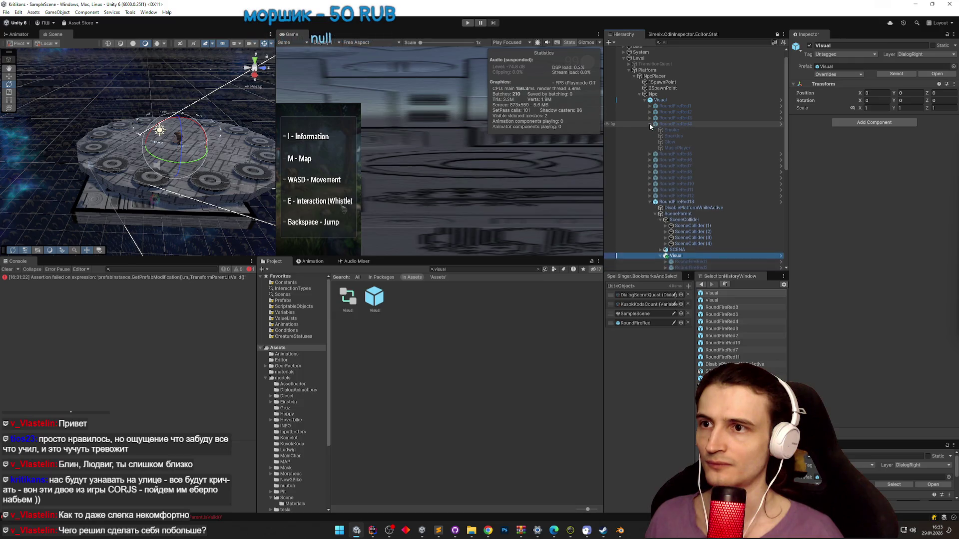
drag(788, 156, 793, 203)
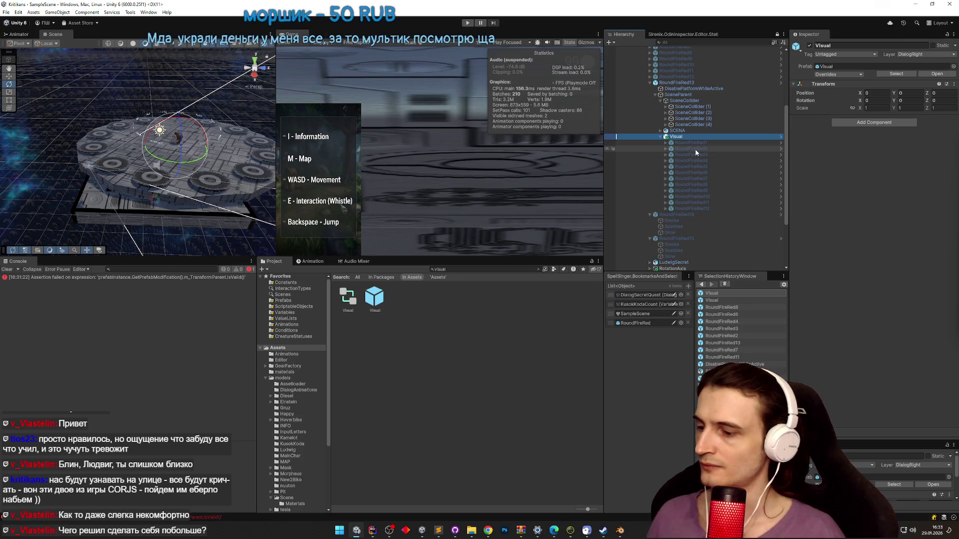
click(488, 531)
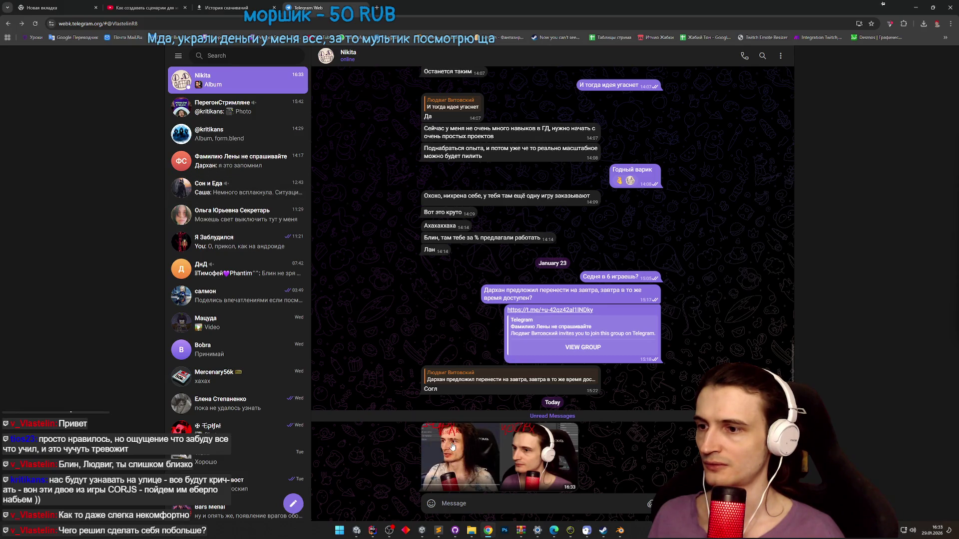
- View both album photos full size, give the album a heart reaction, and return to Unity
click(452, 446)
click(451, 442)
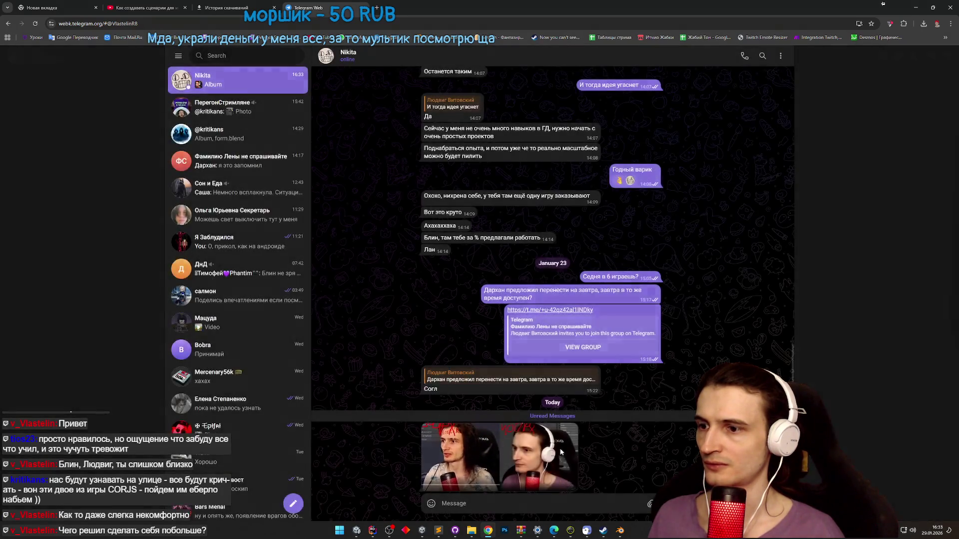
click(560, 448)
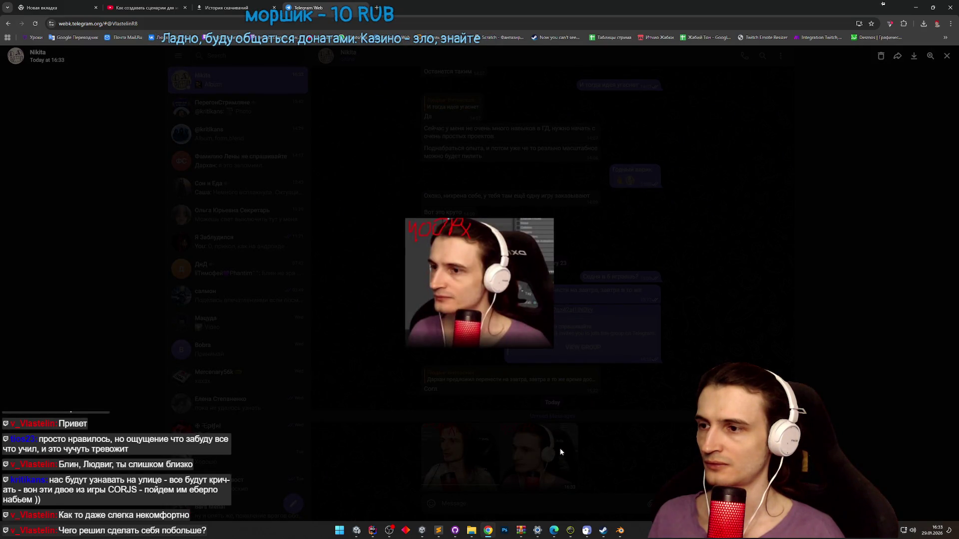
click(559, 449)
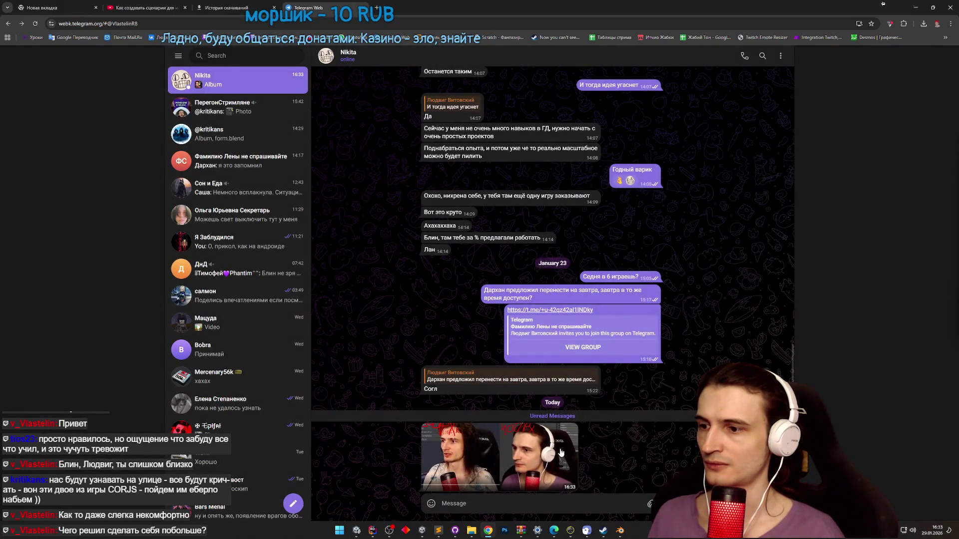
click(477, 464)
click(646, 451)
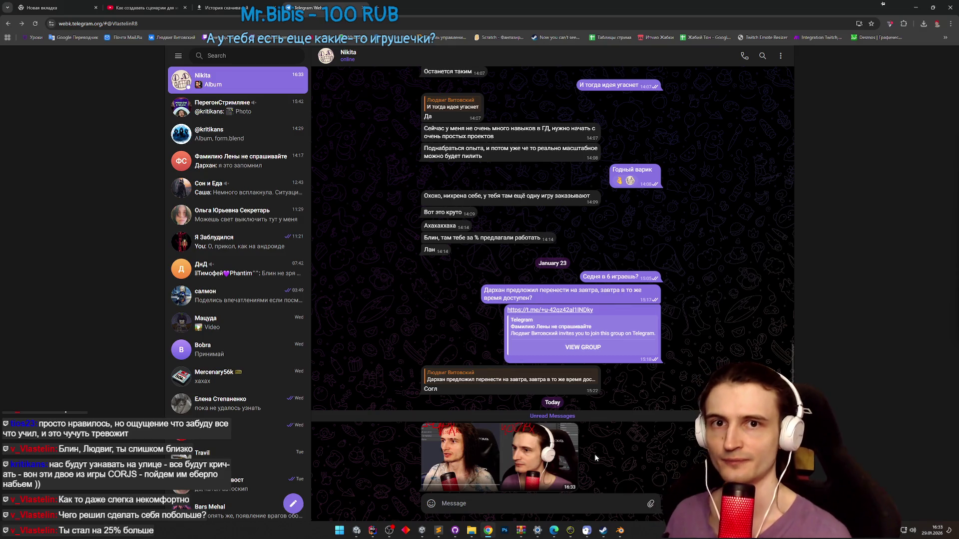
double_click(543, 482)
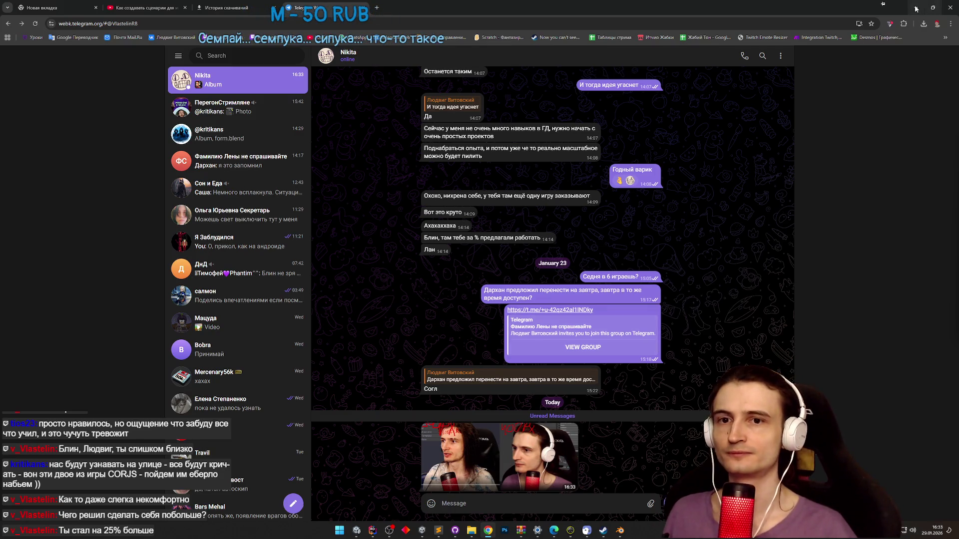
key(alt+Tab)
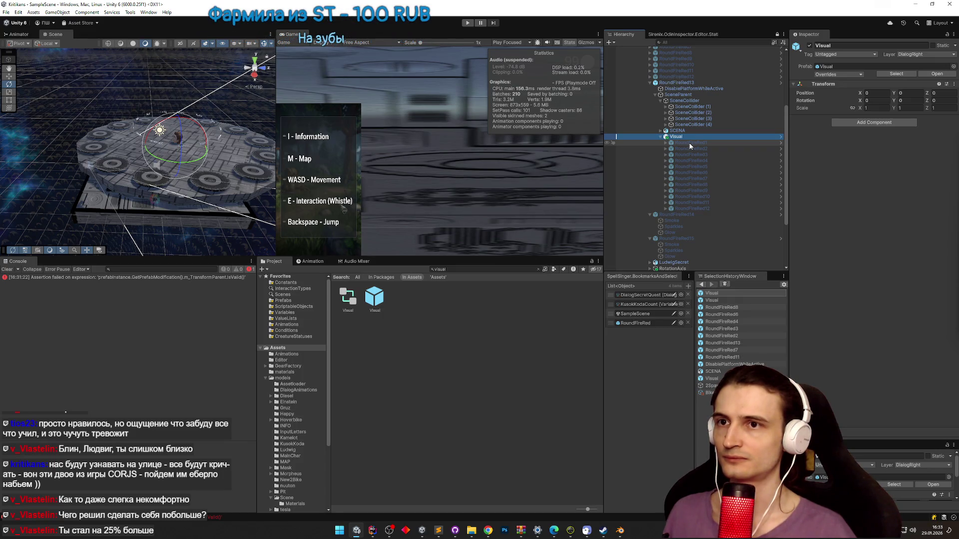
- Preview all twelve RoundFireRed fires, then narrow the selection to RoundFireRed1
click(691, 144)
shift+click(702, 209)
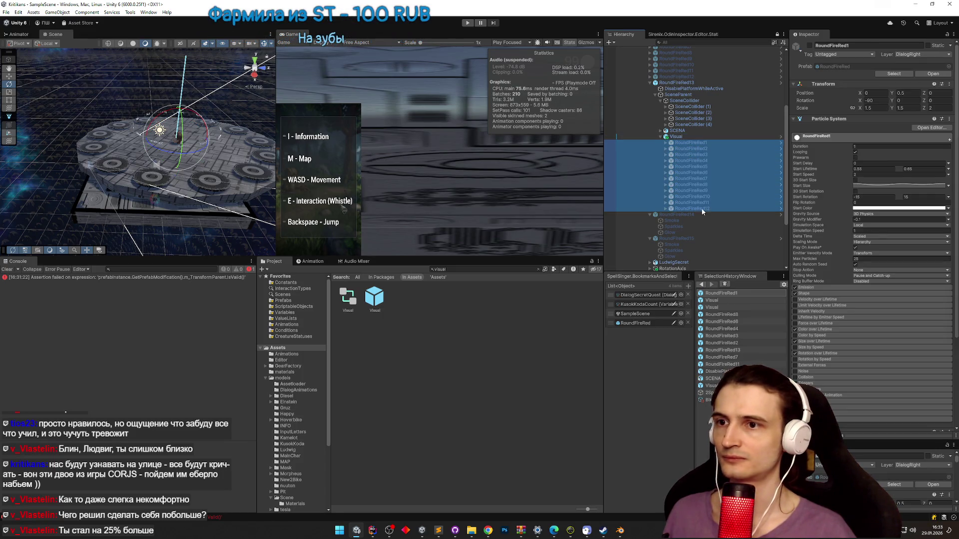
click(810, 46)
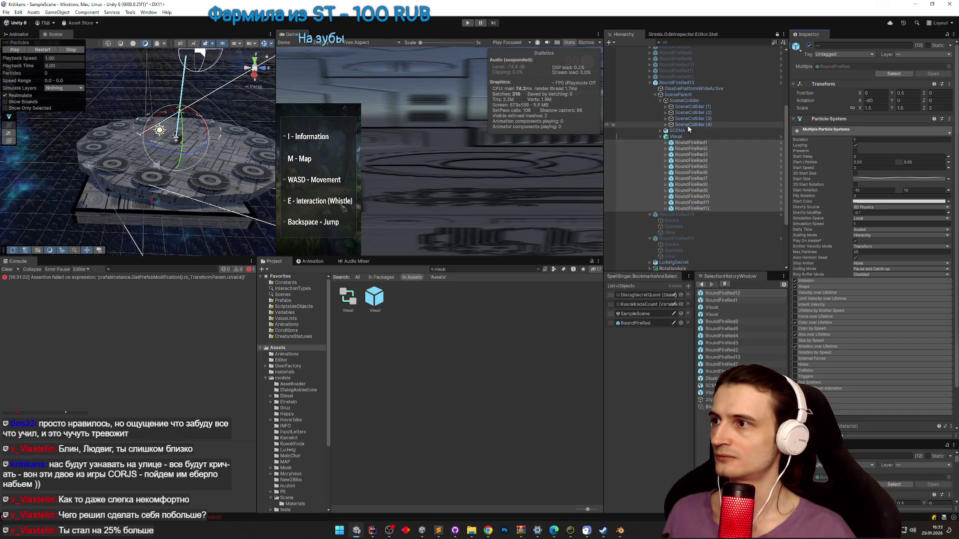
click(681, 148)
click(683, 144)
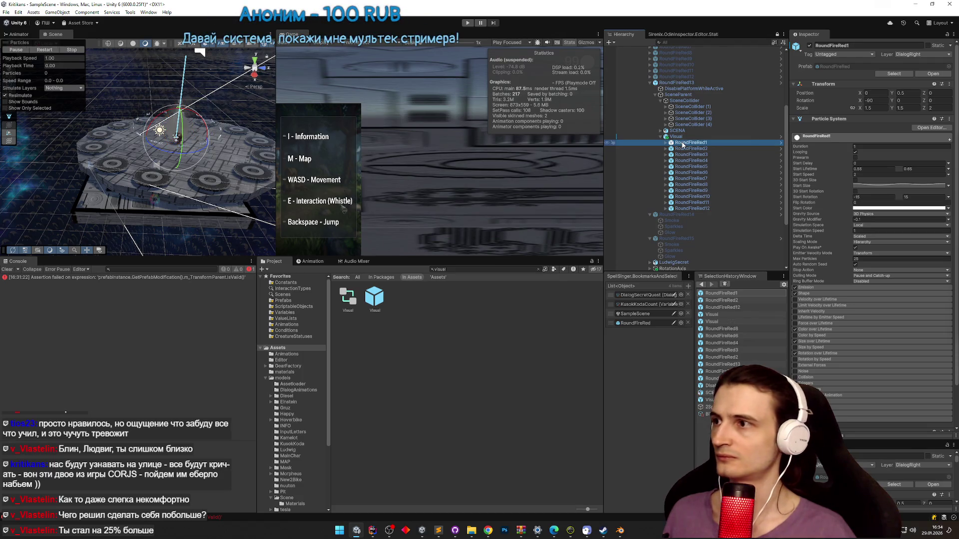
drag(210, 130, 159, 113)
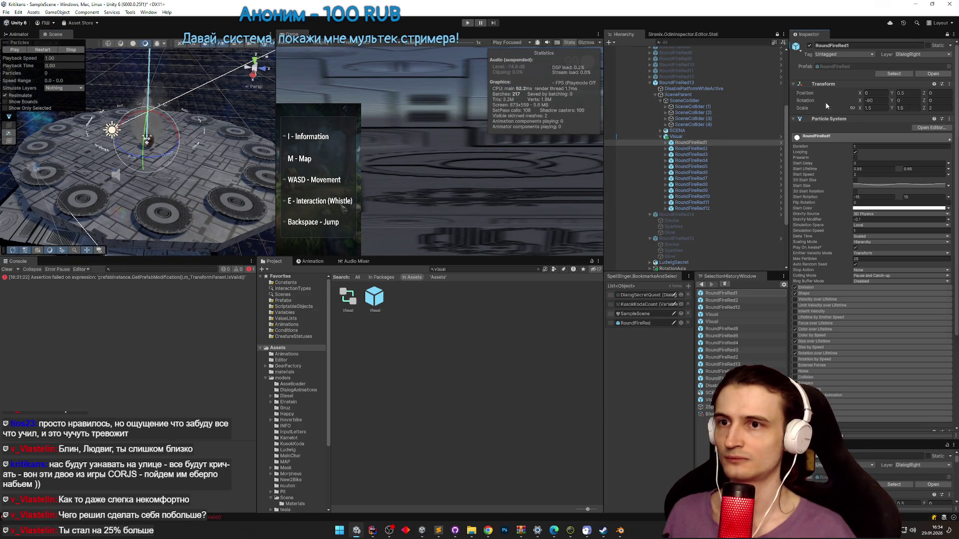
- Expand SCENA and inspect cylinder Цилиндр.001's mesh and capsule collider settings
drag(852, 436, 860, 203)
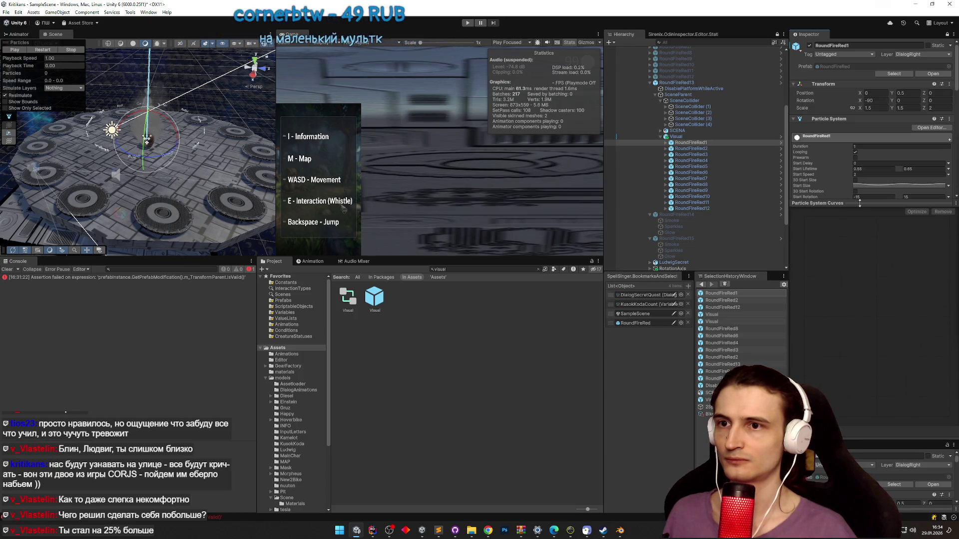
scroll(725, 109, up, 3)
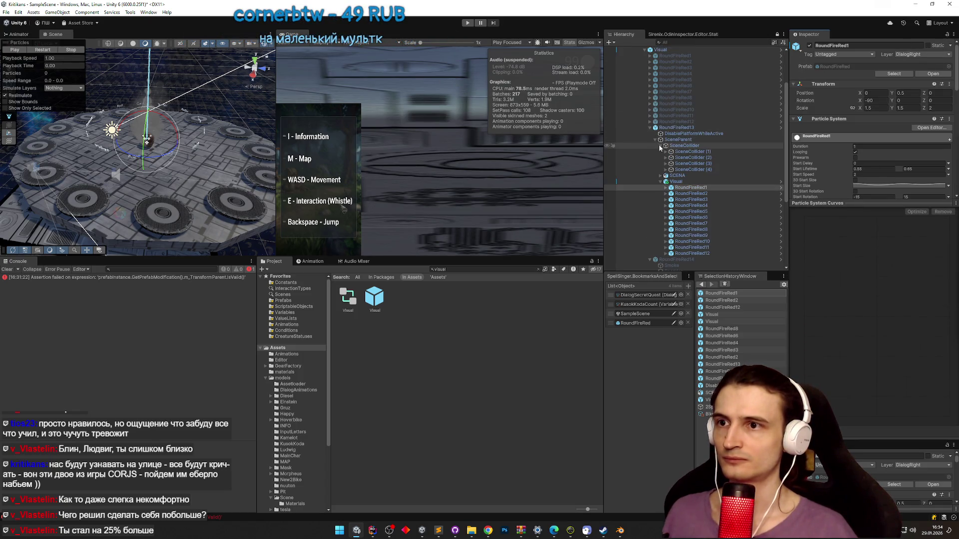
click(660, 176)
scroll(711, 160, down, 6)
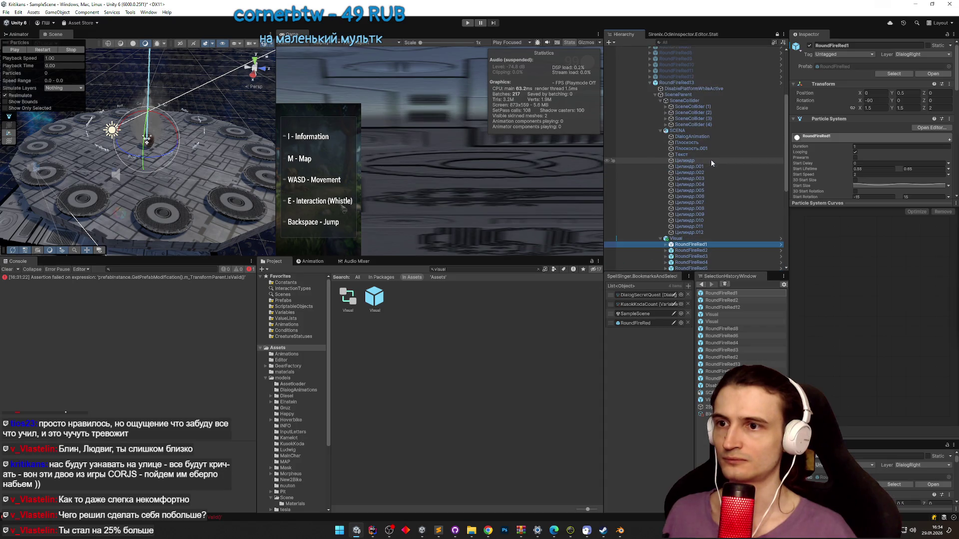
click(700, 122)
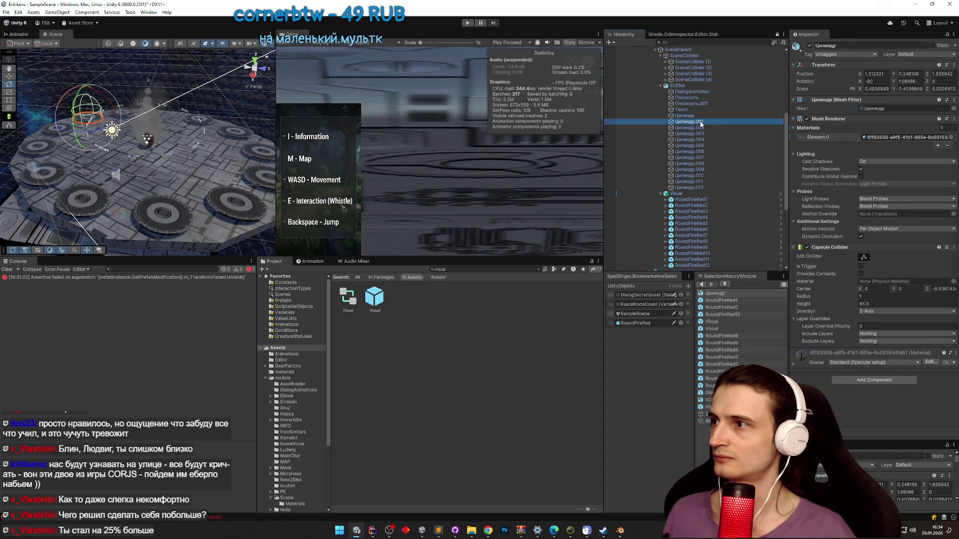
- Check the neighbouring cylinder, move the view to the platform and test-play the scene
key(Up)
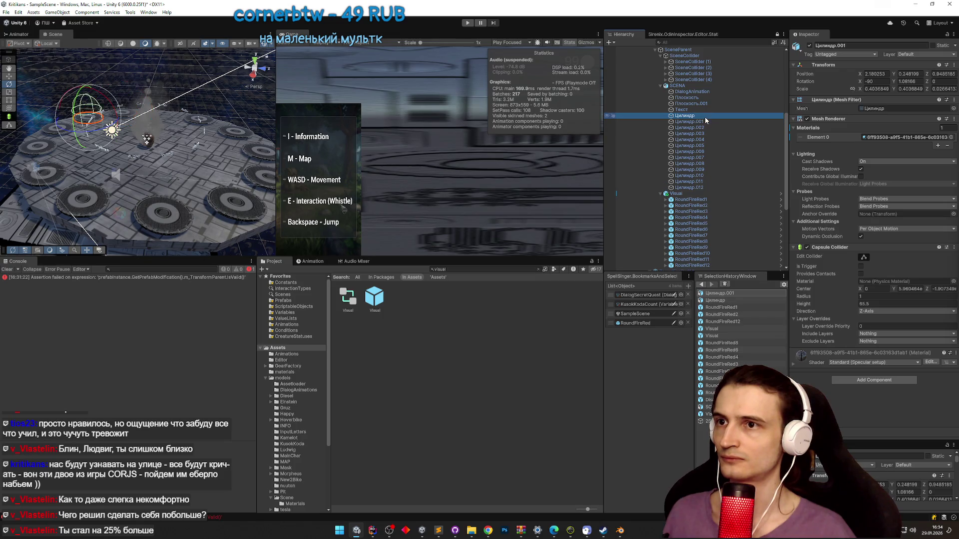
mouse_move(251, 127)
mouse_down()
mouse_move(202, 109)
mouse_move(202, 133)
mouse_move(208, 115)
mouse_up()
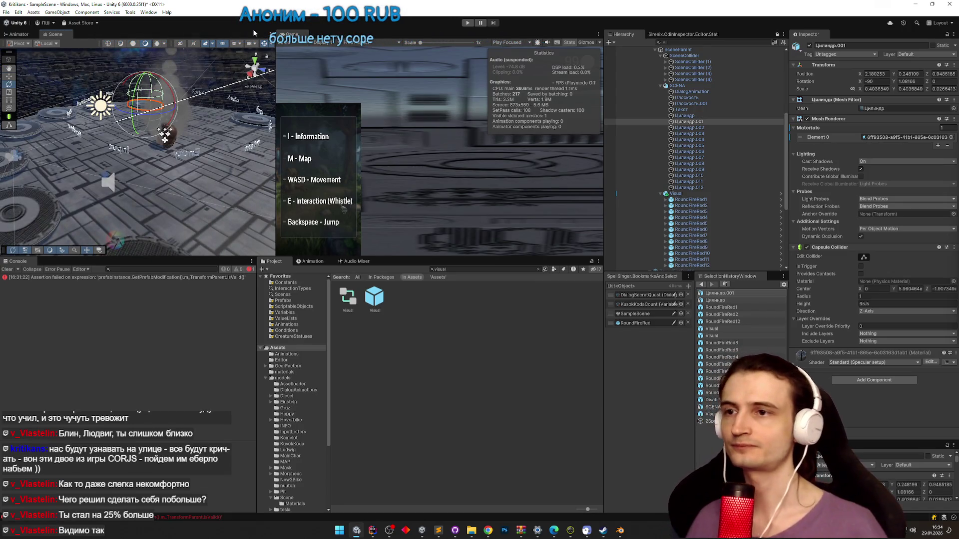
drag(207, 98, 213, 91)
key(ctrl+p)
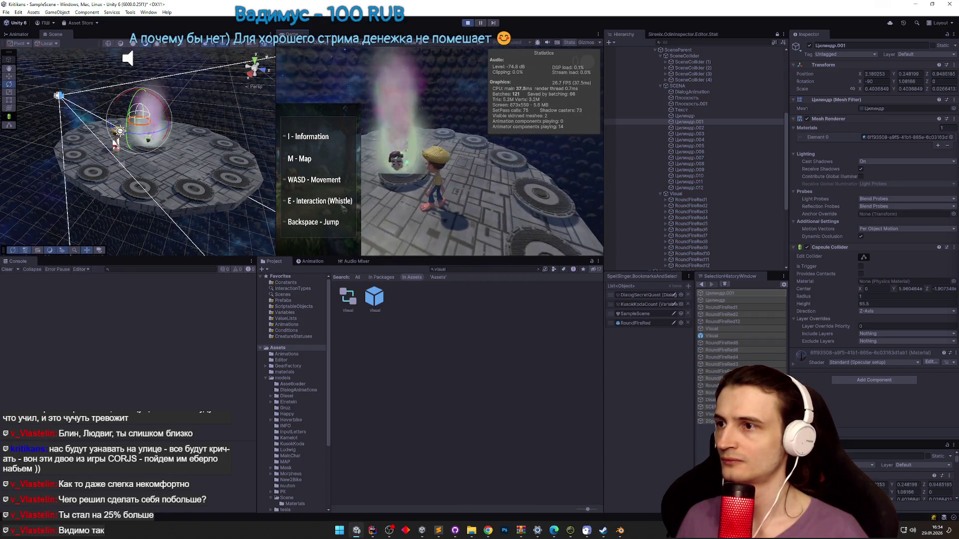
key(ctrl+p)
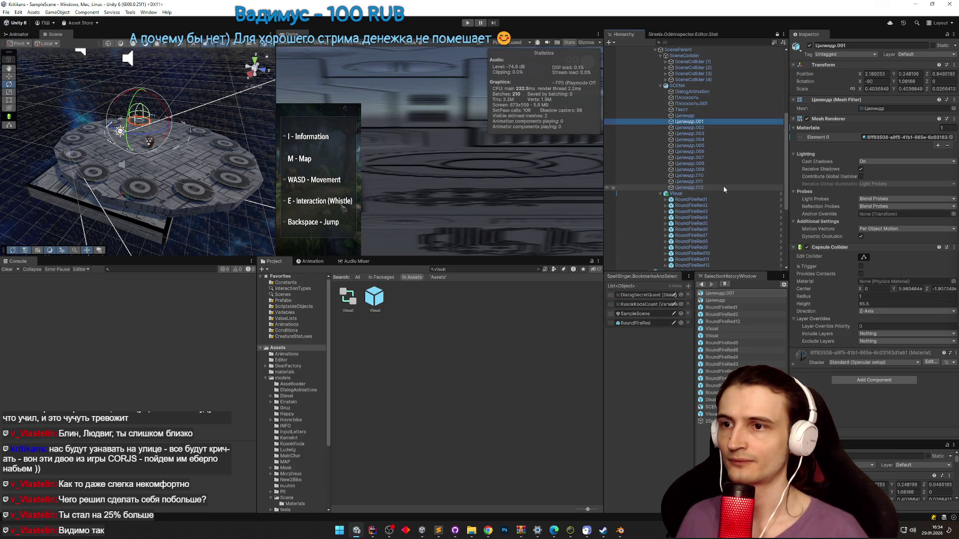
- Select all twelve fire objects, RoundFireRed1 through RoundFireRed12
scroll(706, 181, down, 3)
click(713, 155)
shift+click(711, 221)
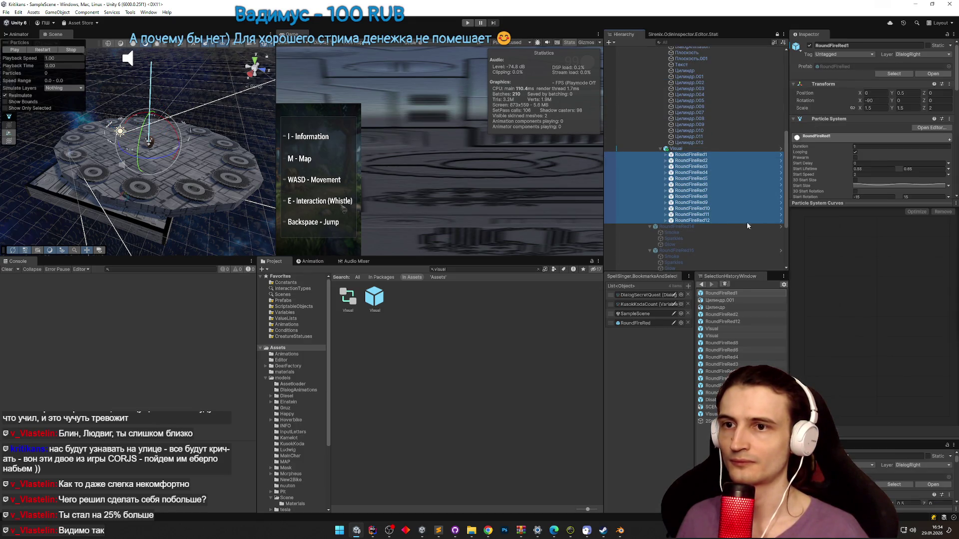
- Add a Position Constraint with one empty source slot to the twelve fire objects
click(795, 119)
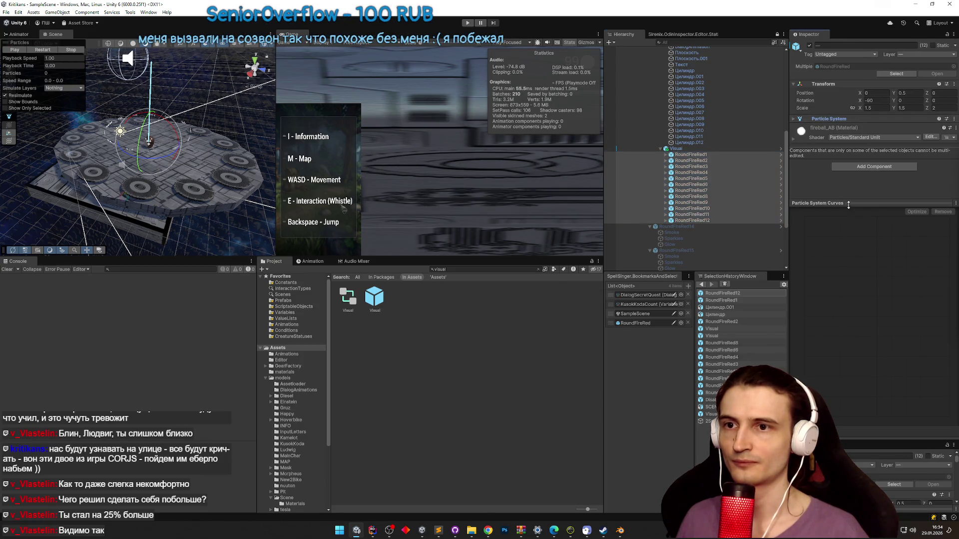
drag(848, 205, 848, 345)
click(864, 169)
text(position)
key(Return)
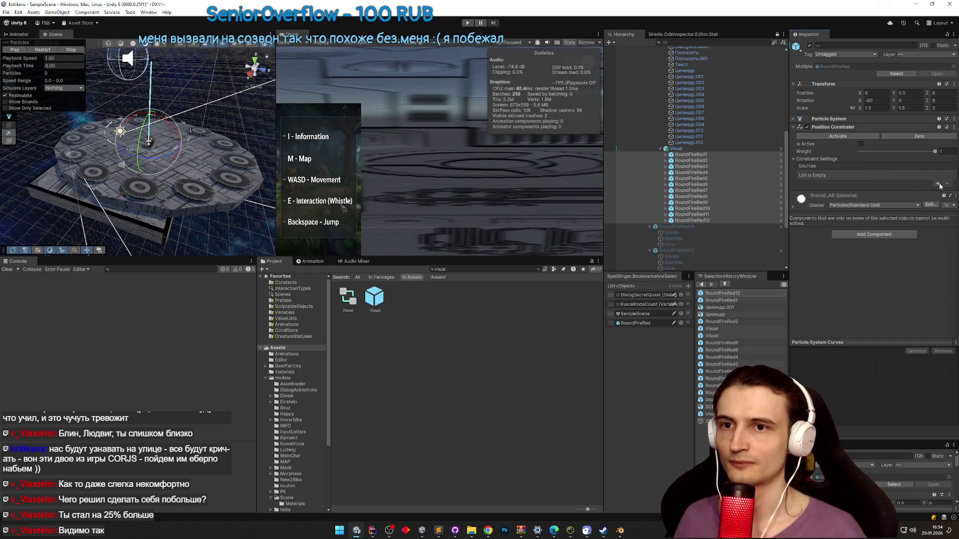
click(937, 184)
drag(787, 152, 790, 139)
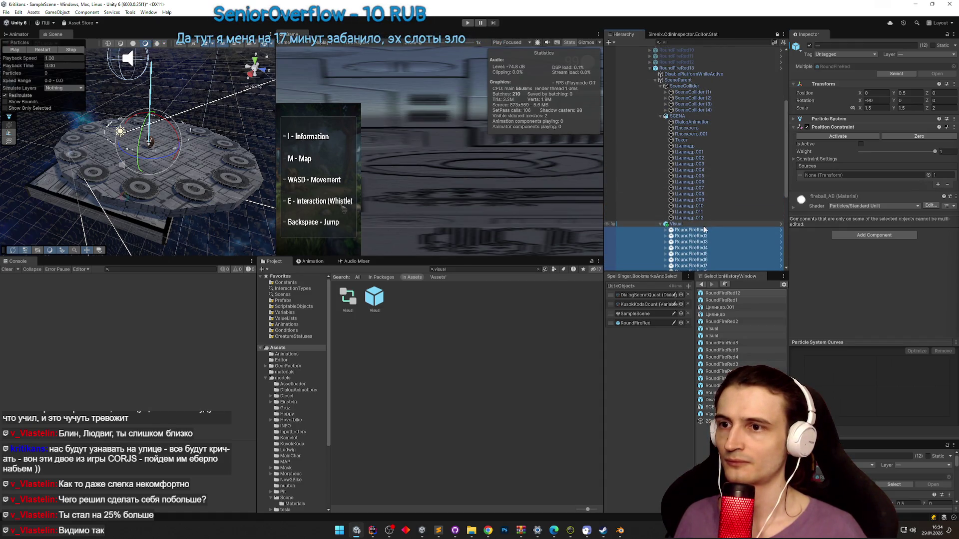
- Frame the fire objects in the scene and select the RotationAxis object
key(f)
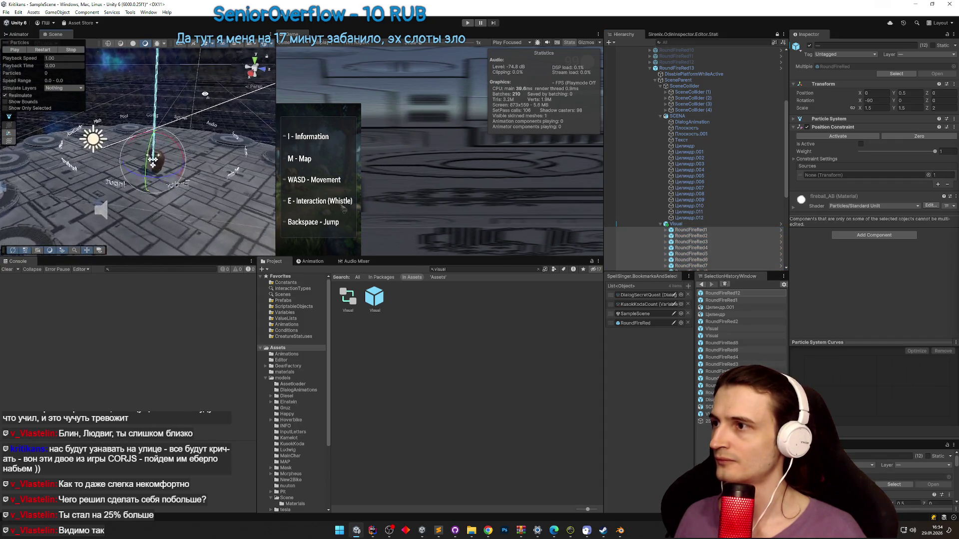
scroll(209, 93, down, 3)
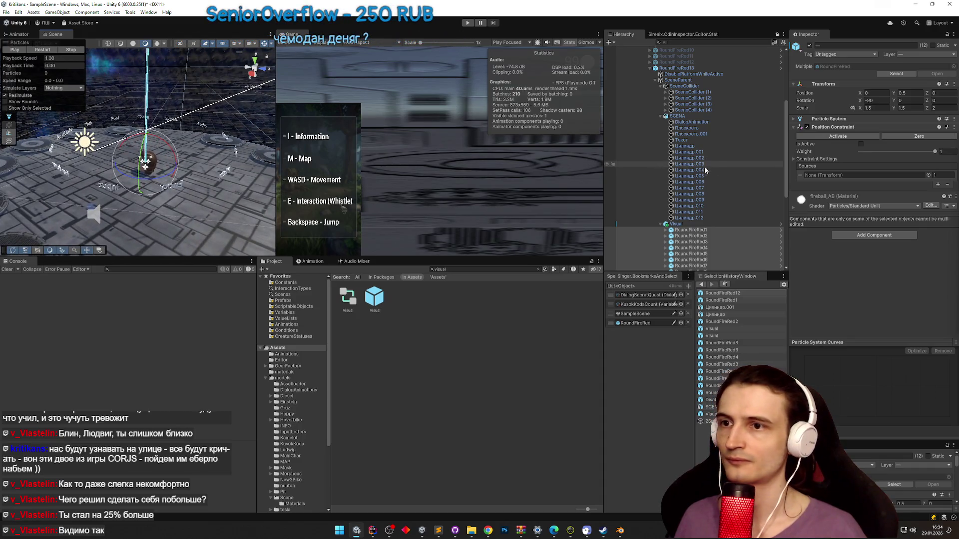
scroll(709, 165, down, 6)
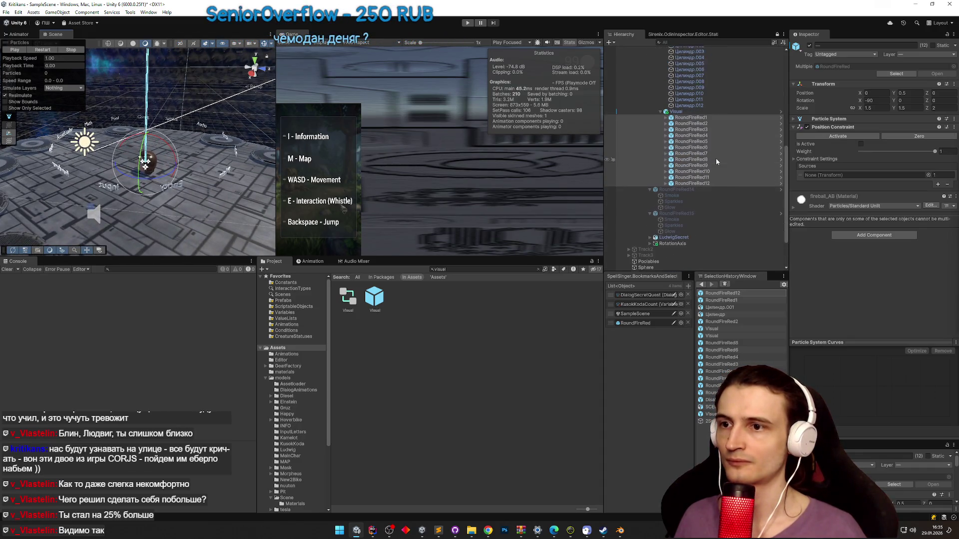
click(690, 221)
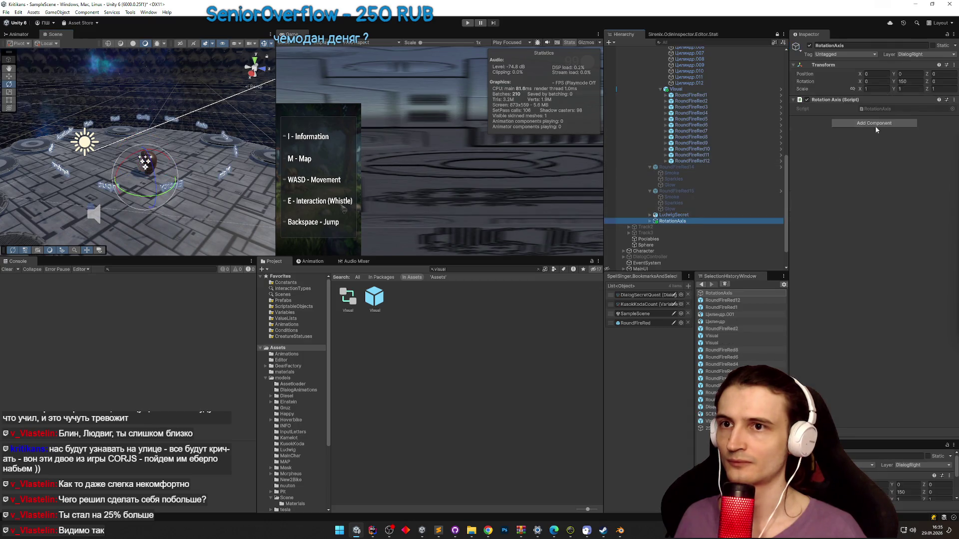
- Set RotationAxis's Y rotation to 0 and frame it in the Scene view
click(907, 83)
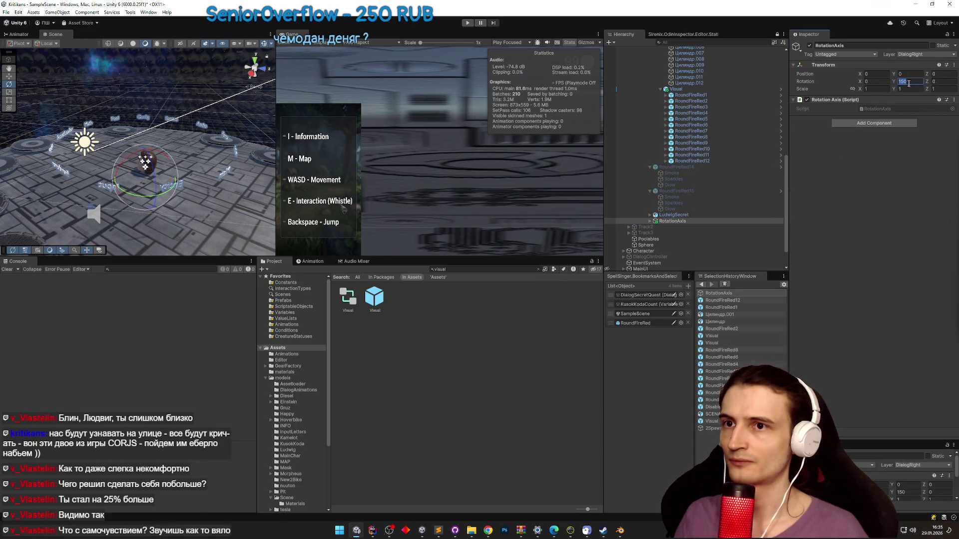
text(0)
mouse_move(238, 134)
mouse_down()
mouse_move(160, 119)
mouse_move(229, 116)
mouse_up()
key(f)
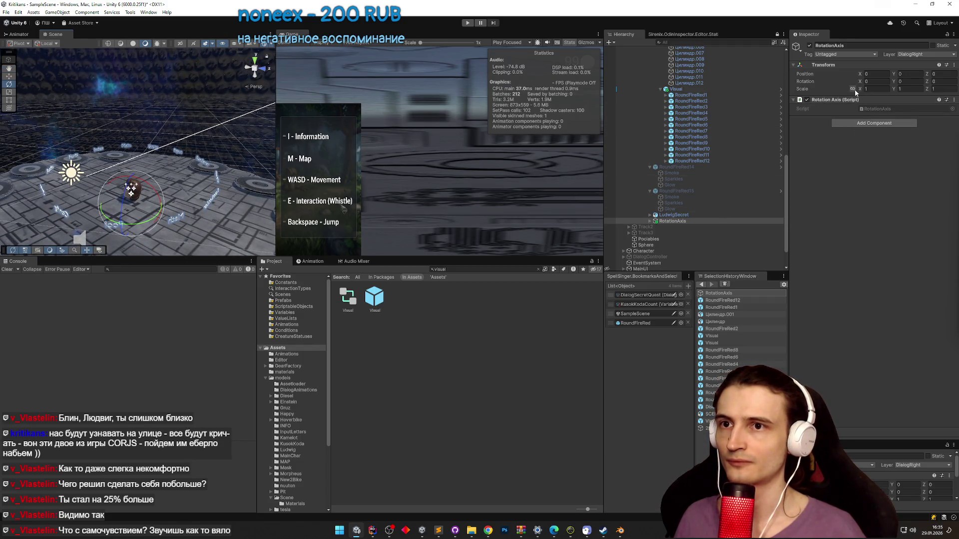
- Scale RotationAxis uniformly up to 2.21 on all axes
drag(861, 91, 877, 89)
mouse_move(130, 120)
mouse_down()
mouse_move(88, 124)
mouse_move(153, 125)
mouse_up()
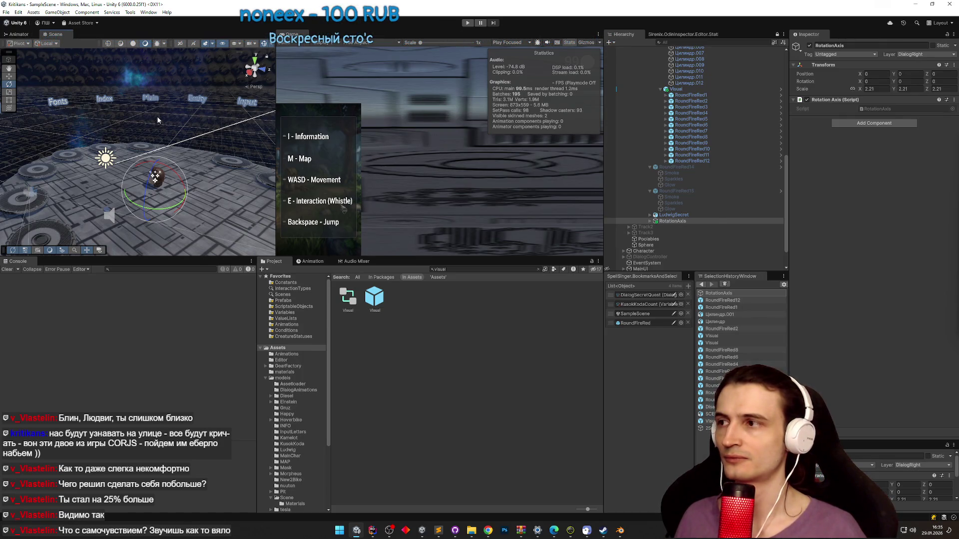
scroll(164, 128, up, 5)
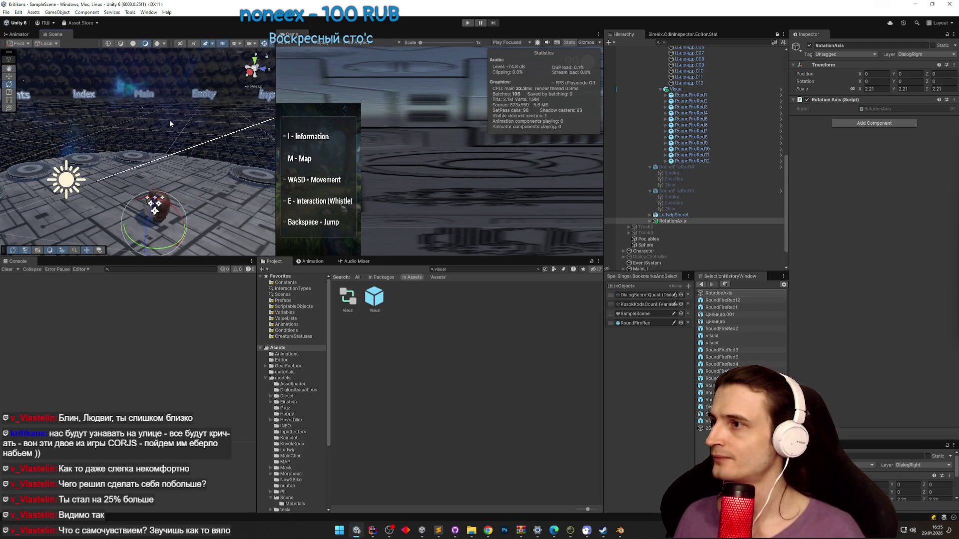
drag(171, 124, 181, 114)
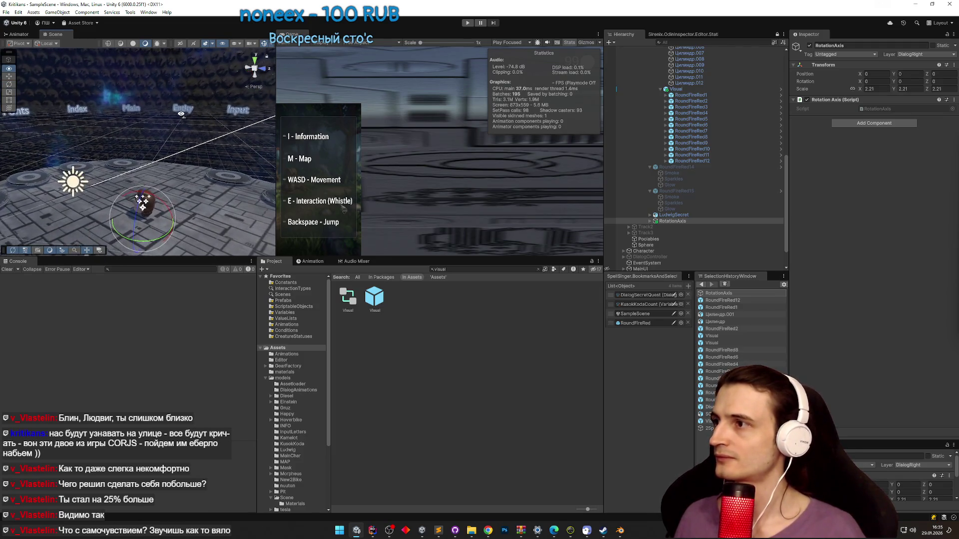
click(673, 222)
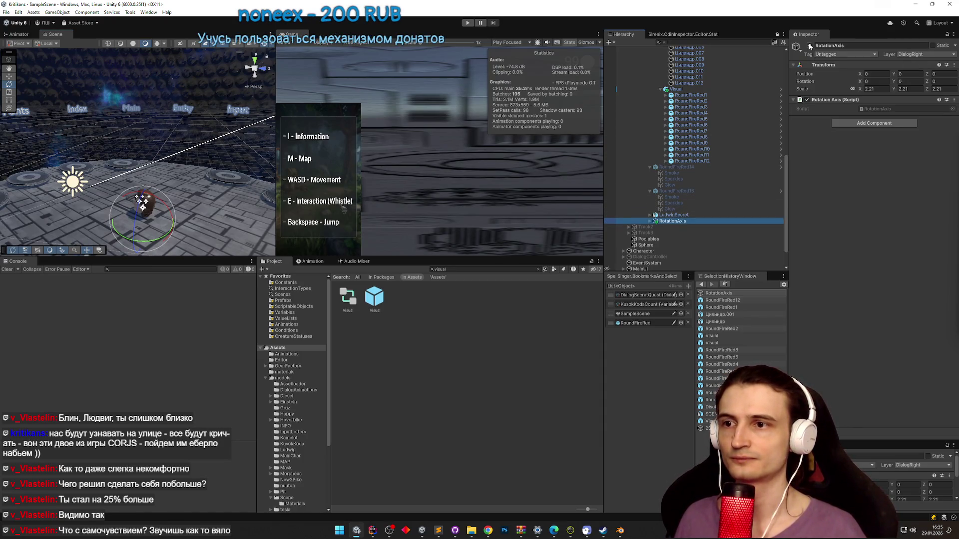
drag(786, 186, 798, 129)
scroll(724, 150, down, 5)
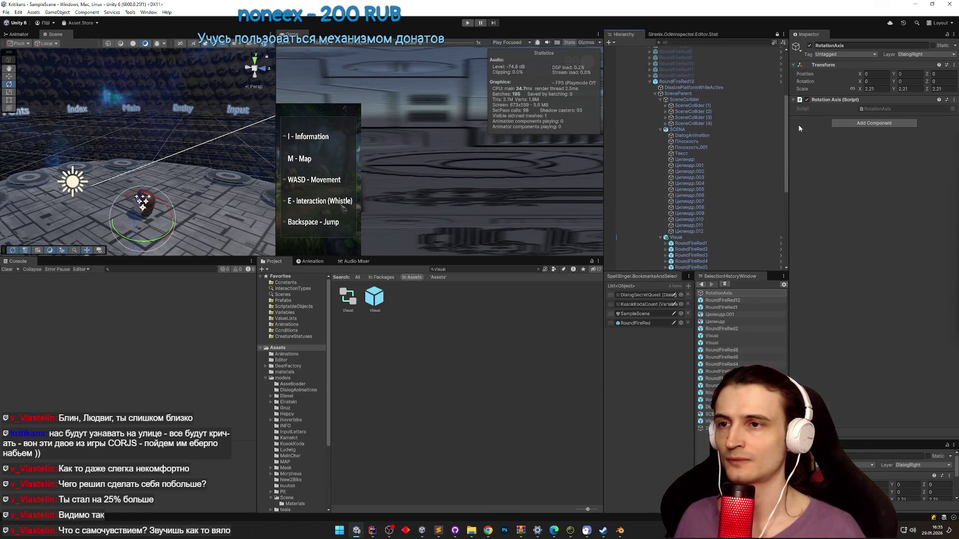
- Browse RoundFireRed1–3 and the fire's Smoke, Glow and Visual parts, ending on Цилиндр.001
scroll(772, 152, down, 1)
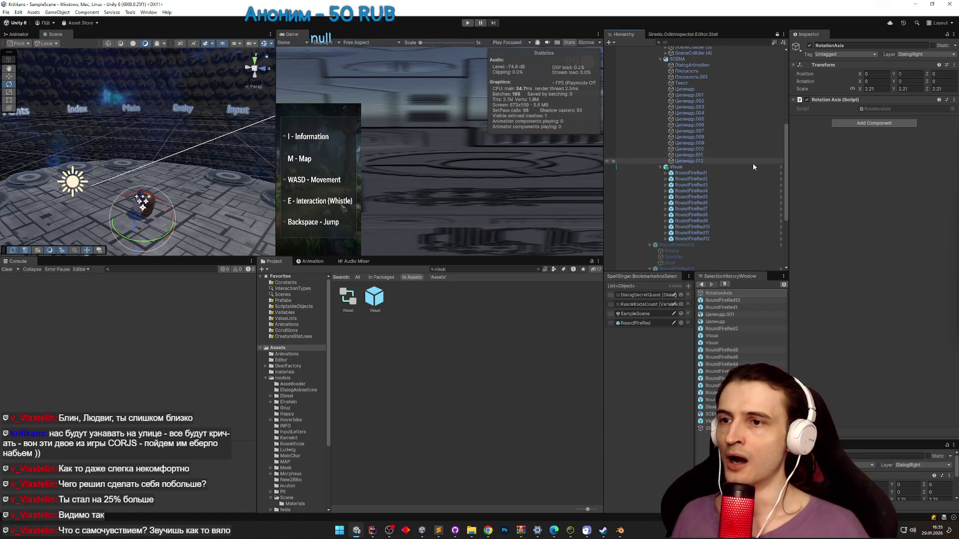
click(697, 173)
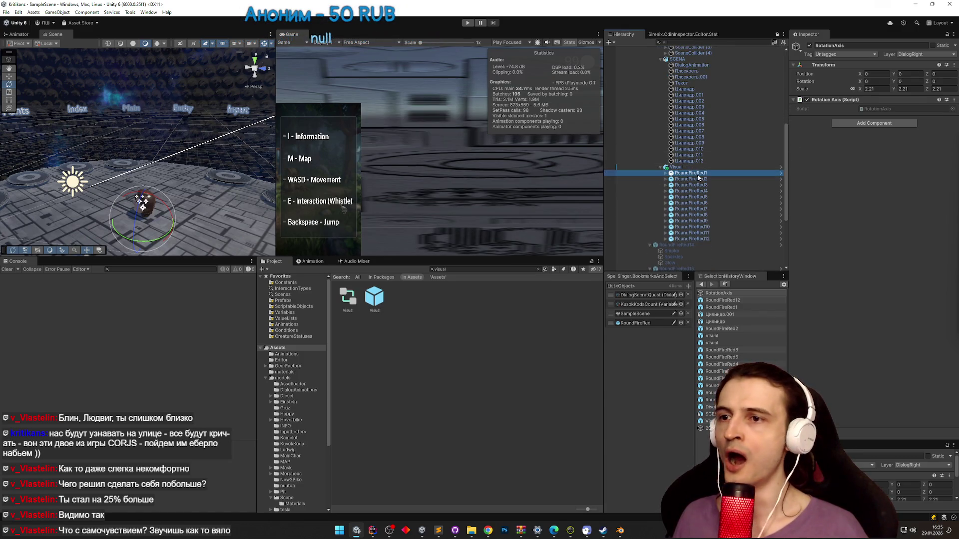
click(699, 179)
click(699, 185)
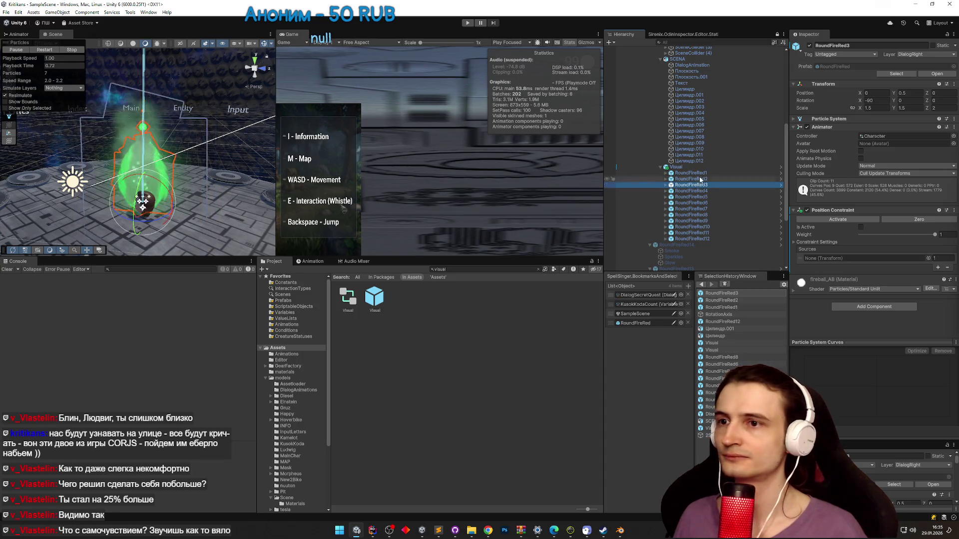
click(699, 173)
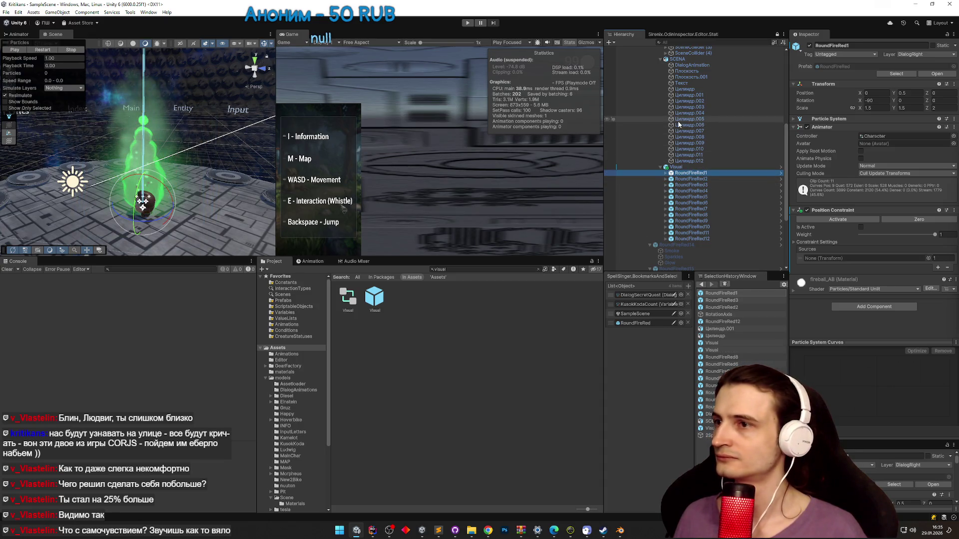
click(145, 141)
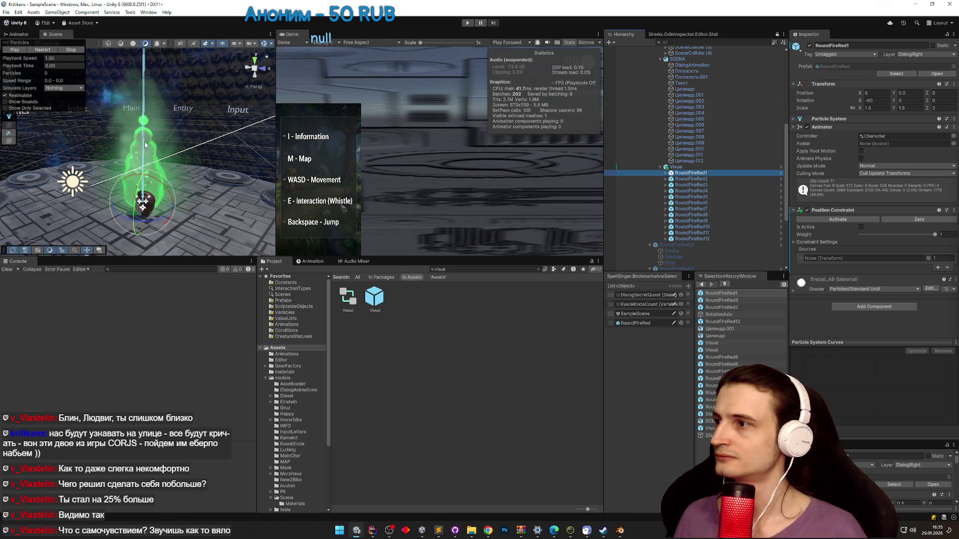
click(120, 165)
click(117, 168)
click(114, 170)
click(111, 168)
click(109, 167)
click(107, 166)
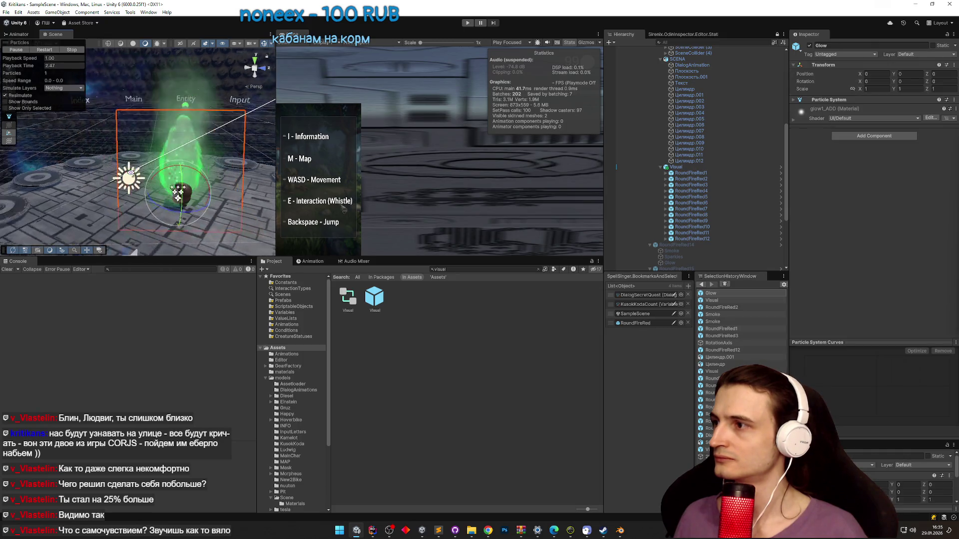
click(125, 157)
click(125, 157)
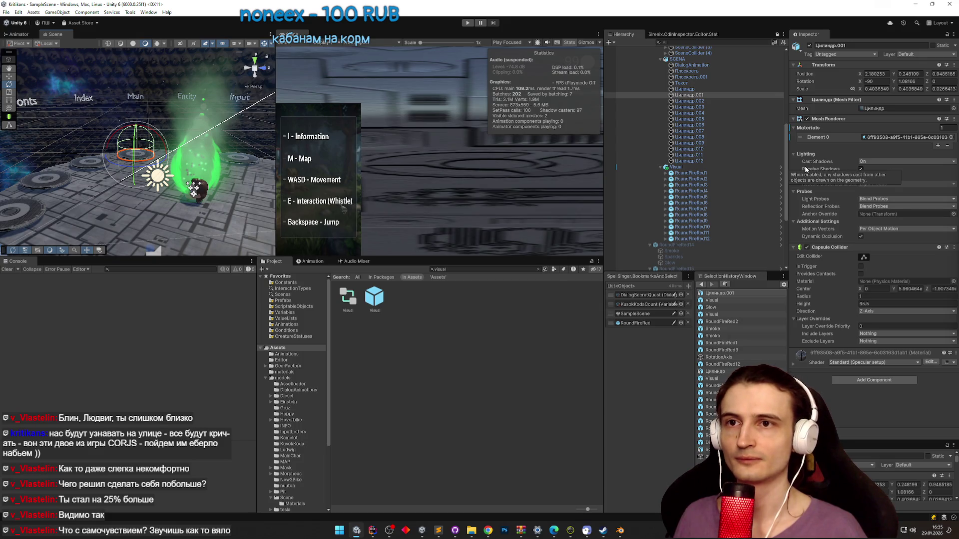
- Assign Цилиндр.001 as RoundFireRed1's Position Constraint source and activate it
click(720, 173)
mouse_move(723, 181)
mouse_down()
mouse_move(699, 98)
mouse_move(710, 170)
mouse_move(842, 263)
mouse_up()
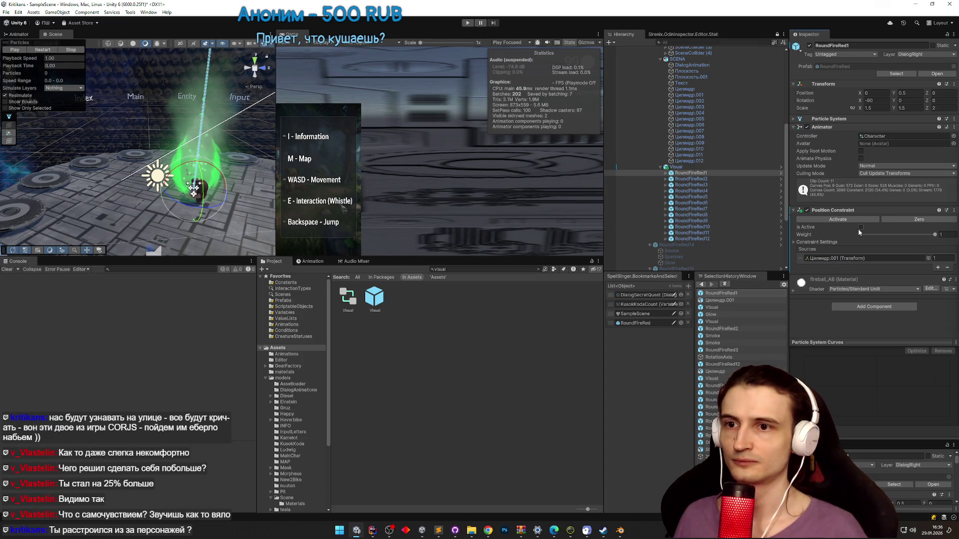
click(856, 221)
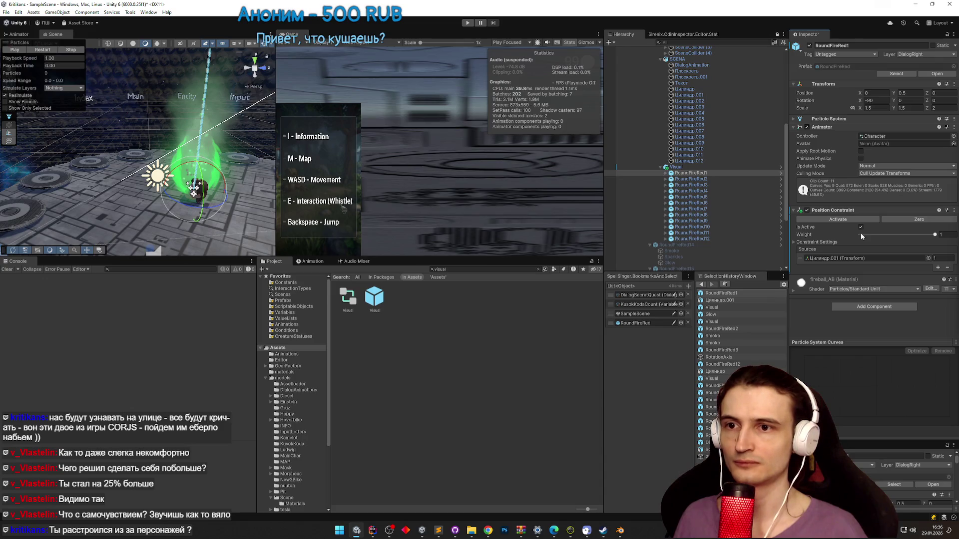
click(833, 243)
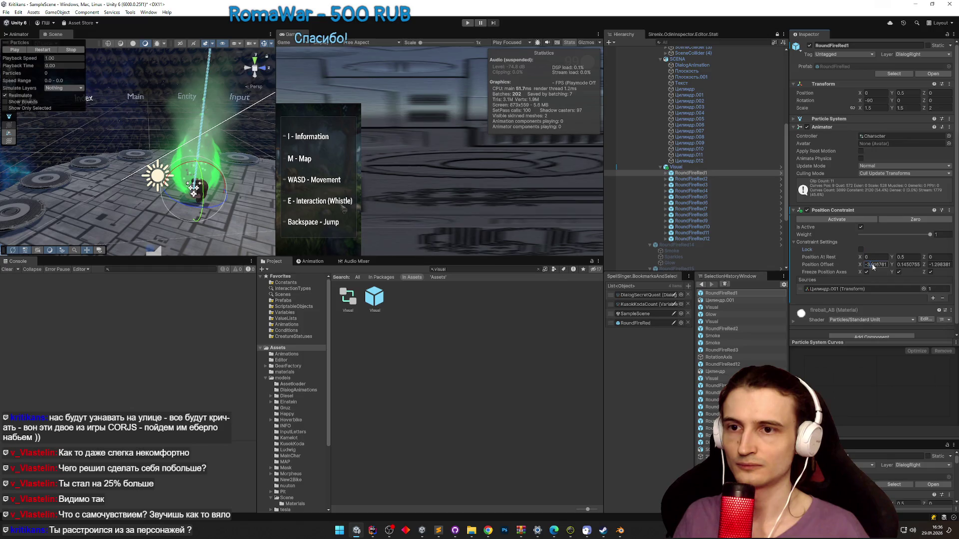
- Zero the X, Y and Z position offsets and lock the constraint
key(Return)
text(0)
click(932, 280)
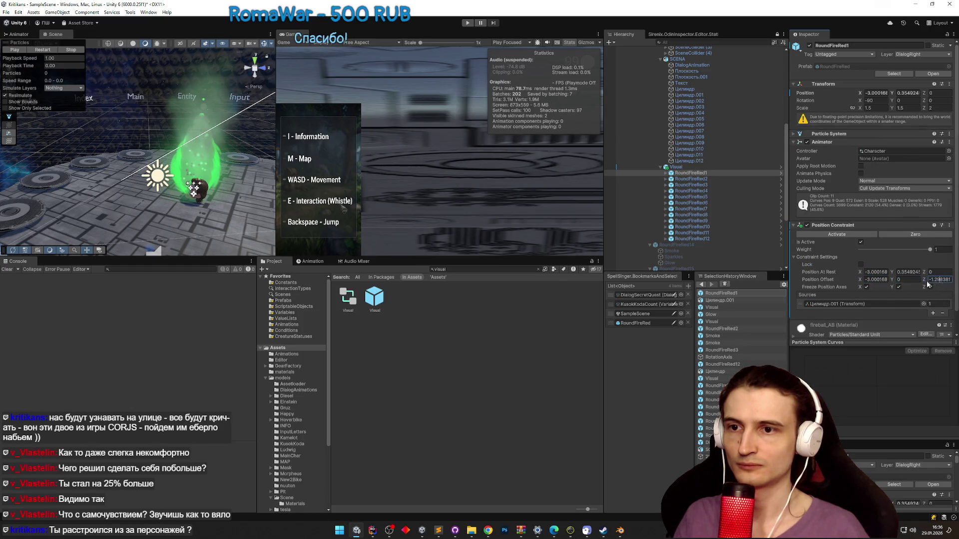
click(874, 279)
text(0)
click(840, 222)
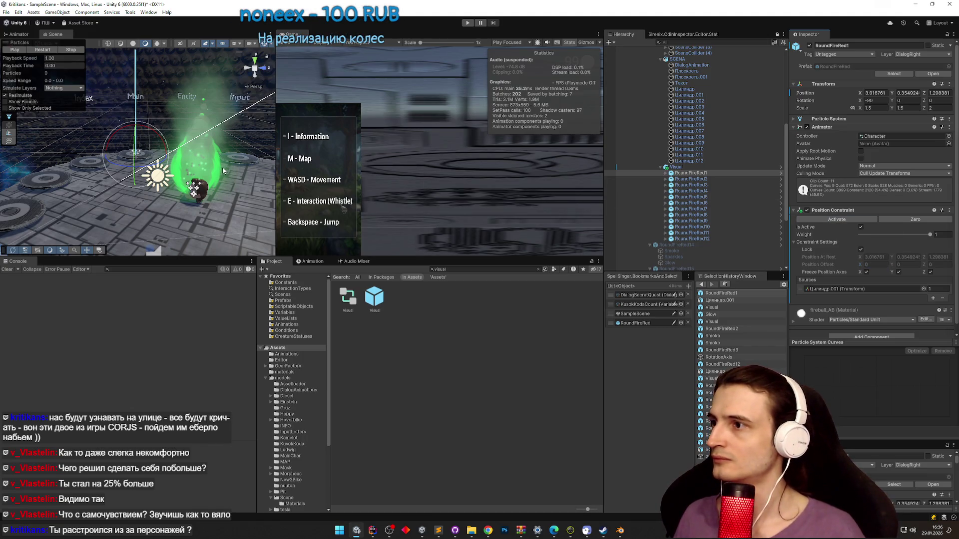
- Frame RoundFireRed1 in the scene, then select all twelve fire objects
double_click(686, 173)
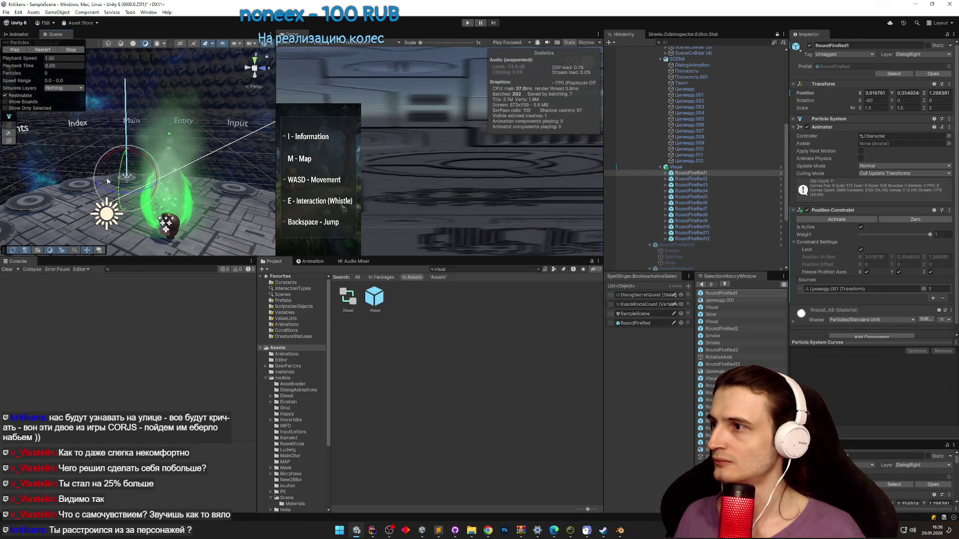
scroll(152, 188, up, 5)
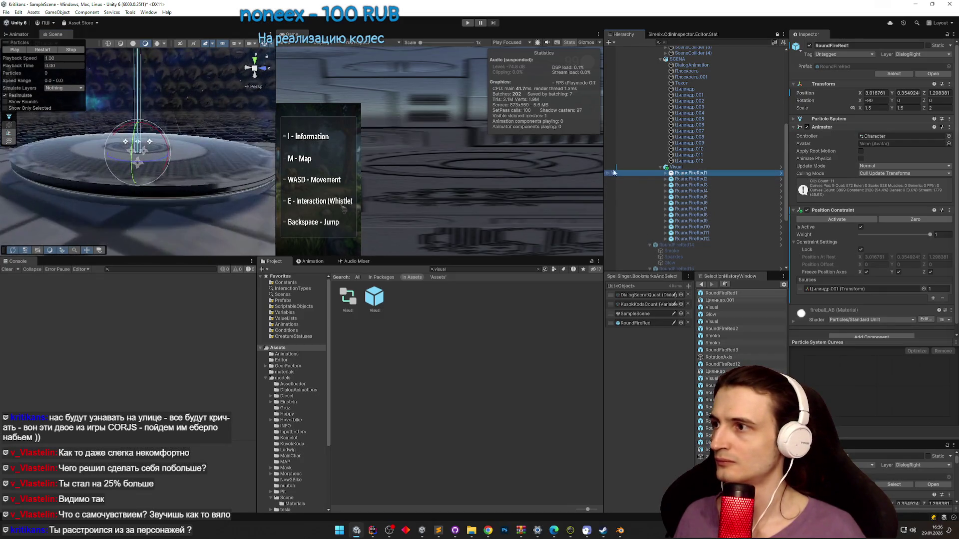
scroll(151, 188, down, 5)
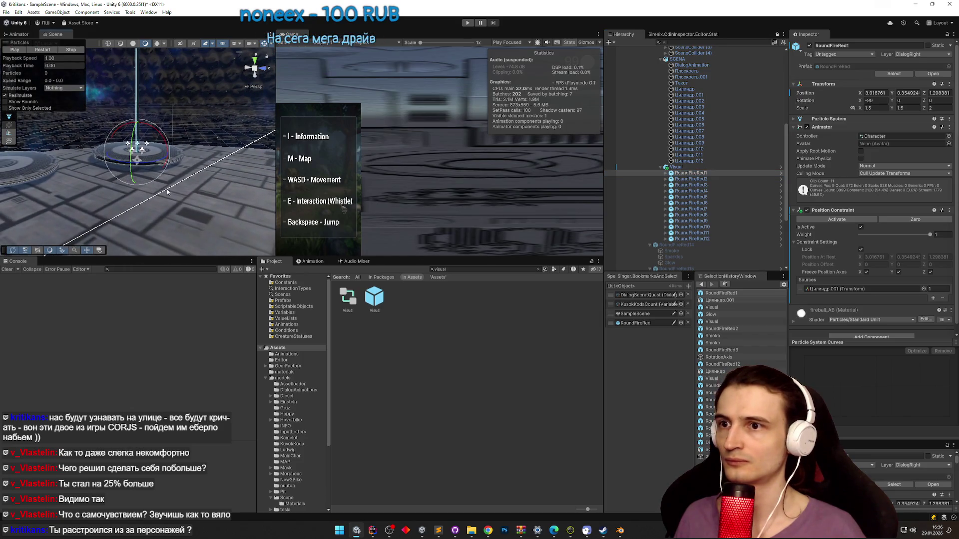
click(688, 173)
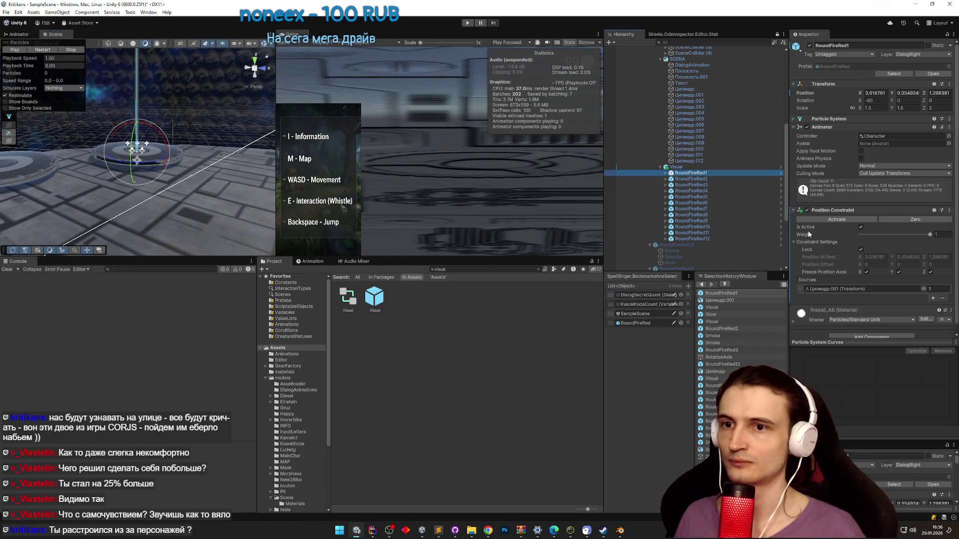
scroll(887, 242, down, 1)
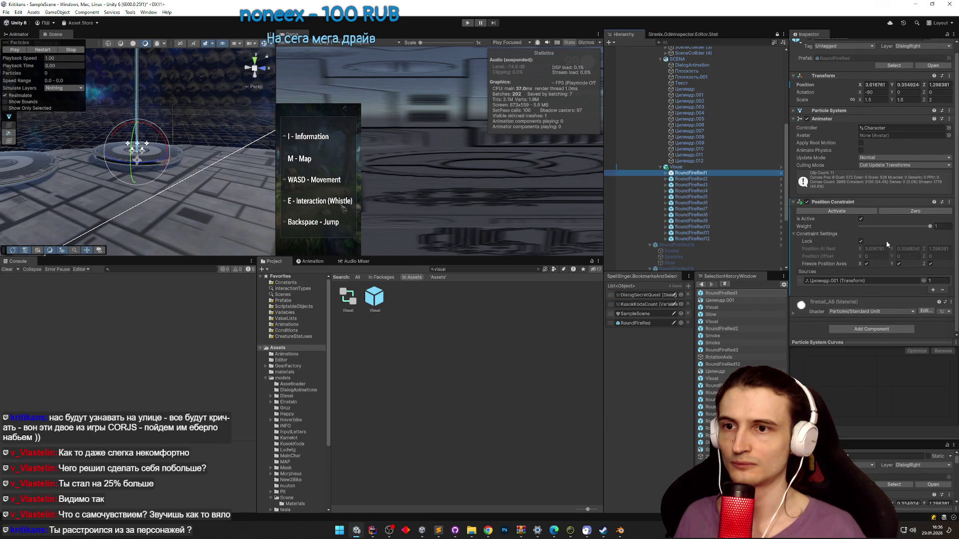
shift+click(714, 238)
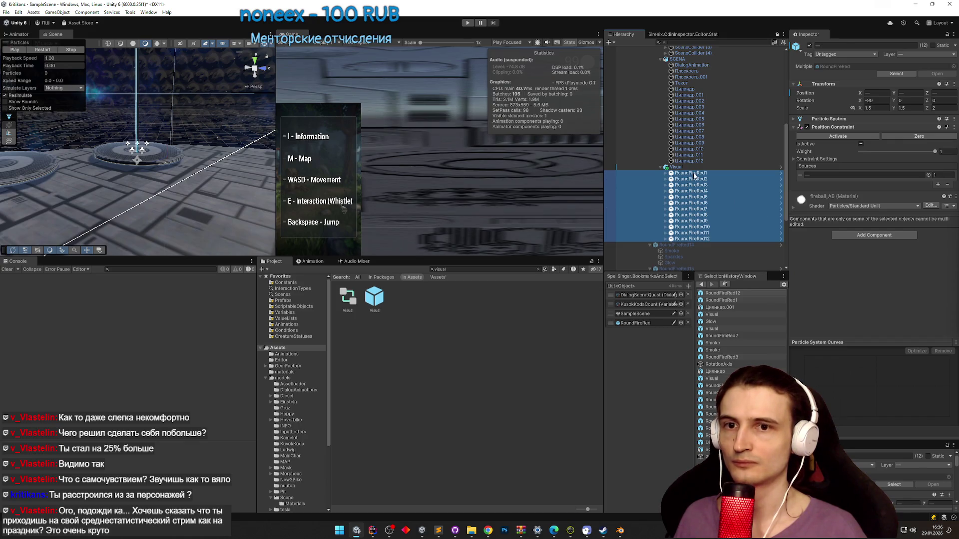
click(694, 174)
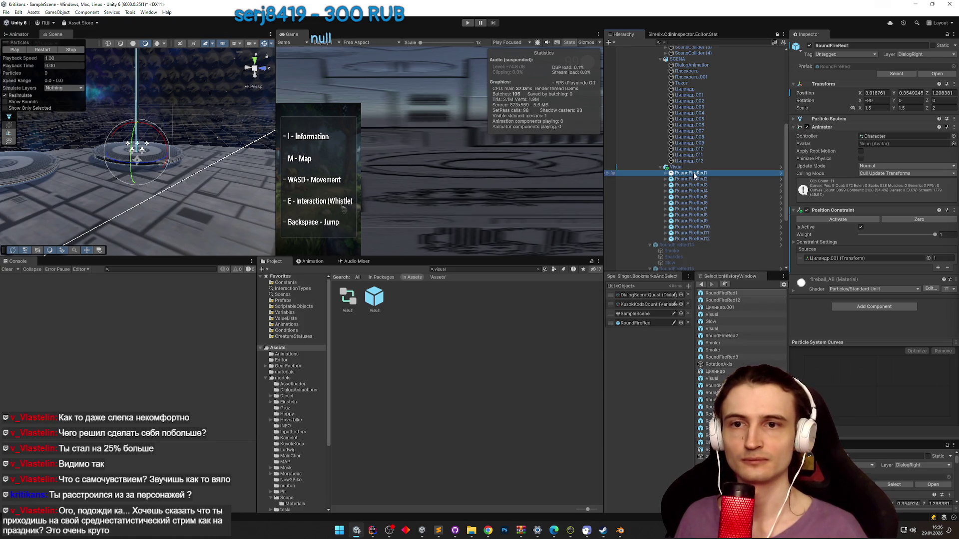
mouse_move(209, 120)
mouse_down()
mouse_move(222, 112)
mouse_move(222, 124)
mouse_up()
click(719, 173)
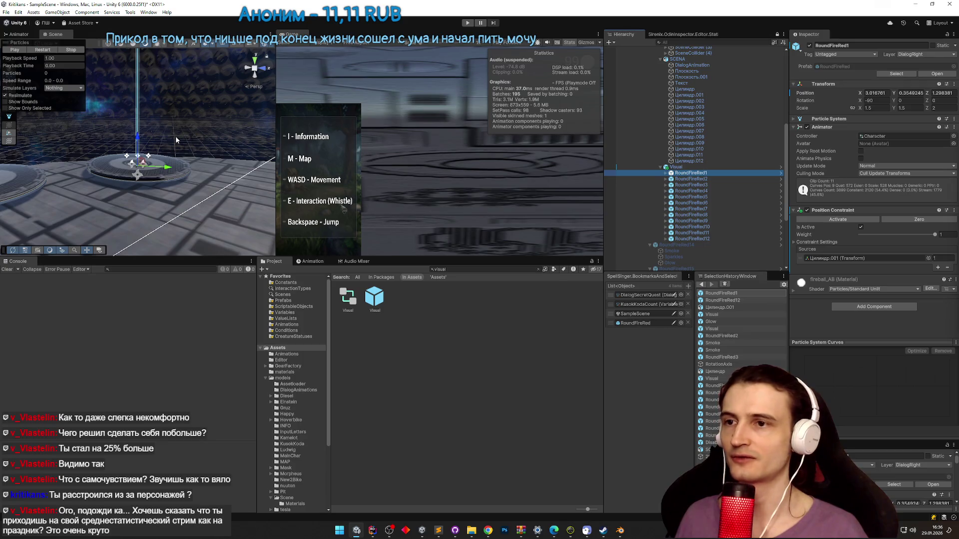
drag(175, 136, 144, 152)
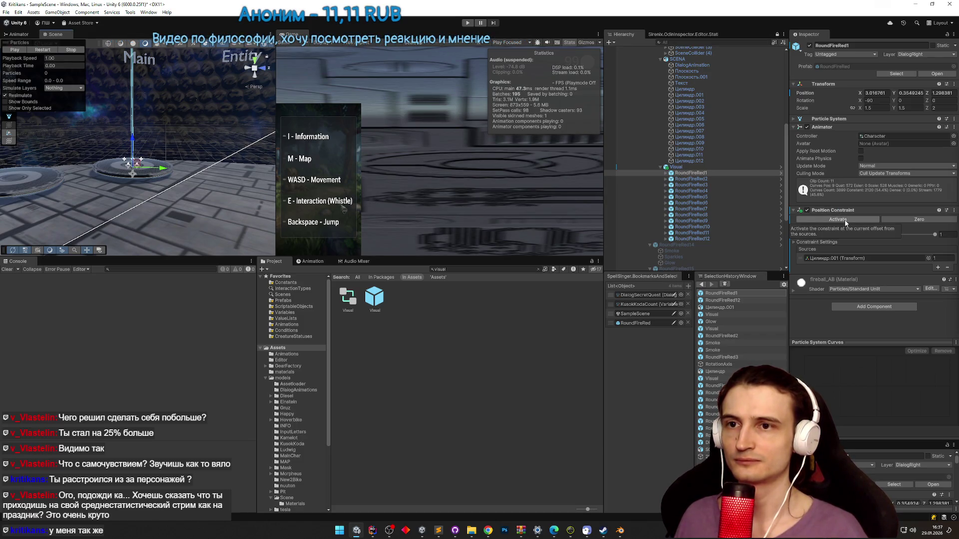
key(ctrl+p)
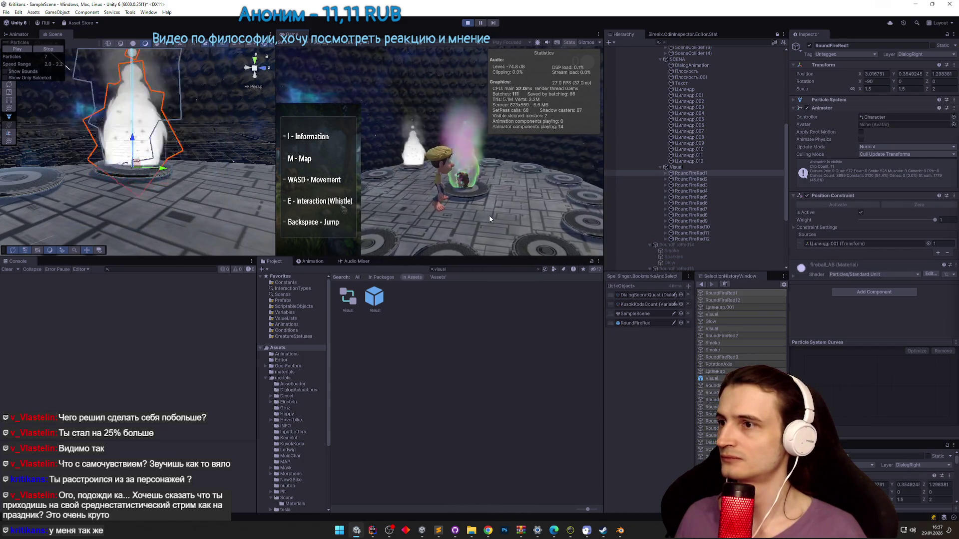
key(ctrl+p)
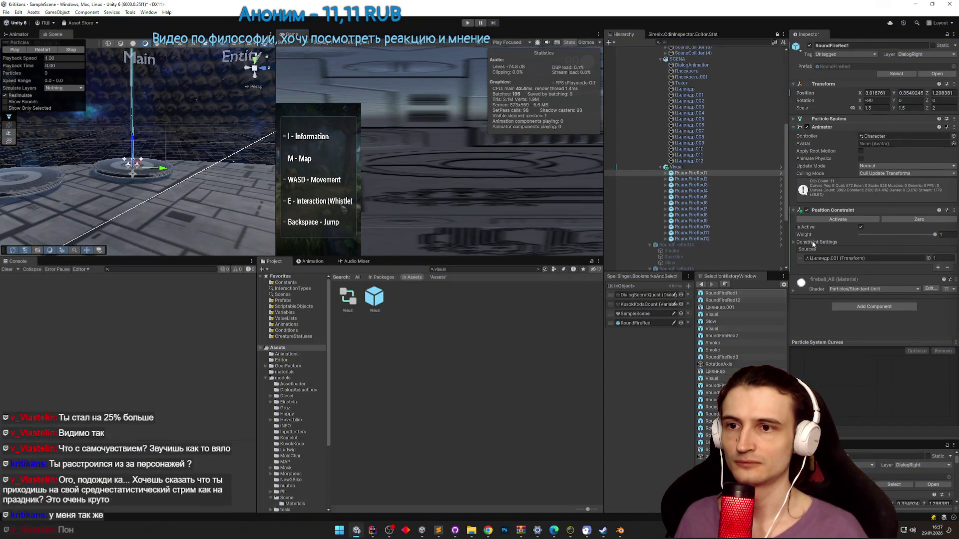
- Unlock RoundFireRed1's constraint, set Position Offset Y to 0.5, and lock it again
click(813, 243)
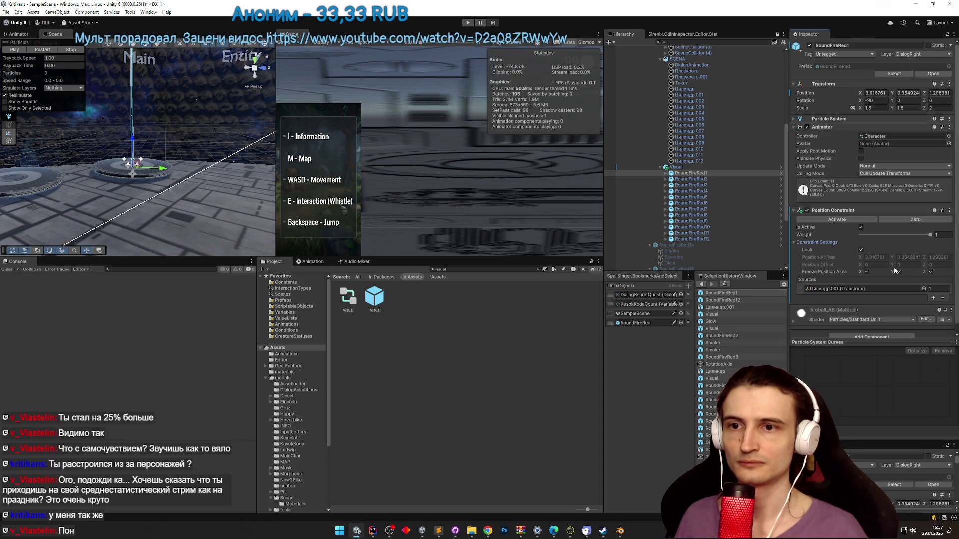
scroll(909, 265, down, 1)
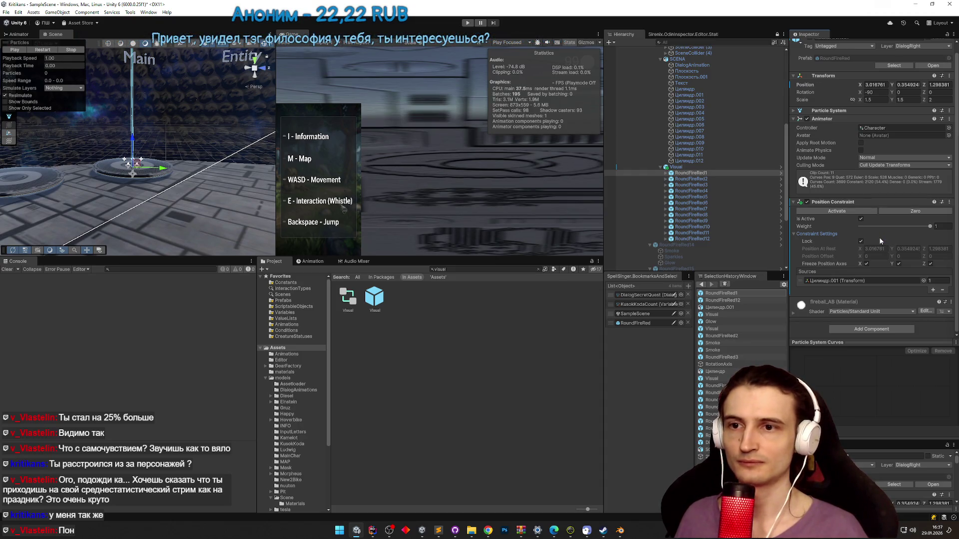
click(860, 242)
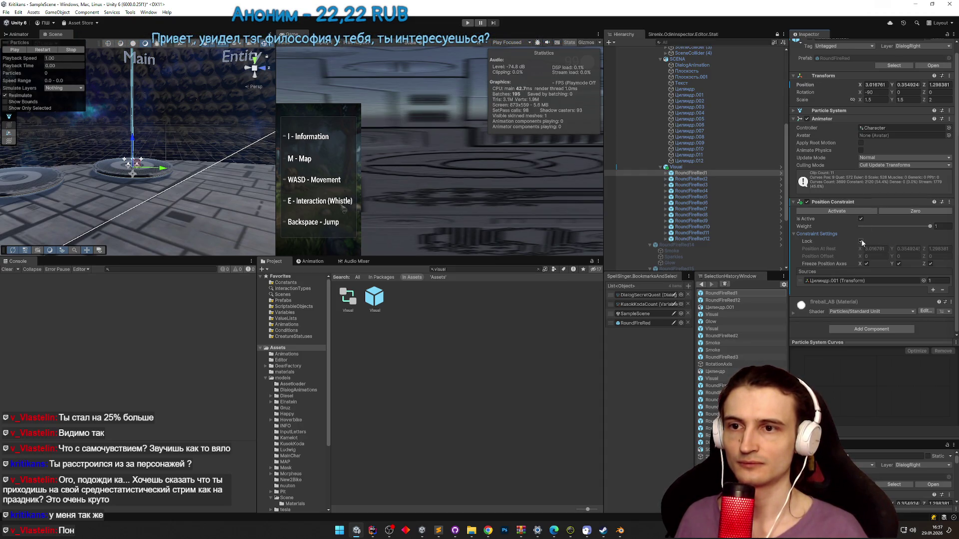
drag(893, 259, 898, 257)
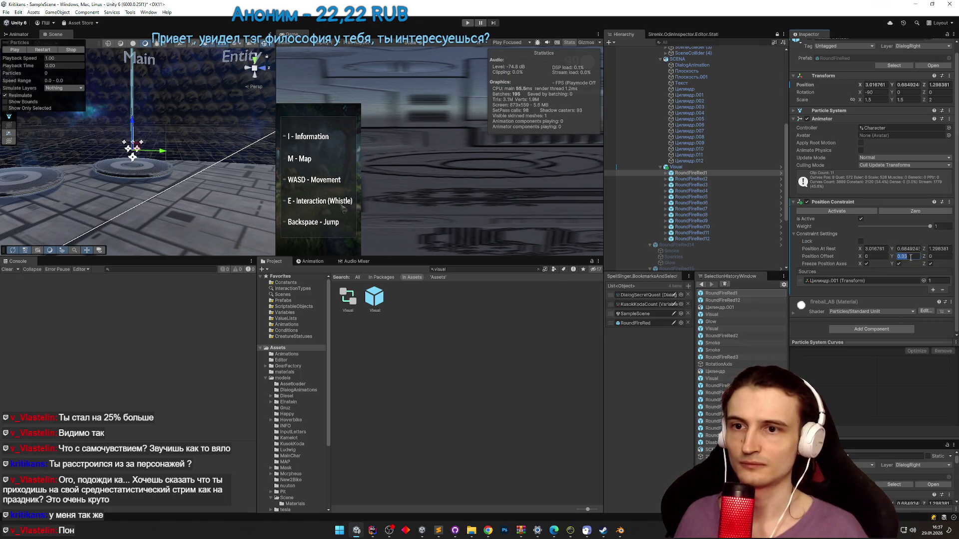
text(0.5)
click(846, 214)
- Test-play the raised fire, then select RoundFireRed2
key(ctrl+p)
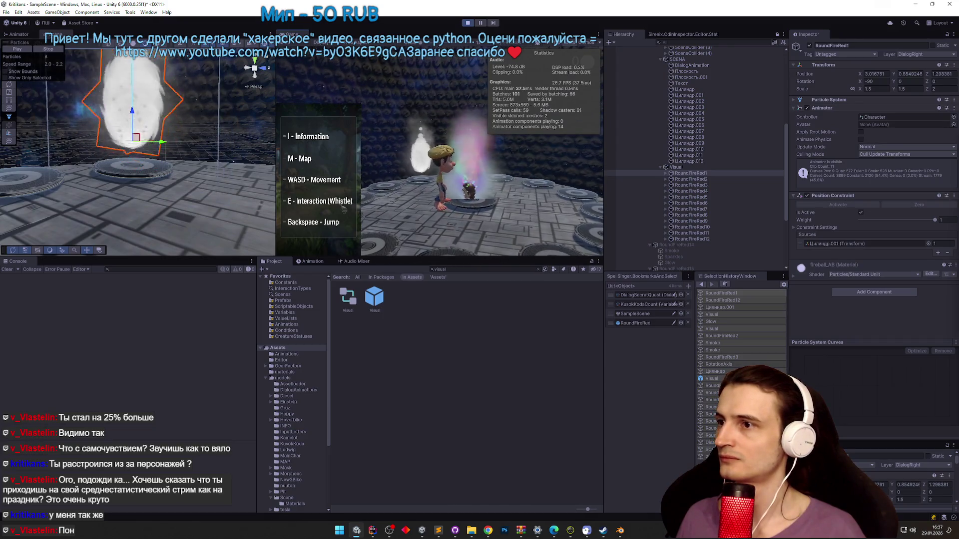
key(ctrl+p)
click(690, 179)
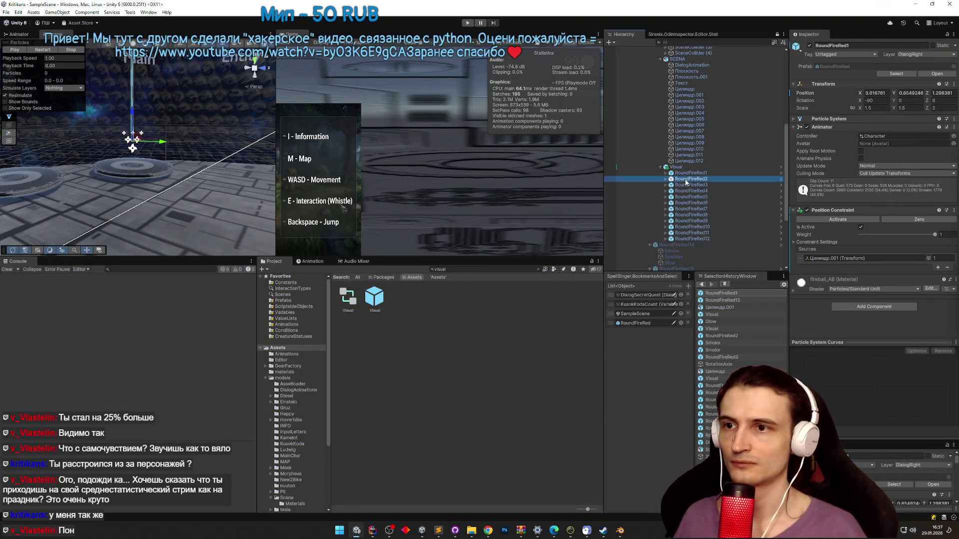
- Edit the shared rest position Y and lock the constraints on RoundFireRed2–12
shift+click(694, 238)
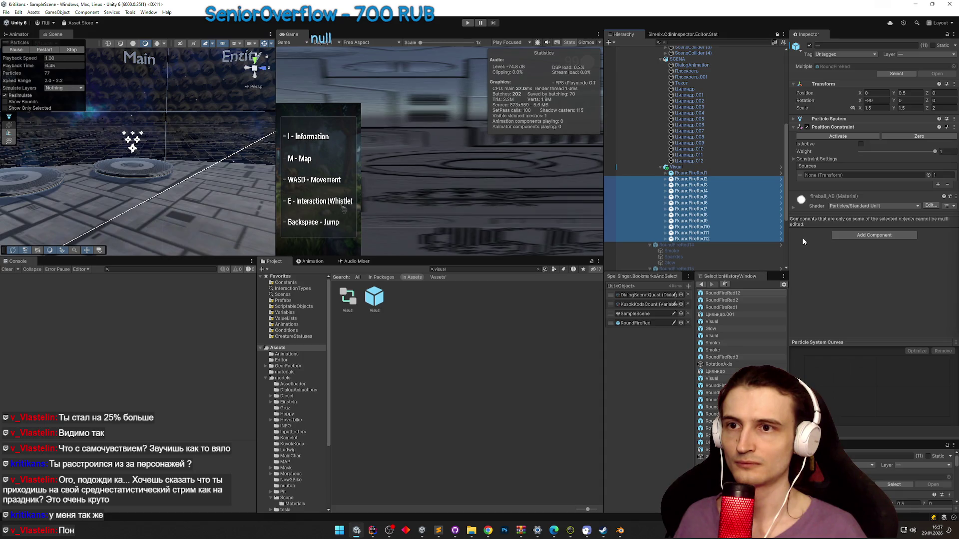
click(810, 160)
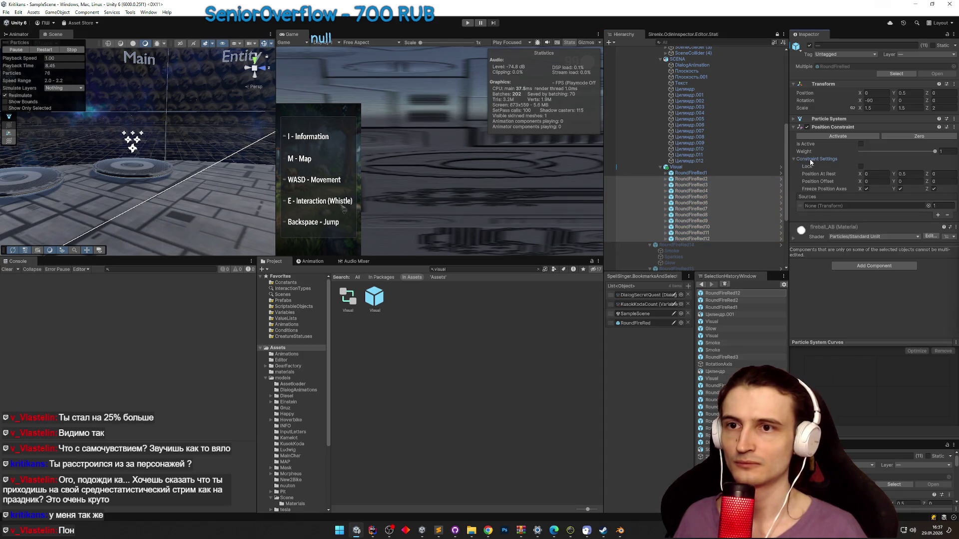
click(913, 175)
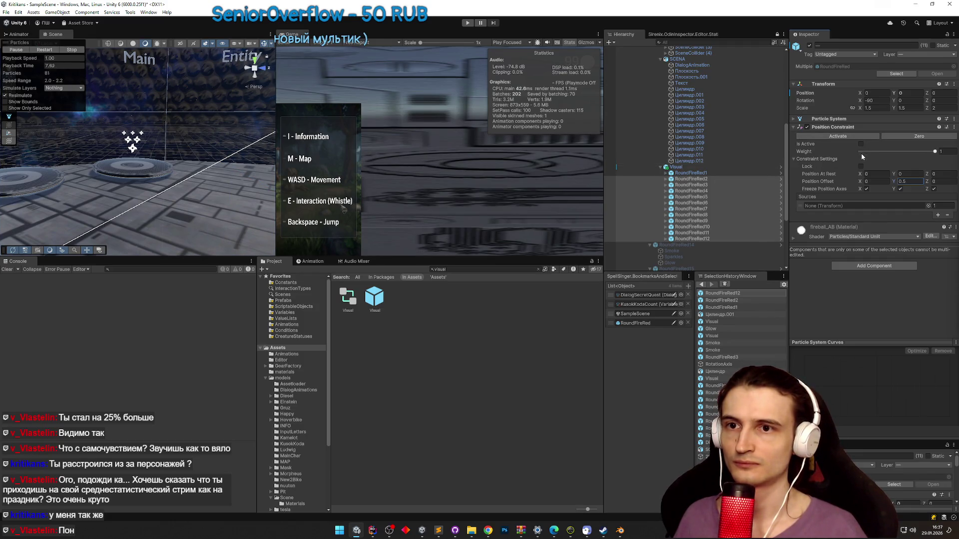
click(861, 166)
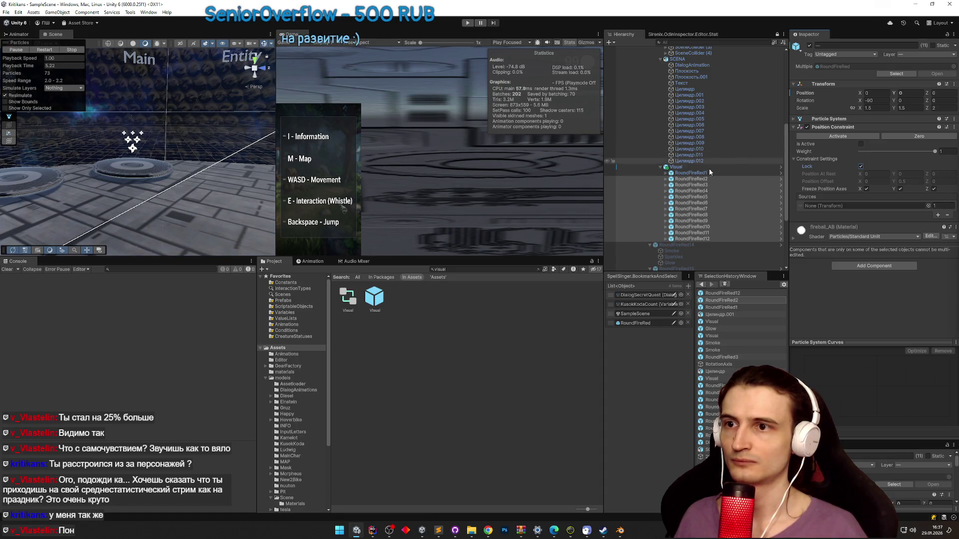
- Make cylinder Цилиндр RoundFireRed2's active Position Constraint source
click(704, 179)
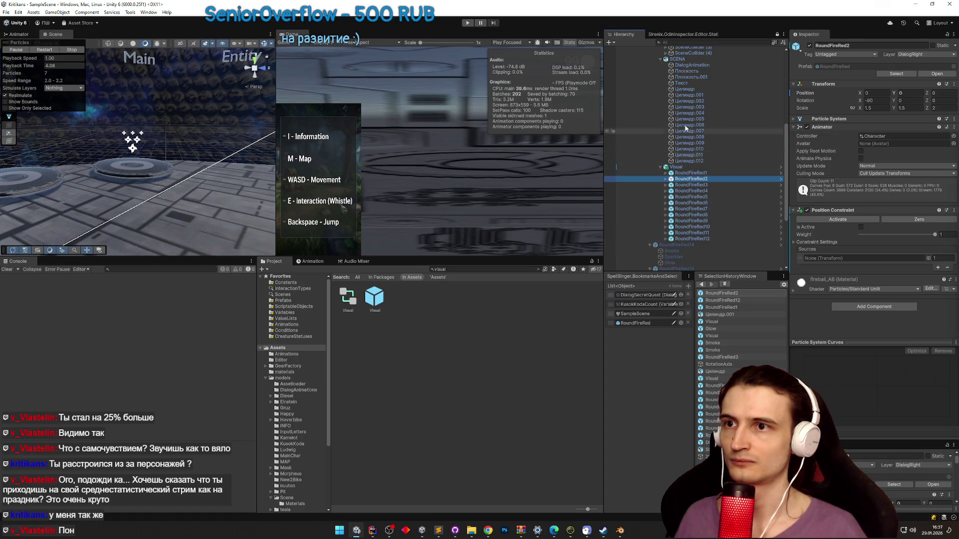
click(689, 101)
click(50, 177)
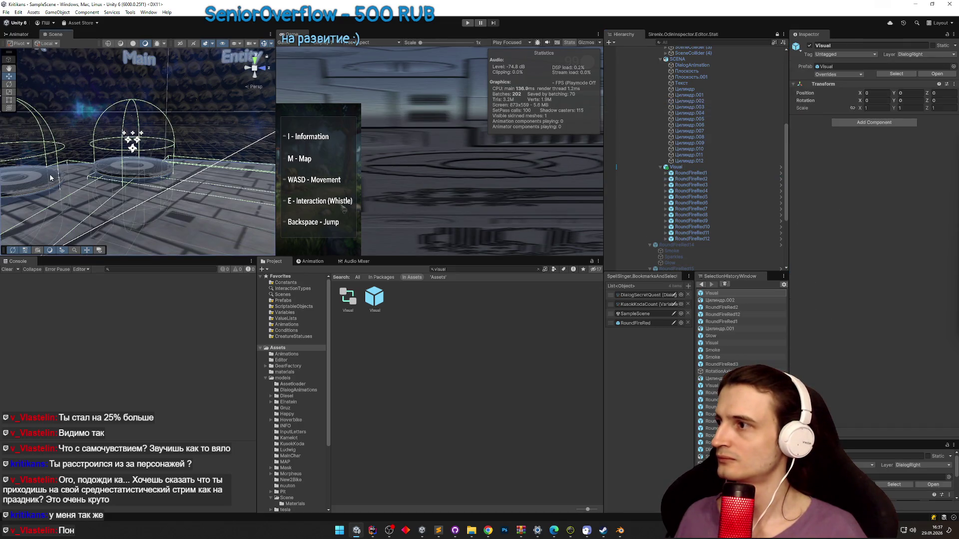
click(707, 179)
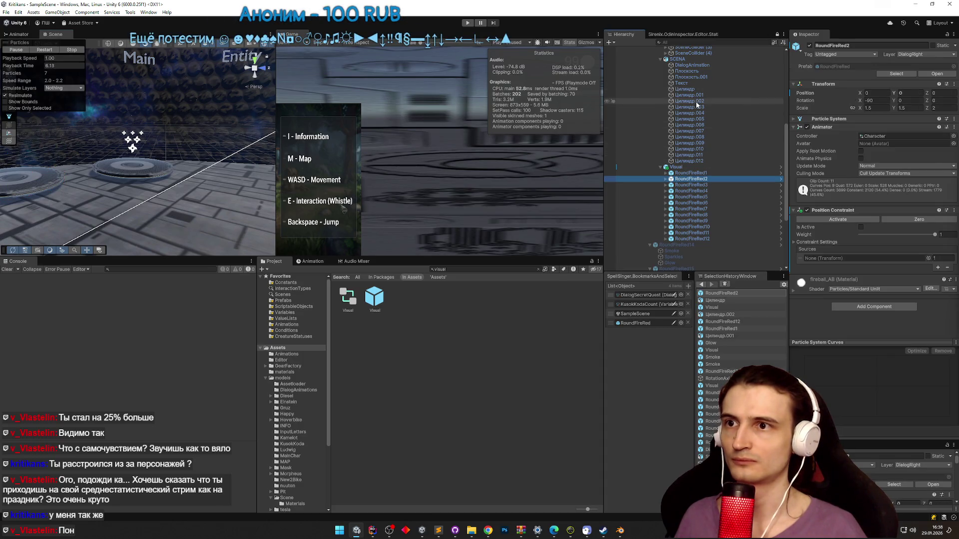
click(44, 172)
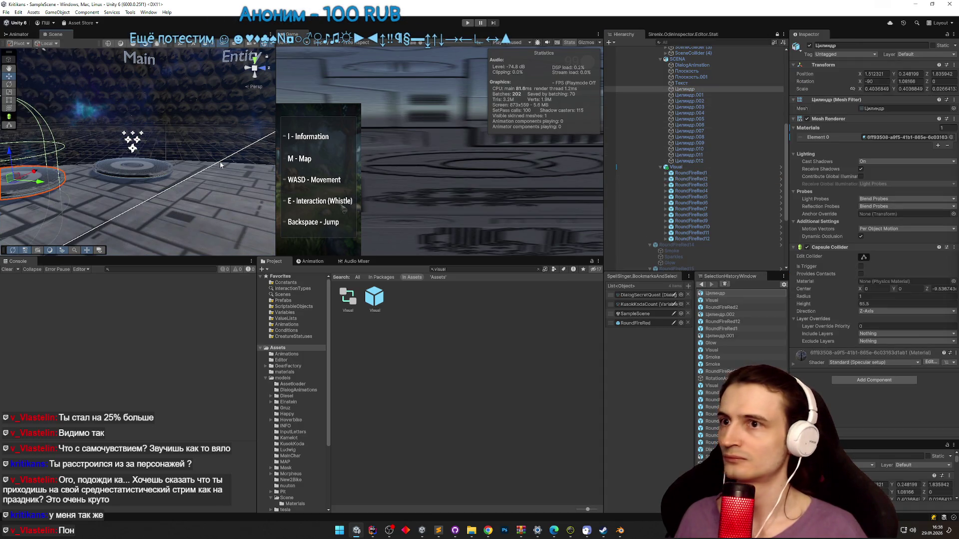
click(704, 179)
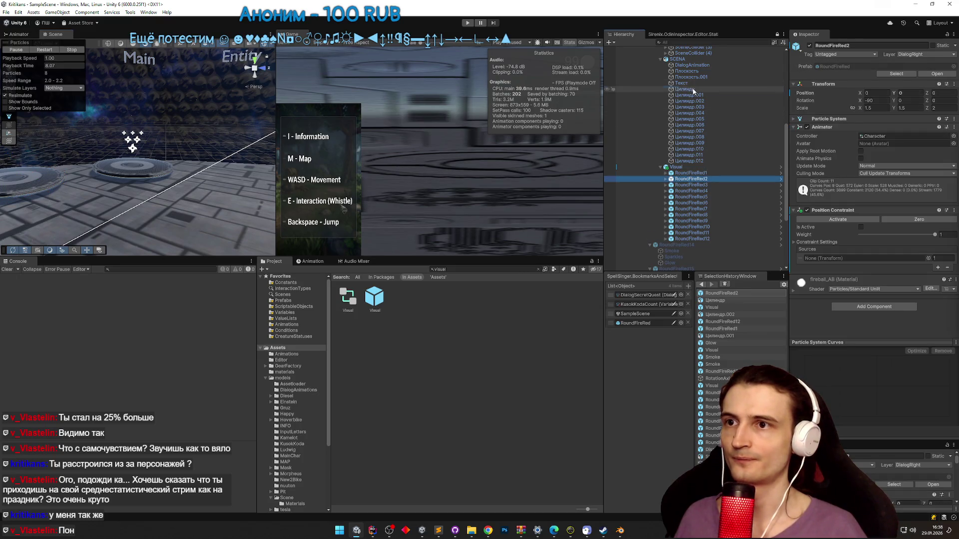
drag(824, 238, 832, 259)
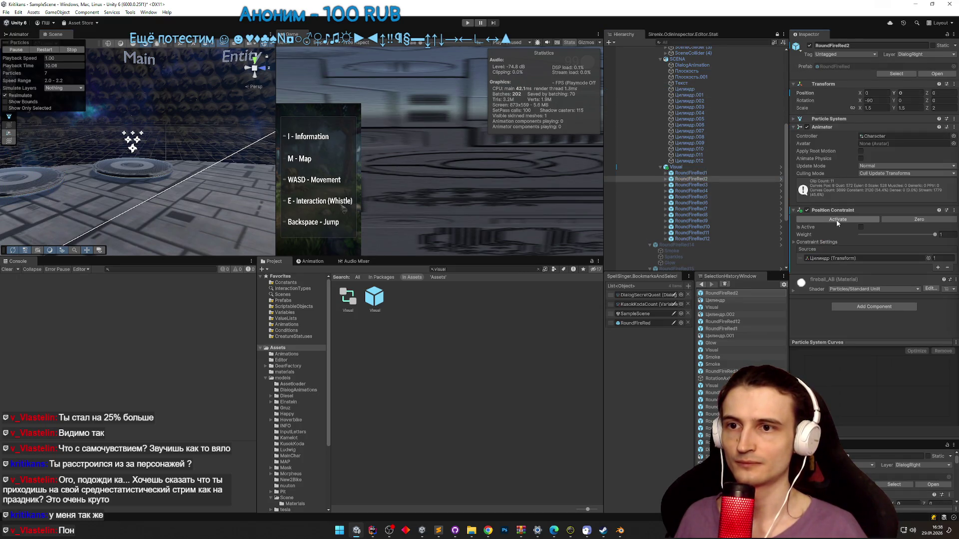
click(838, 220)
- Test-play, undo the activation change, re-enable the constraint and test again
key(ctrl+p)
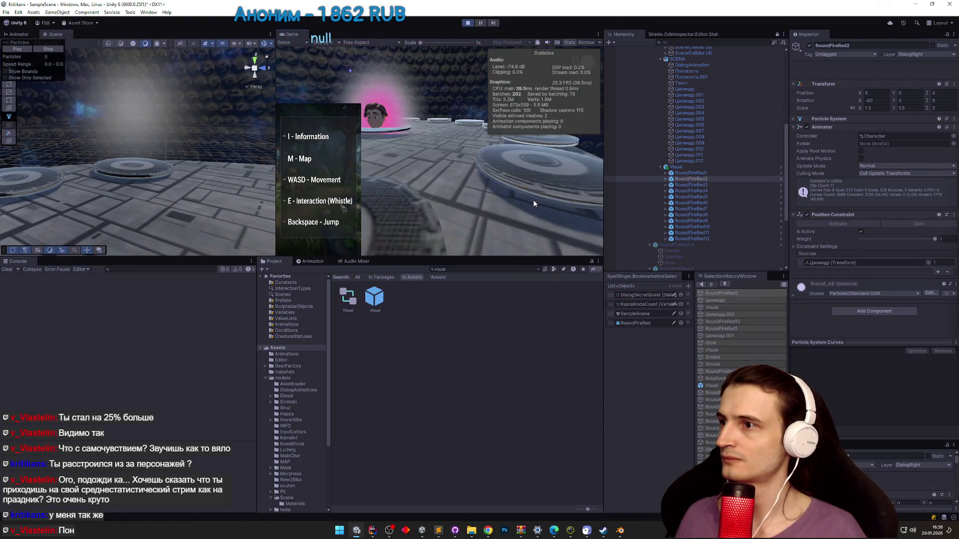
key(ctrl+p)
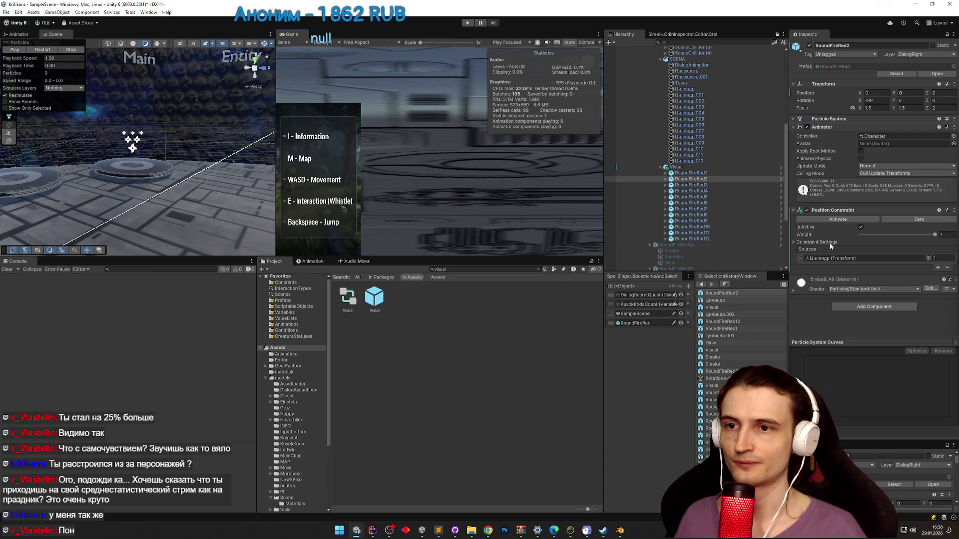
click(830, 243)
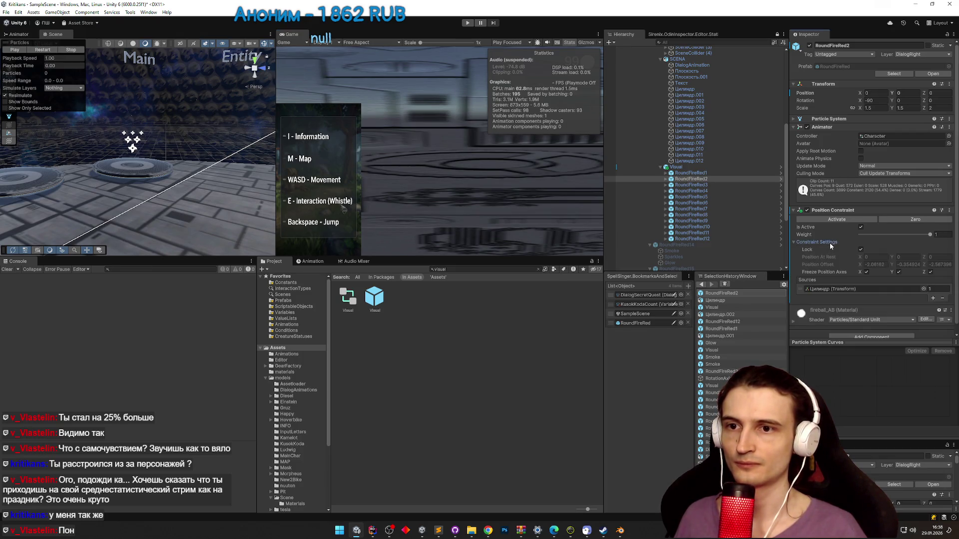
key(ctrl+z)
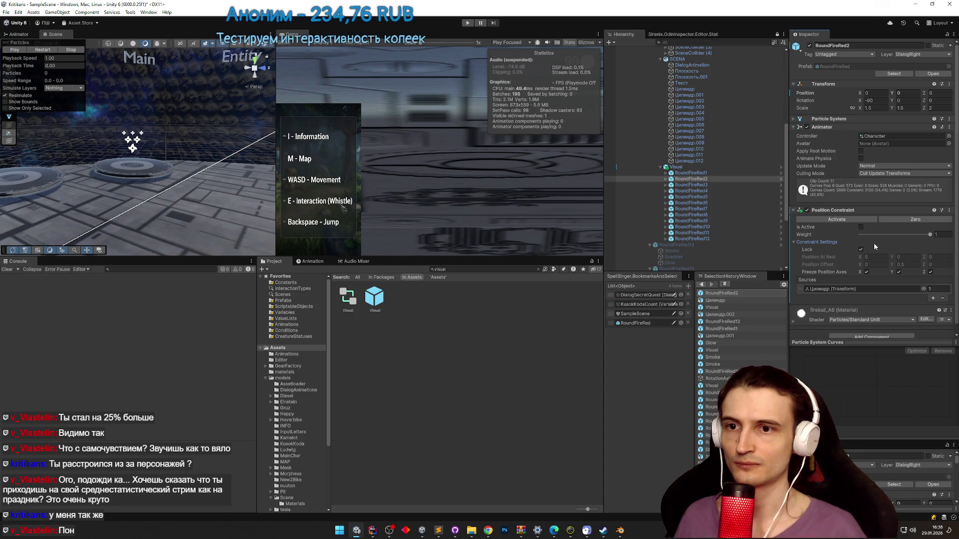
click(861, 226)
key(ctrl+p)
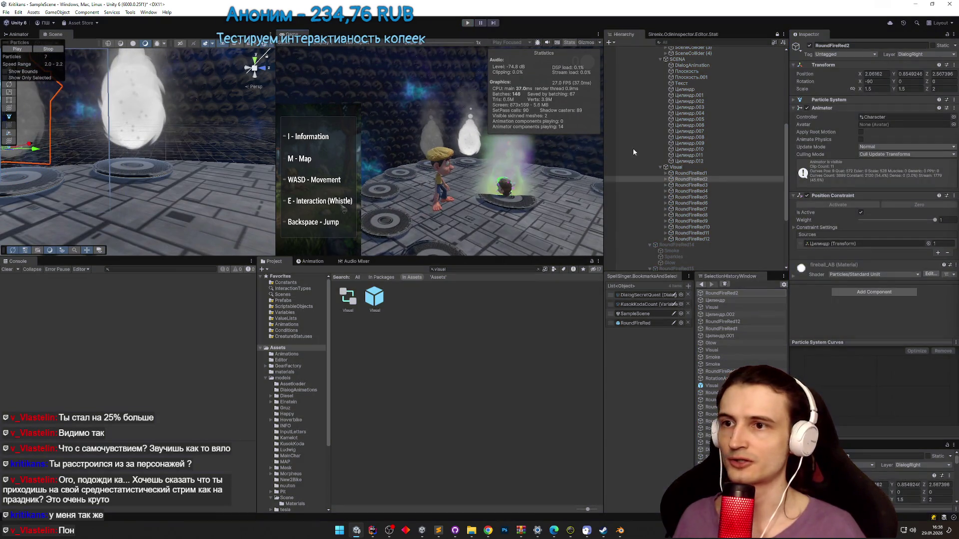
click(691, 185)
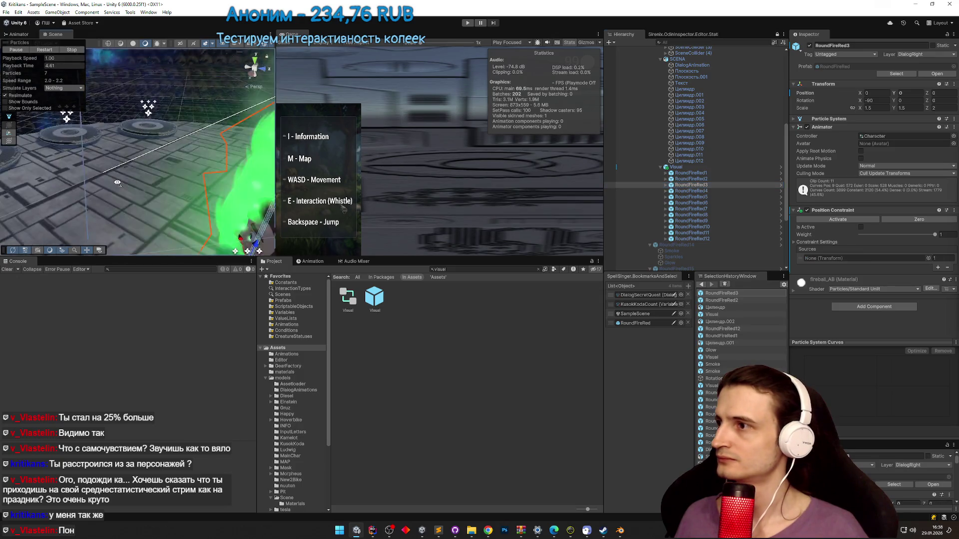
- Link RoundFireRed3 to Цилиндр.012 and RoundFireRed4 to Цилиндр.011, activating both constraints
key(f)
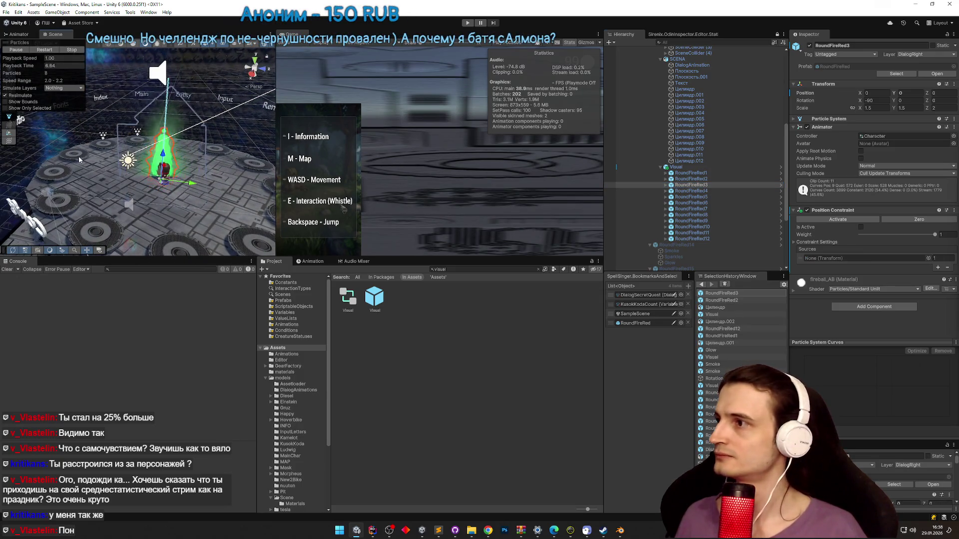
click(72, 148)
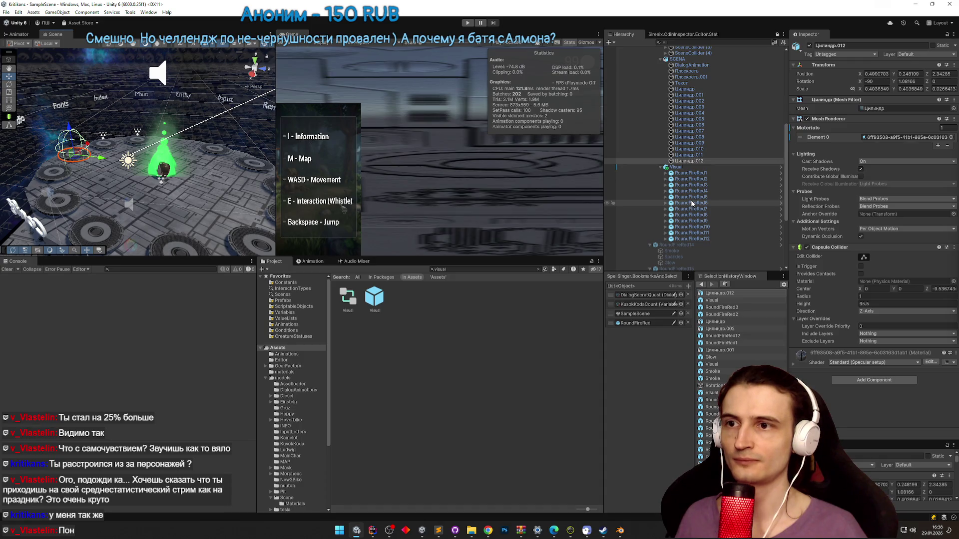
click(692, 185)
drag(865, 254, 866, 258)
click(860, 227)
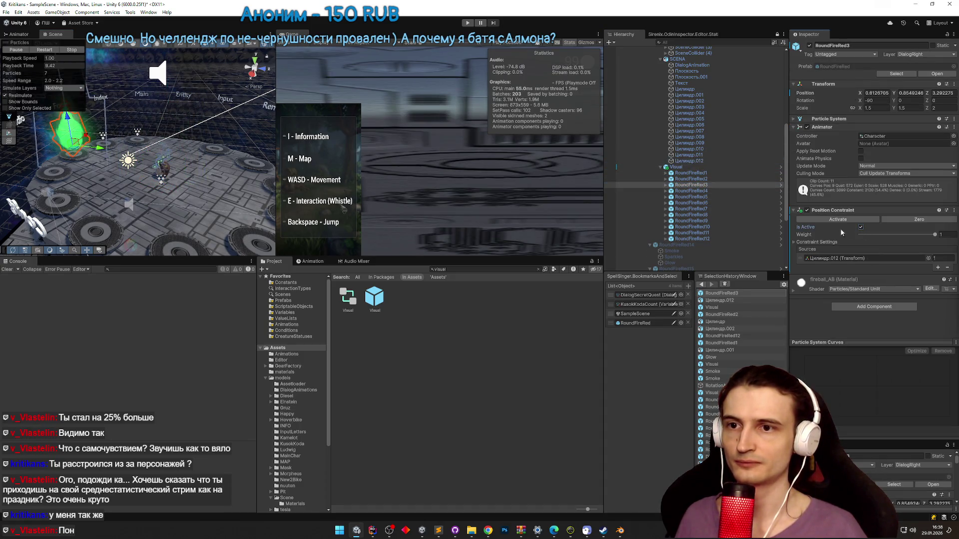
click(705, 192)
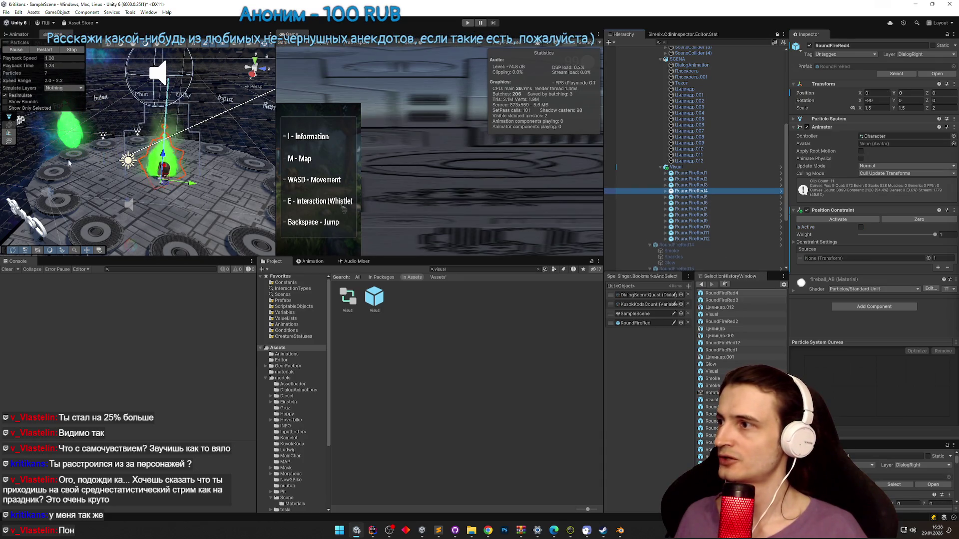
click(70, 163)
click(711, 192)
drag(689, 155, 833, 258)
click(837, 219)
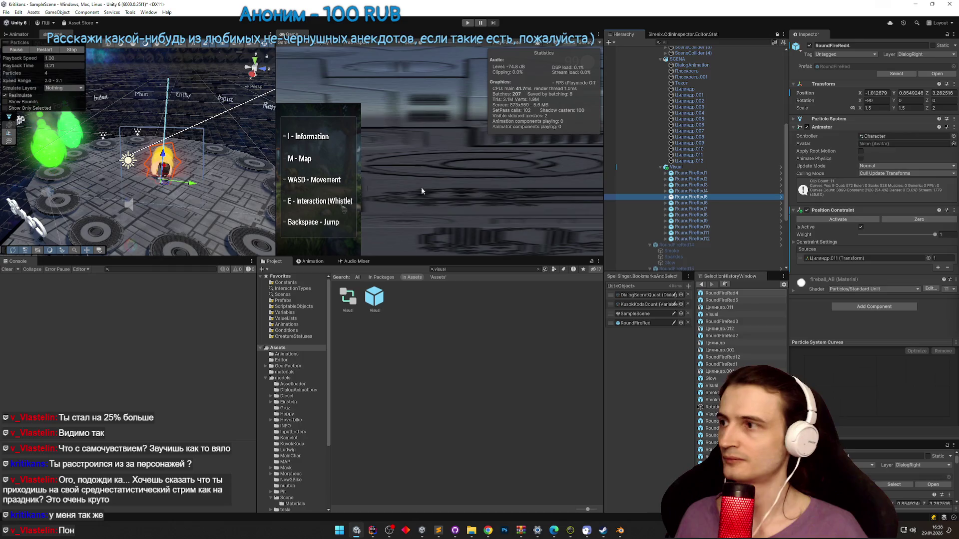
- Set Цилиндр.010, .009 and .008 as sources for RoundFireRed5, 6 and 7
click(72, 207)
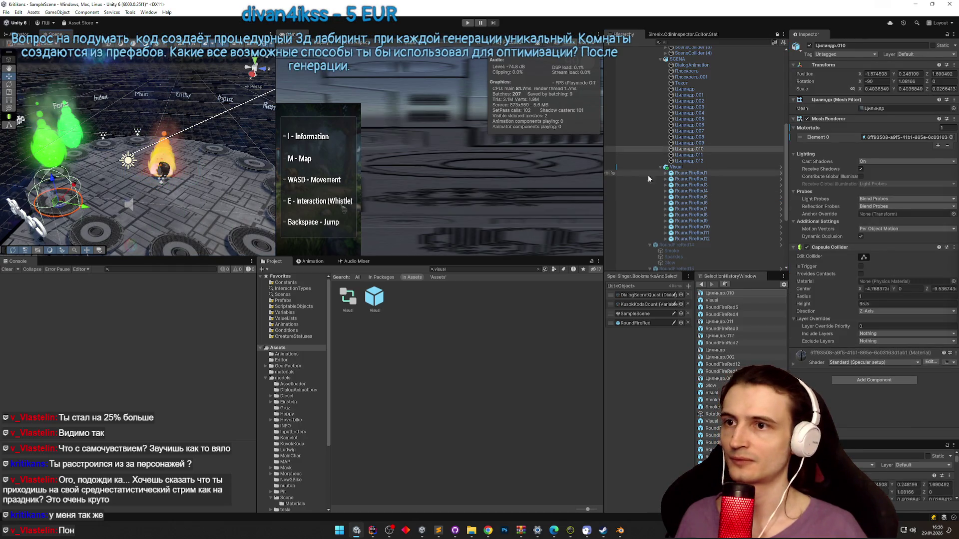
click(691, 197)
drag(689, 149, 837, 175)
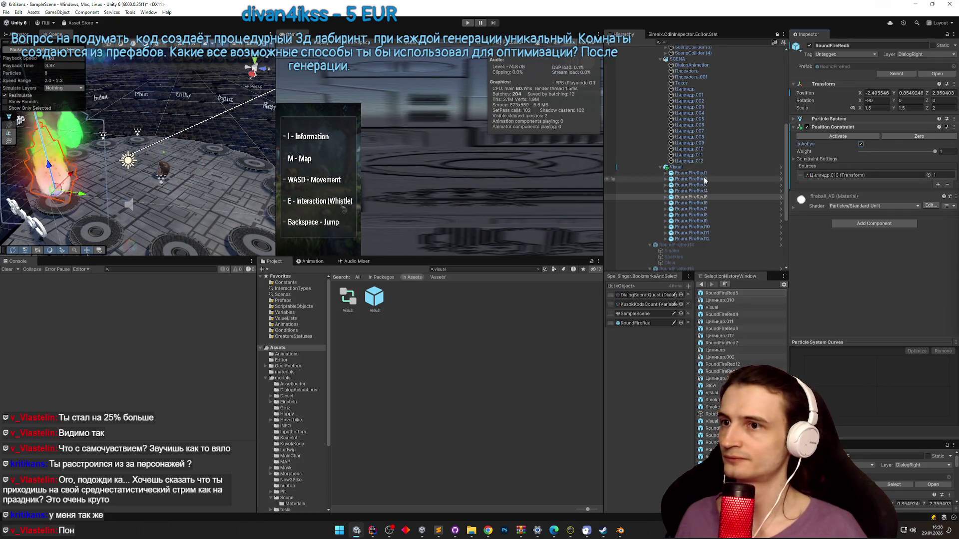
click(691, 203)
drag(690, 144, 844, 259)
click(712, 210)
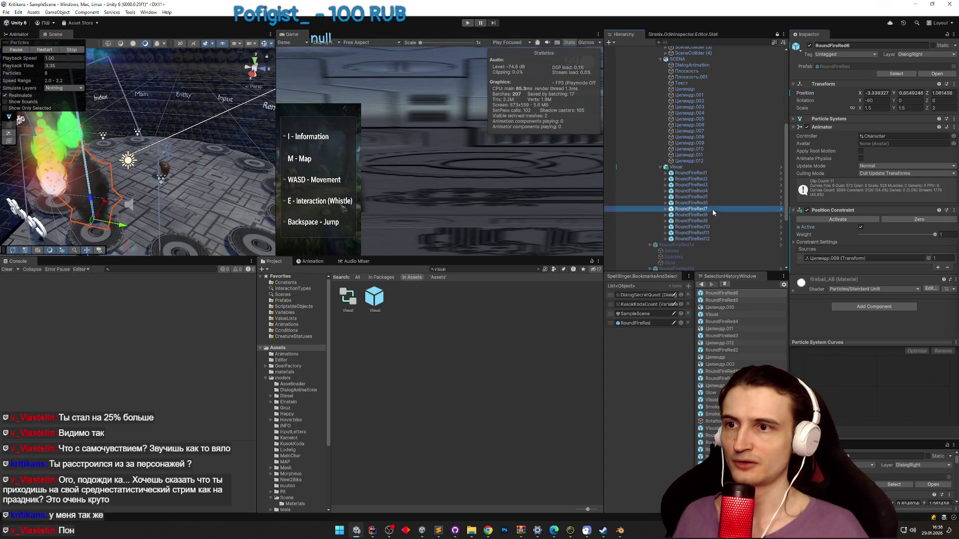
mouse_move(700, 136)
mouse_down()
mouse_move(852, 218)
mouse_move(844, 258)
mouse_up()
click(861, 227)
- Link RoundFireRed8 to Цилиндр.007 and RoundFireRed9 to Цилиндр.006, activating both constraints
click(704, 215)
mouse_move(696, 131)
mouse_down()
mouse_move(779, 210)
mouse_move(861, 265)
mouse_up()
click(861, 229)
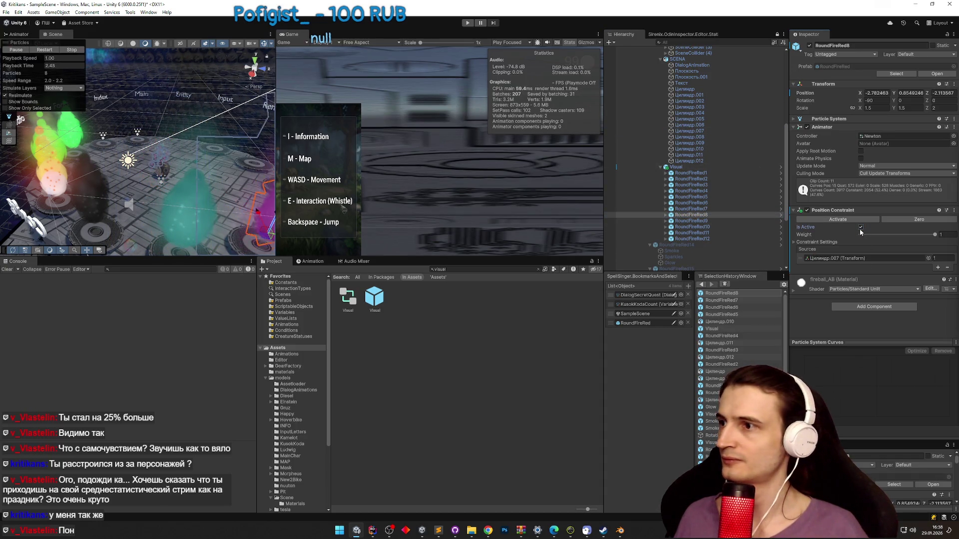
key(f)
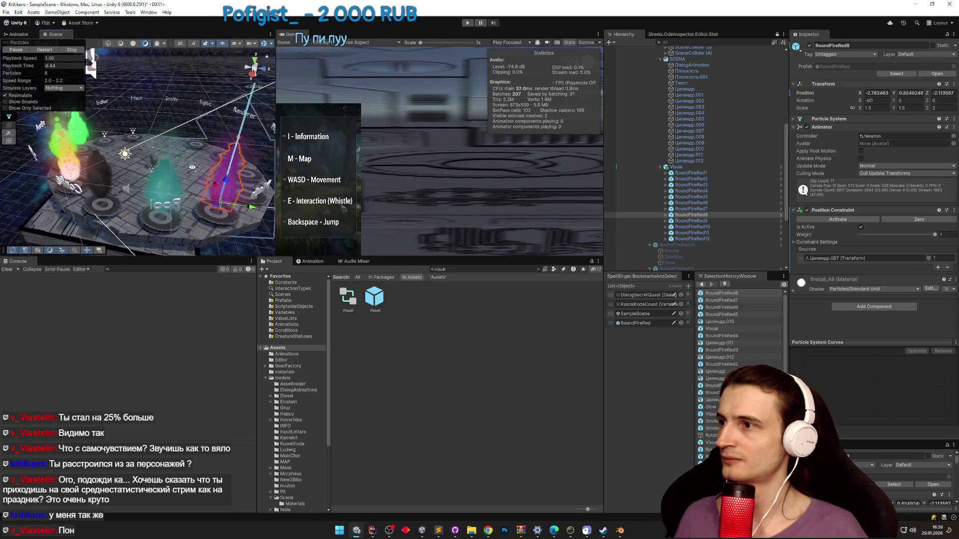
click(712, 221)
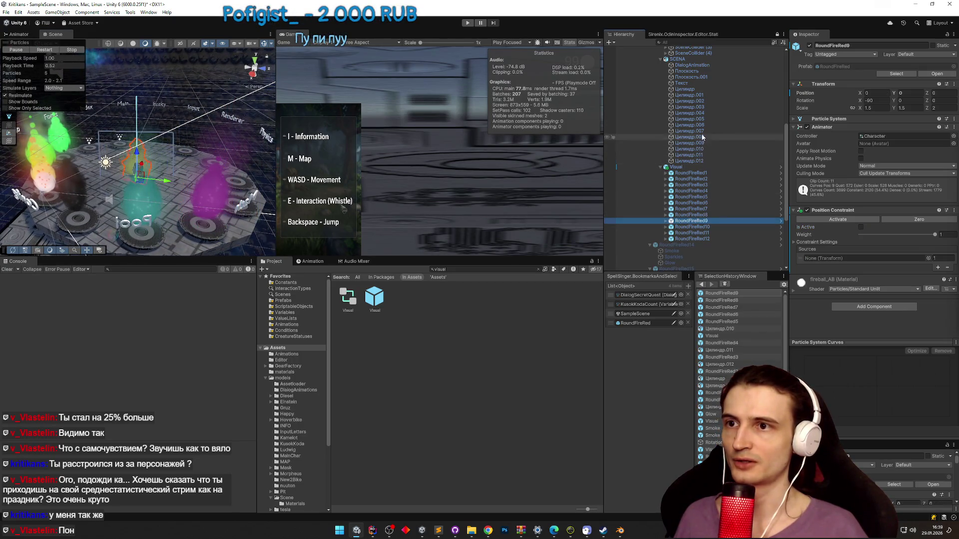
mouse_move(705, 131)
mouse_down()
mouse_move(827, 252)
mouse_move(854, 258)
mouse_up()
click(861, 227)
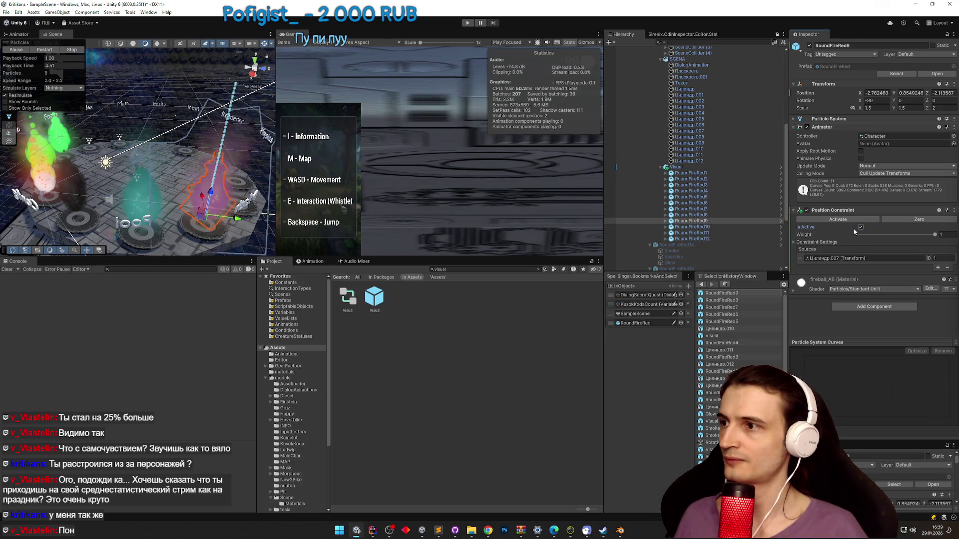
mouse_move(689, 125)
mouse_down()
mouse_move(699, 150)
mouse_move(849, 258)
mouse_up()
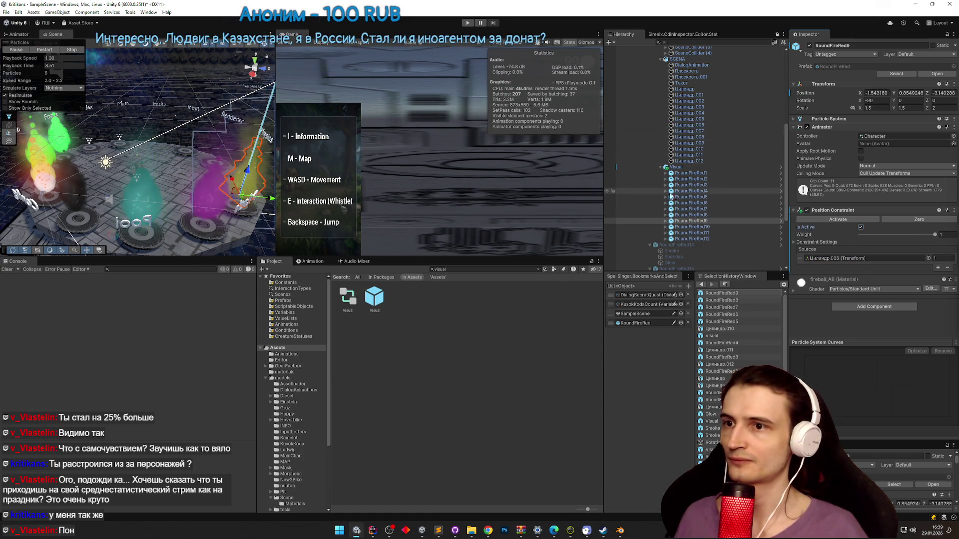
- Link RoundFireRed10, 11 and 12 to Цилиндр.005, .004 and .002 with active constraints
click(692, 227)
mouse_move(689, 119)
mouse_down()
mouse_move(724, 159)
mouse_move(849, 258)
mouse_up()
click(861, 227)
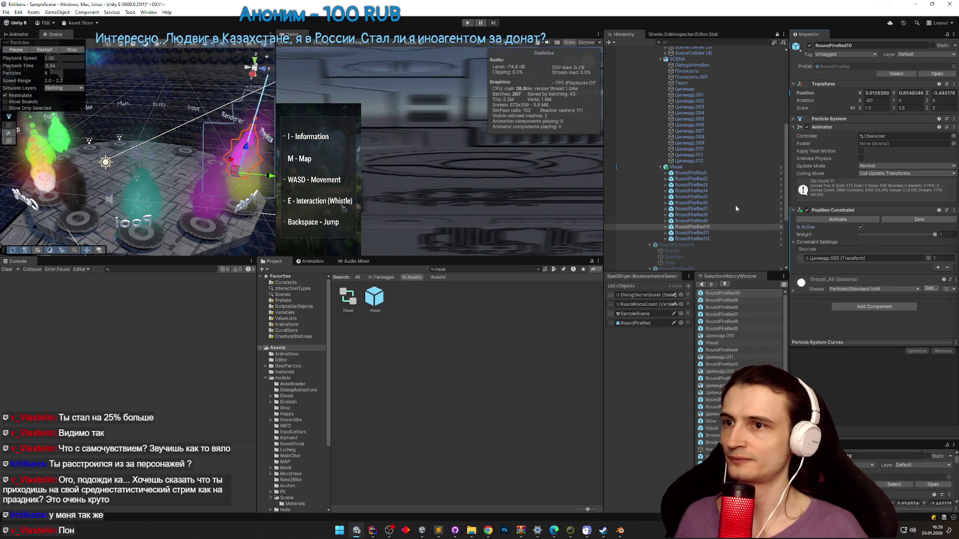
click(692, 232)
drag(700, 118, 850, 258)
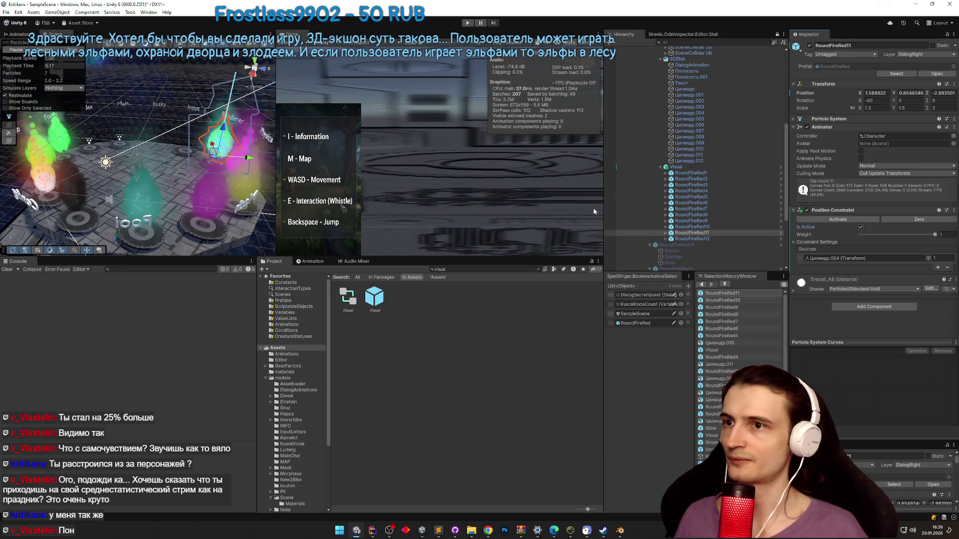
click(692, 239)
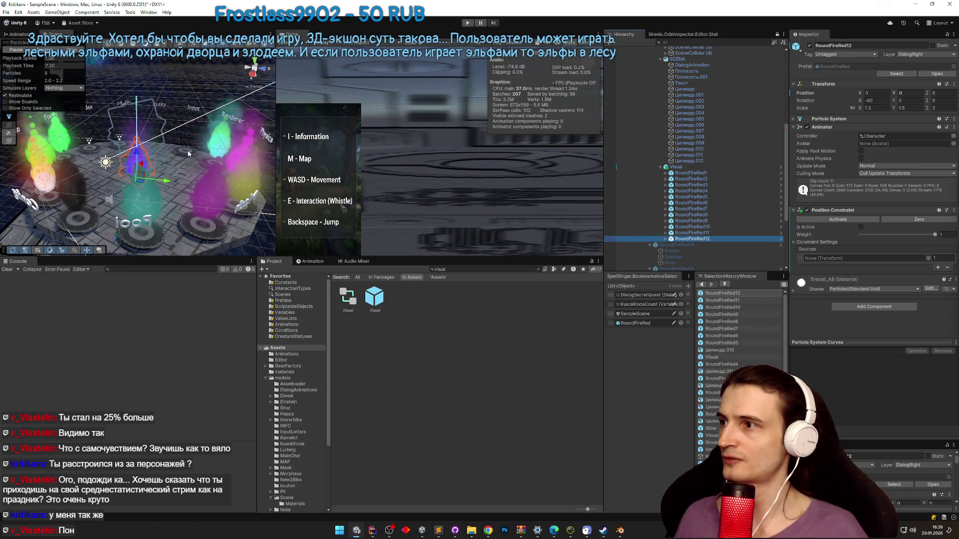
click(189, 153)
mouse_move(692, 239)
mouse_down()
mouse_move(725, 95)
mouse_move(861, 257)
mouse_up()
click(861, 227)
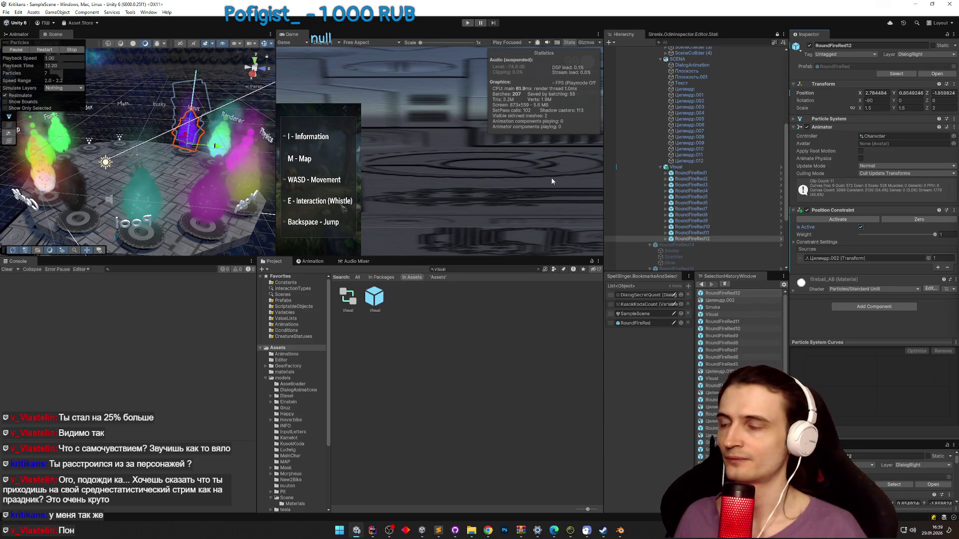
- Test-play to check all flames, then deactivate the extra RoundFireRed13 object
key(ctrl+p)
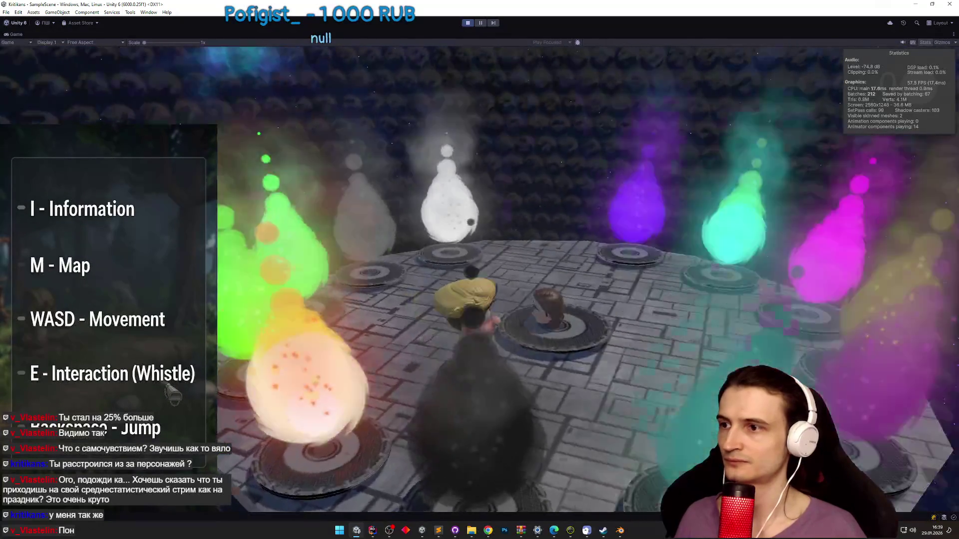
key(ctrl+p)
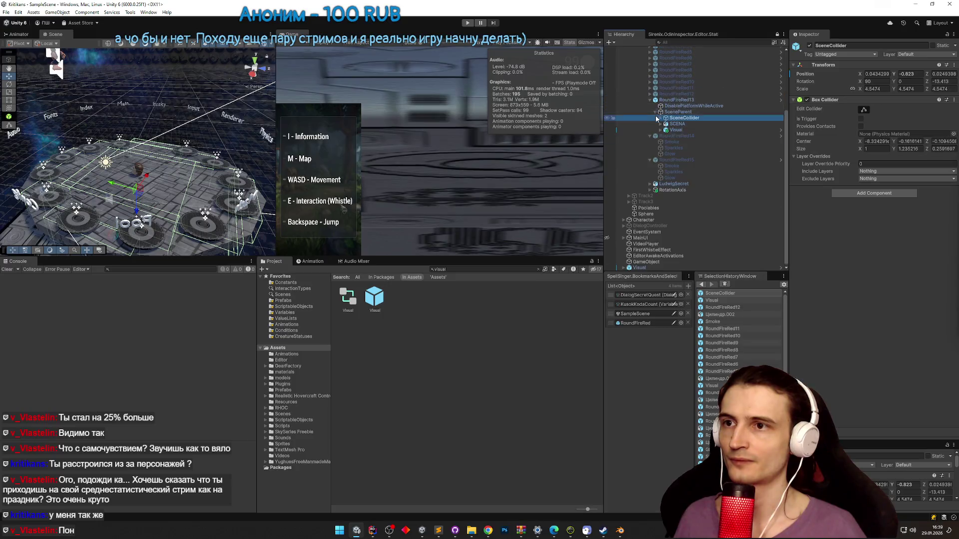
scroll(656, 118, up, 3)
click(677, 168)
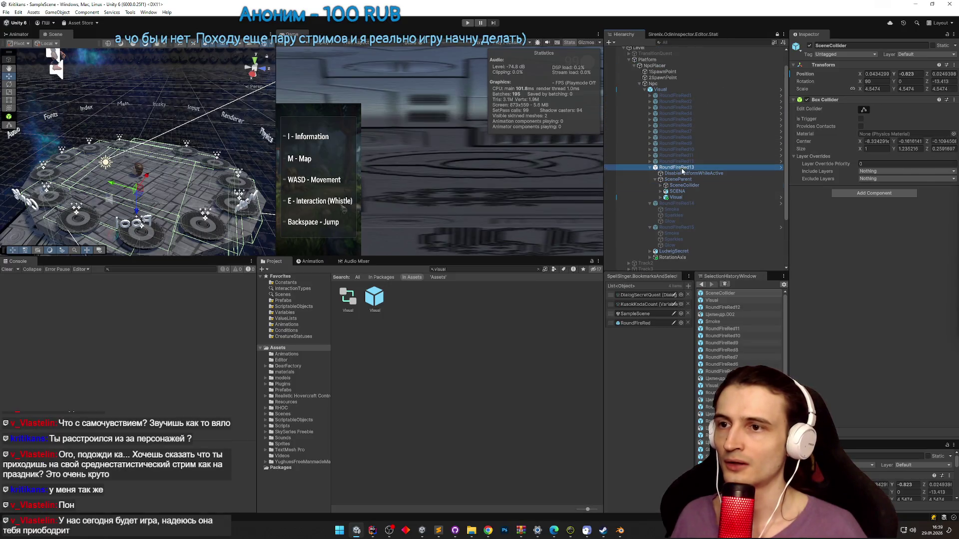
click(810, 46)
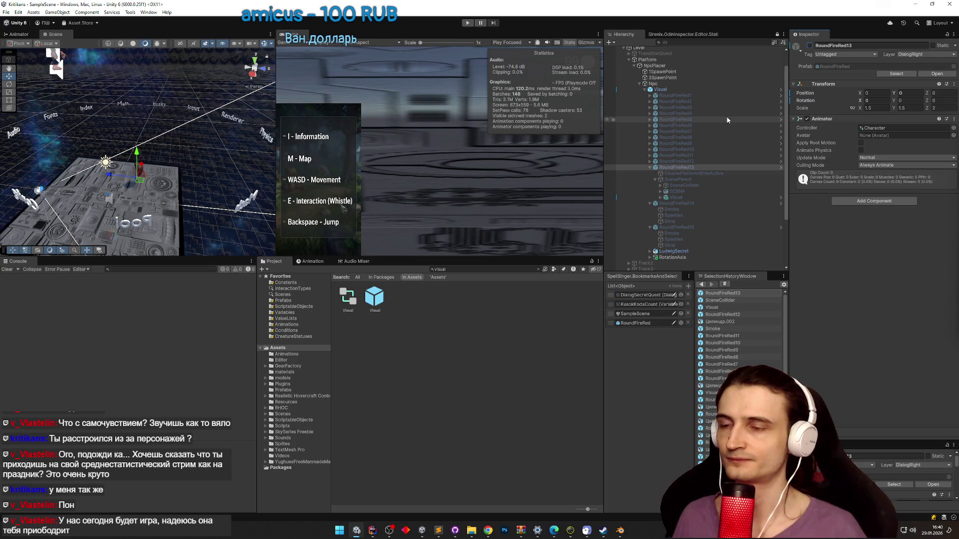
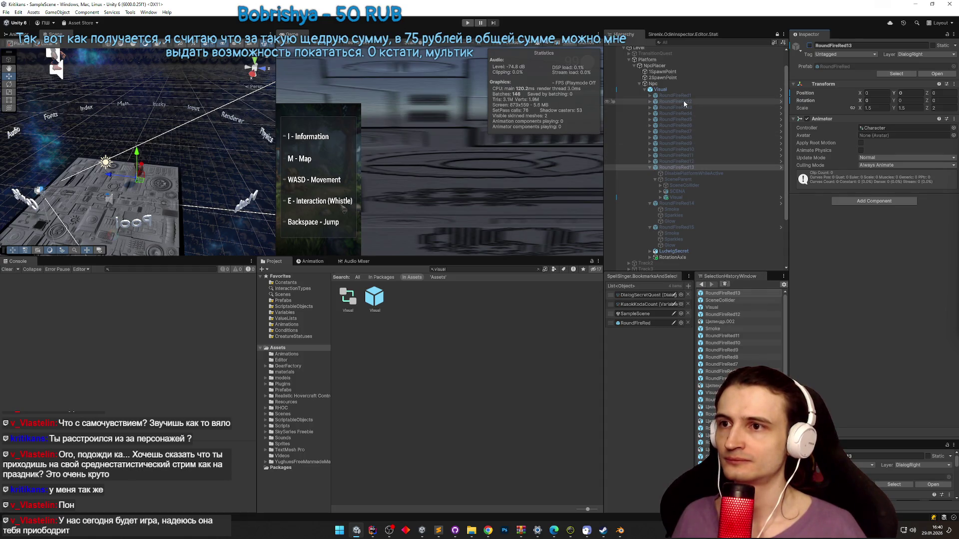
- Parent RotationAxis under RoundFireRed13 and switch RoundFireRed13 on
click(650, 168)
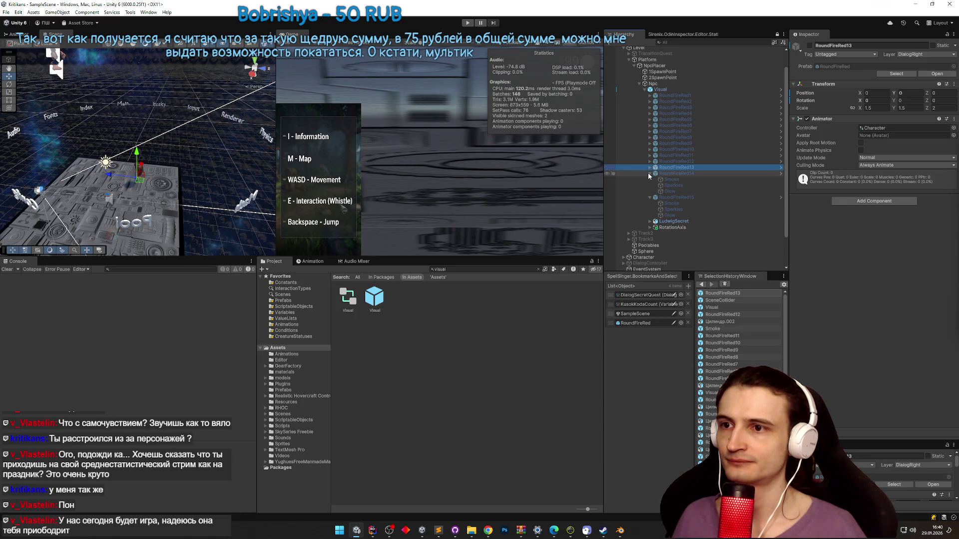
click(649, 168)
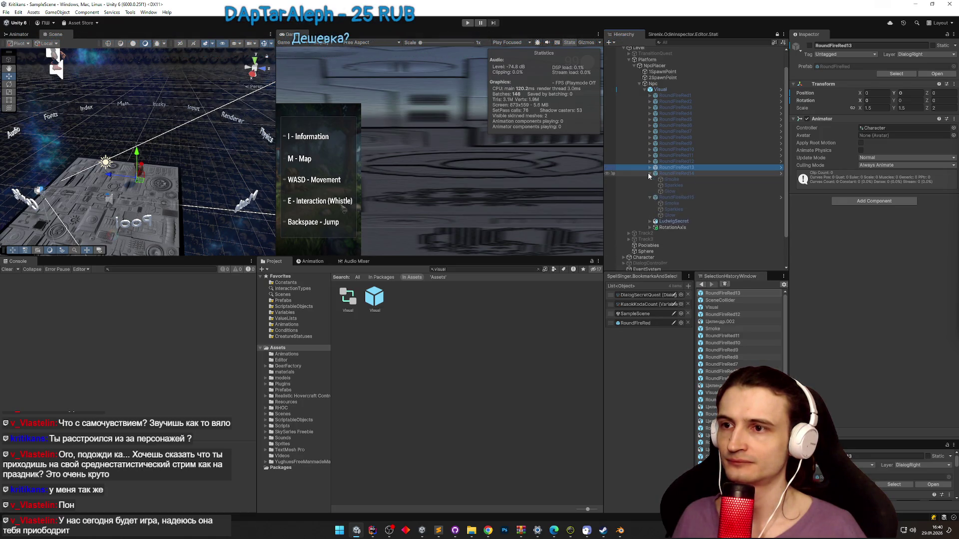
mouse_move(673, 256)
mouse_down()
mouse_move(683, 203)
mouse_move(667, 174)
mouse_up()
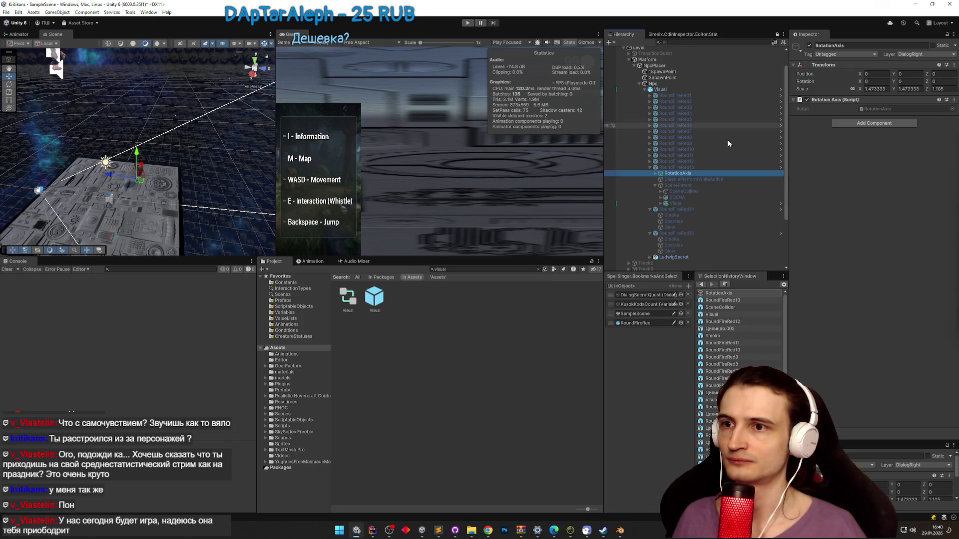
key(Left)
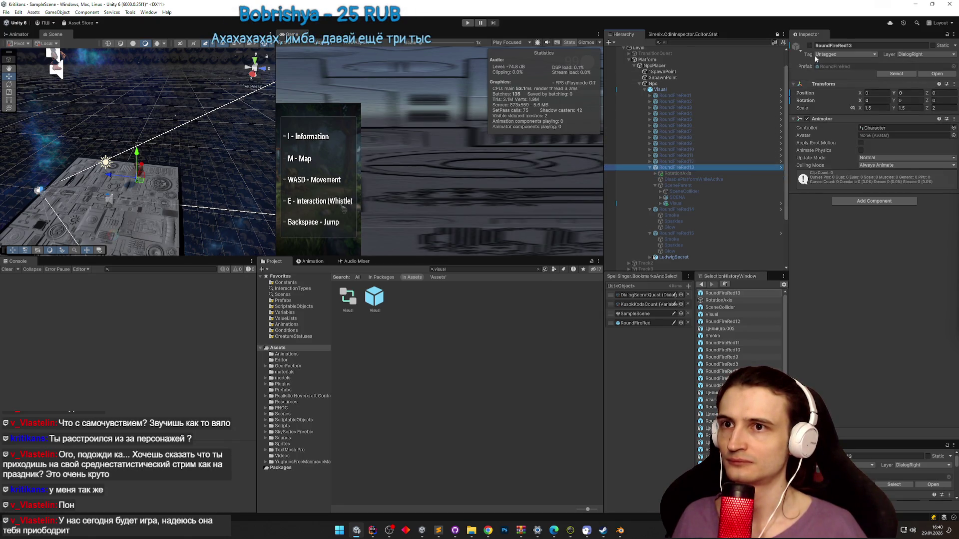
click(809, 46)
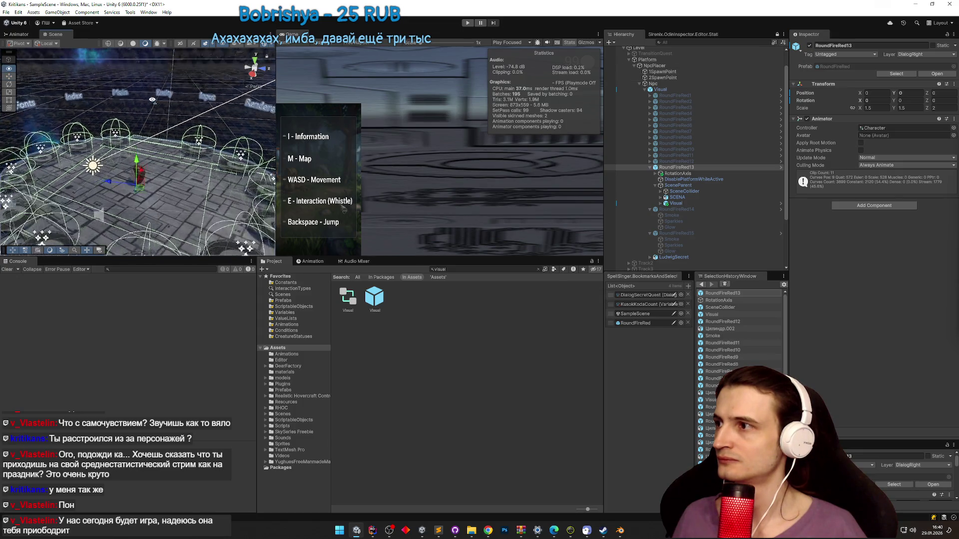
- Set RotationAxis's Y rotation to 180, deactivate RoundFireRed13, and start Play mode
click(677, 173)
click(906, 81)
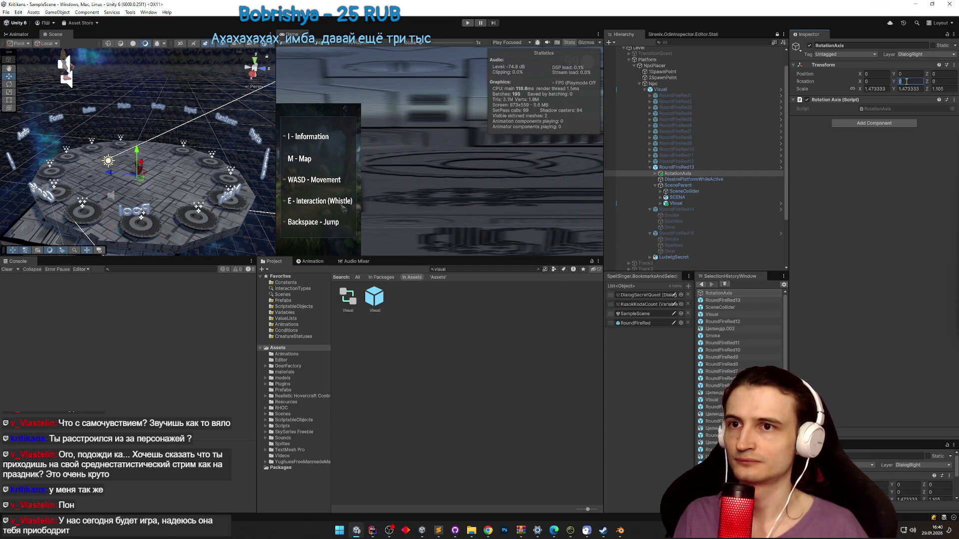
text(180)
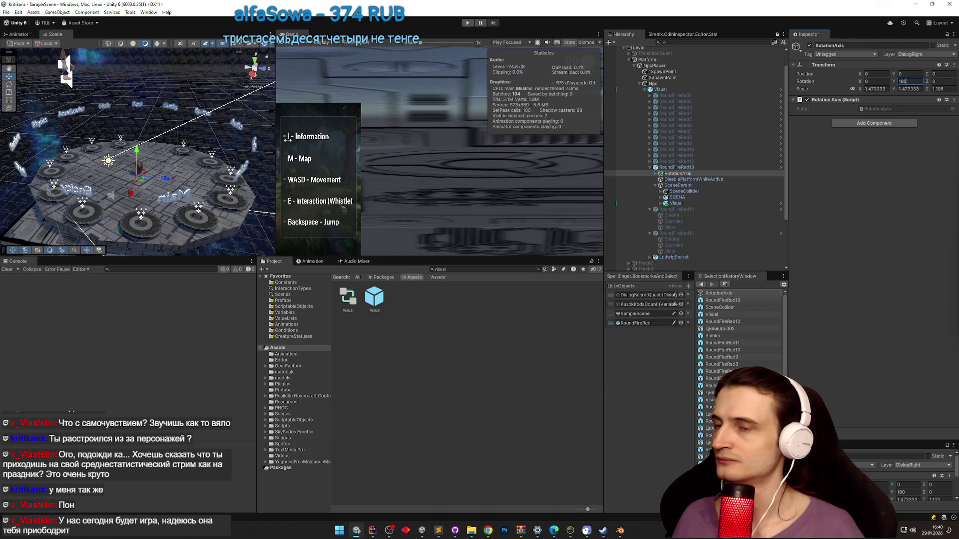
click(705, 168)
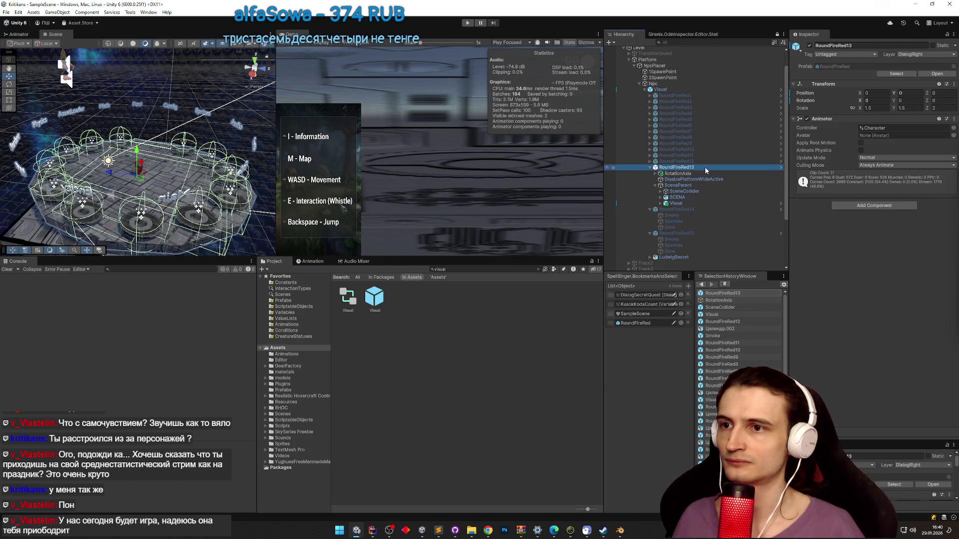
click(810, 48)
key(ctrl+p)
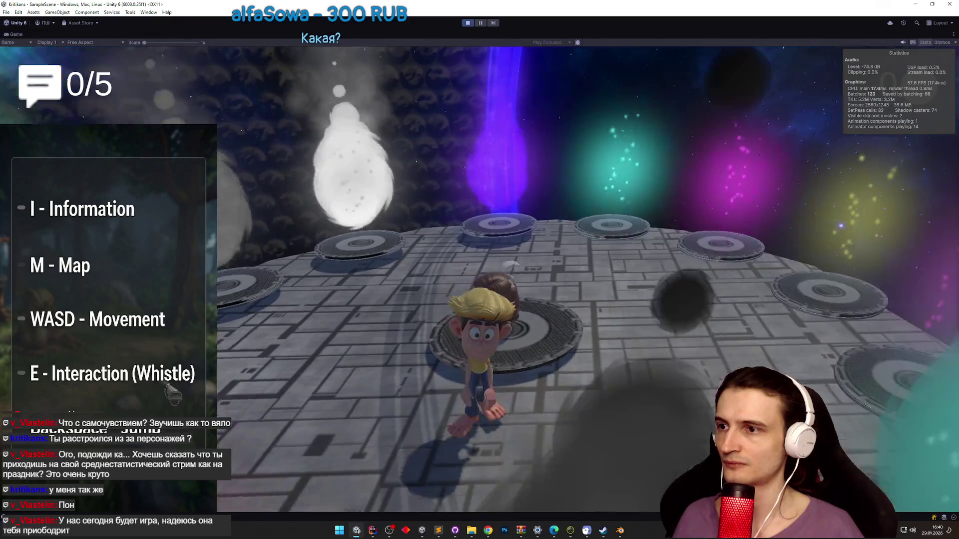
- Stop the play test and inspect LudwigSecret, RoundFireRed13 and RoundFireRed1's particles
key(ctrl+p)
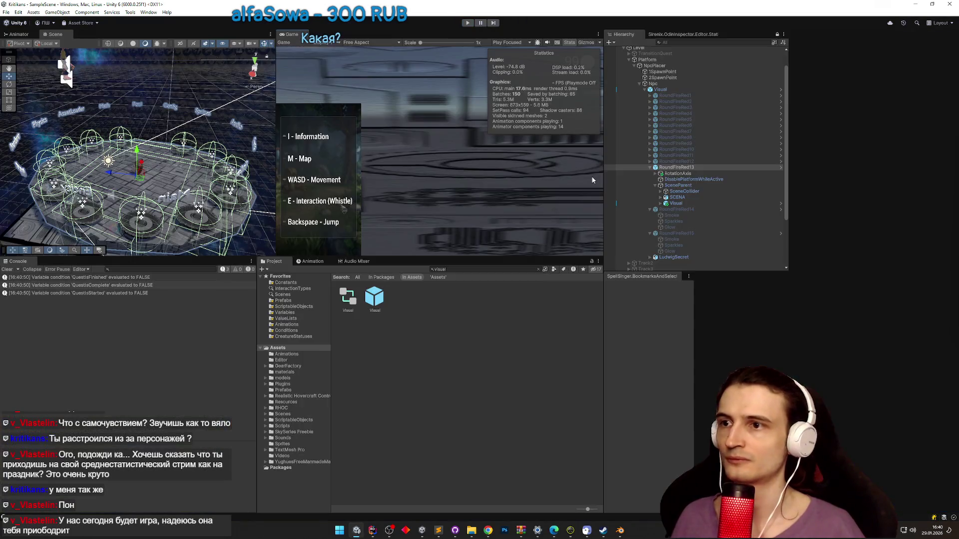
click(651, 167)
click(674, 222)
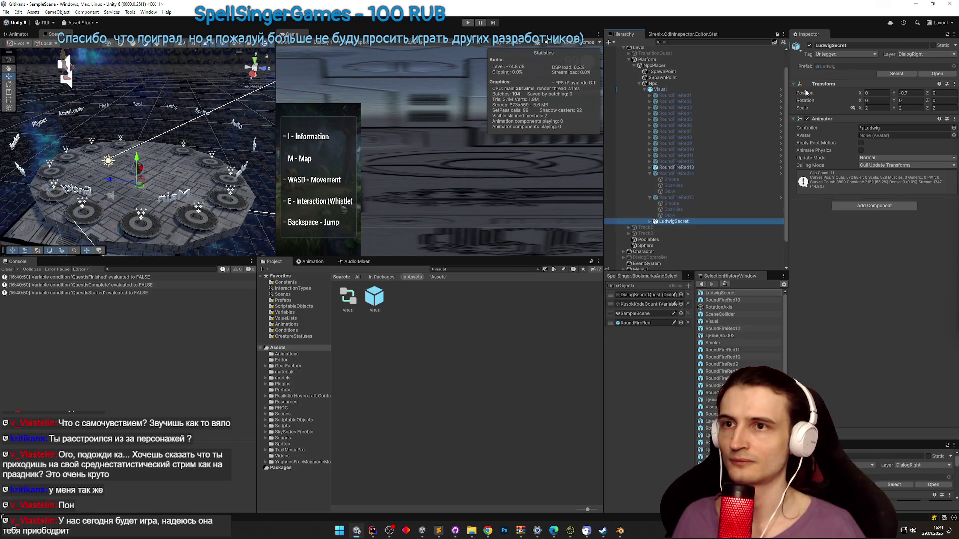
click(650, 173)
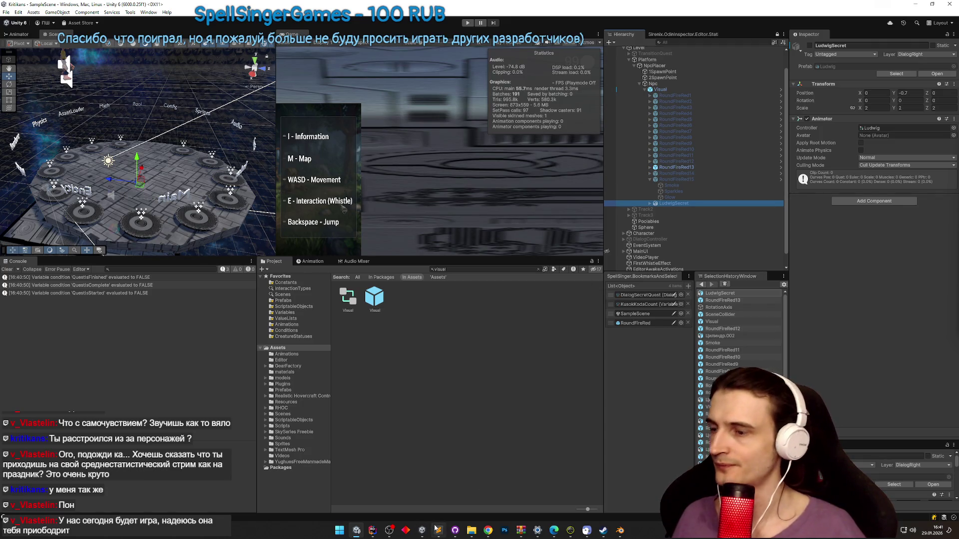
click(680, 167)
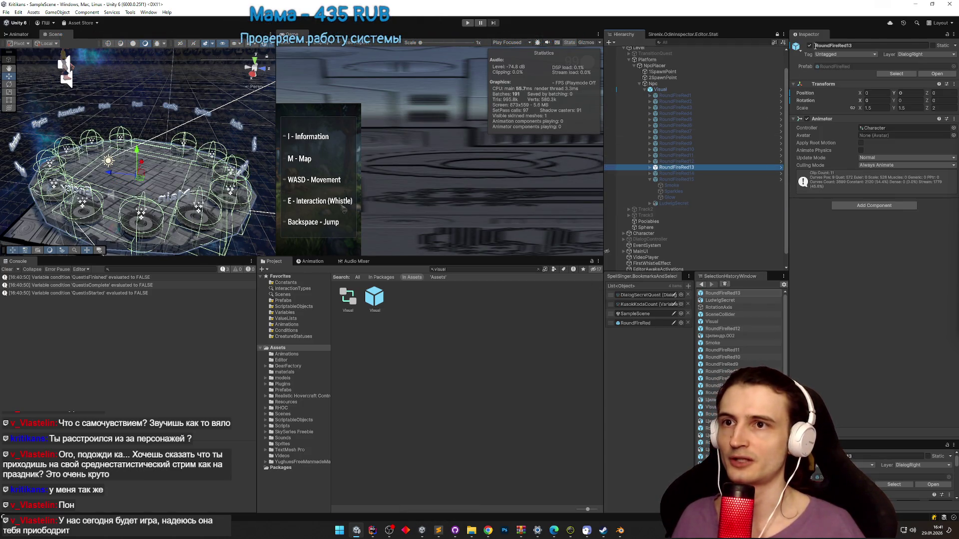
click(724, 95)
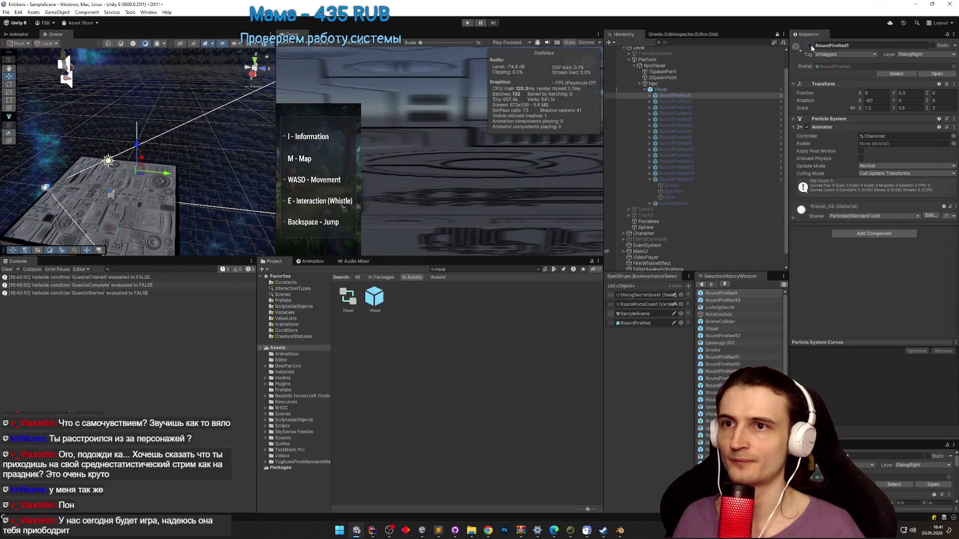
- Run a second quick play test, then switch to Telegram Web in Chrome
key(ctrl+p)
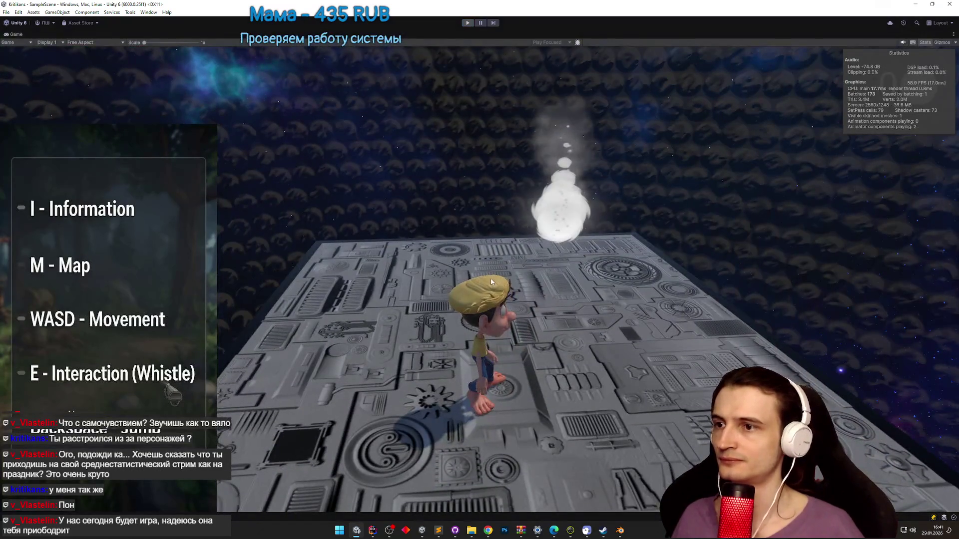
key(ctrl+p)
key(alt+Tab)
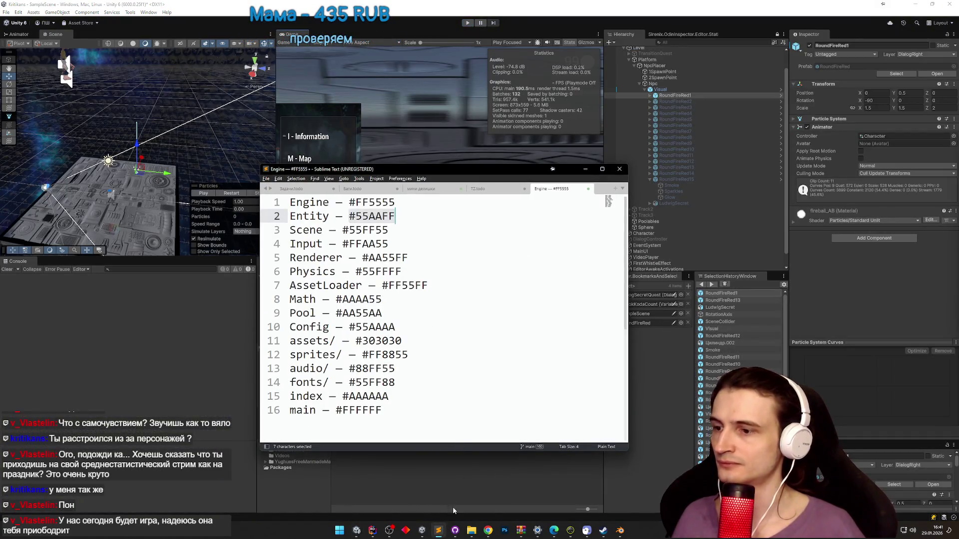
key(alt+Tab)
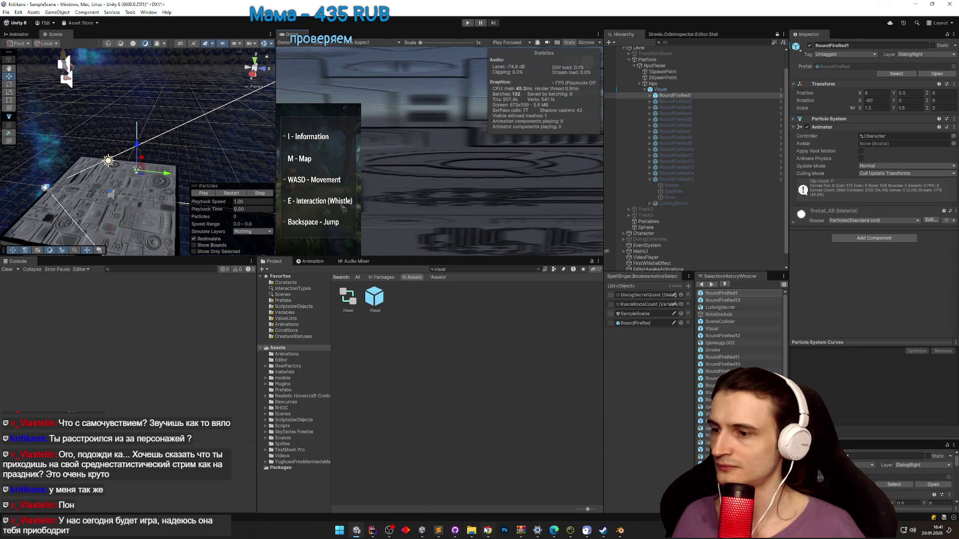
click(487, 530)
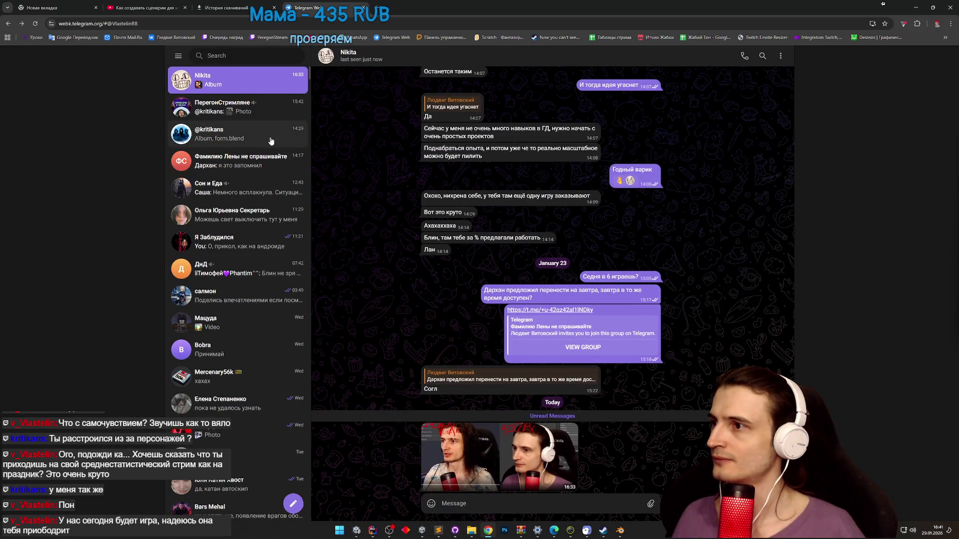
- Download ядро.blend, sviaz-mobile.blend and form.blend from the chat and show them in Explorer
click(271, 141)
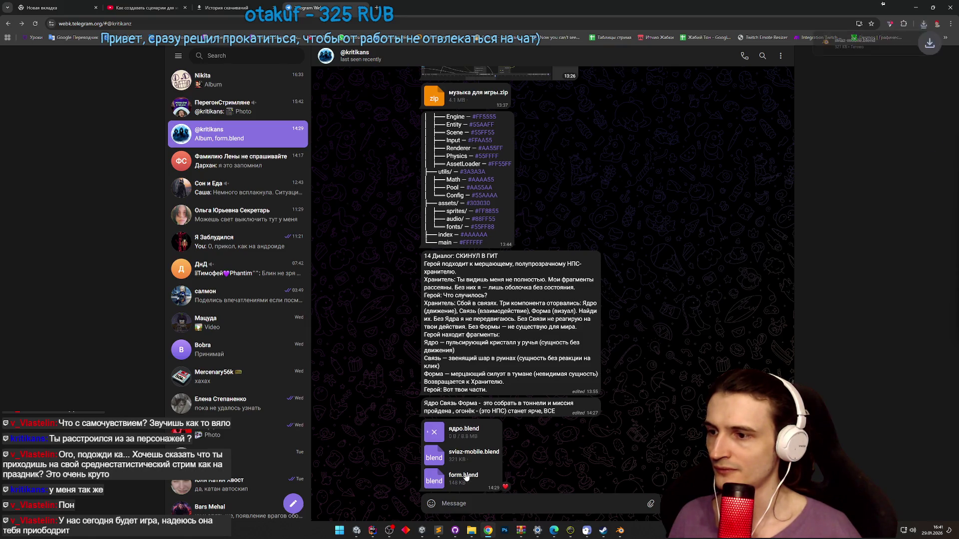
click(924, 27)
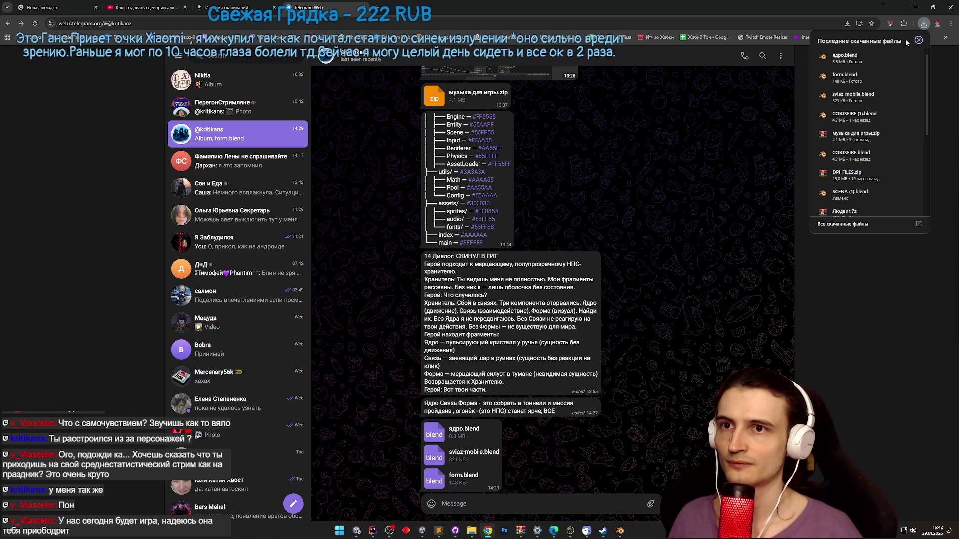
click(897, 56)
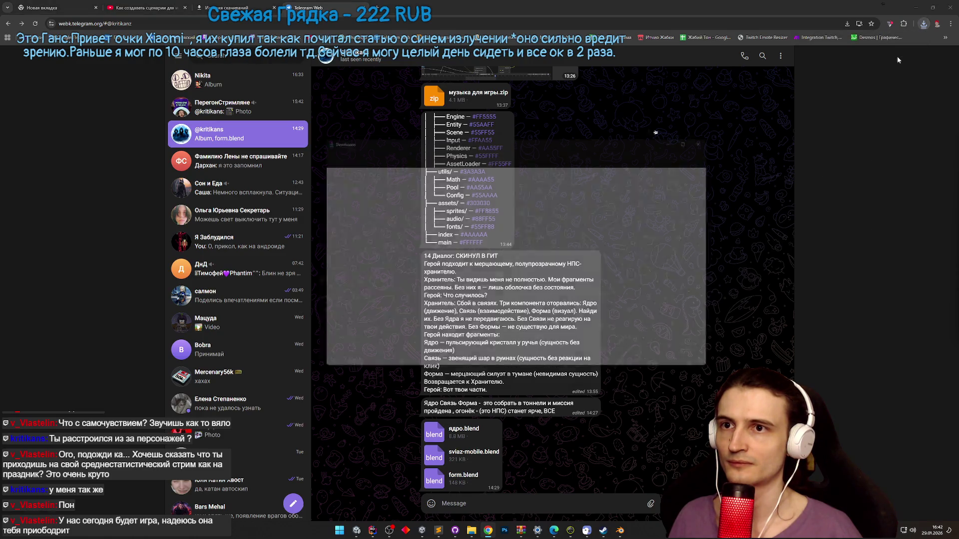
- Copy the three .blend files into a new Assets/models/Quest14Items folder
shift+click(501, 220)
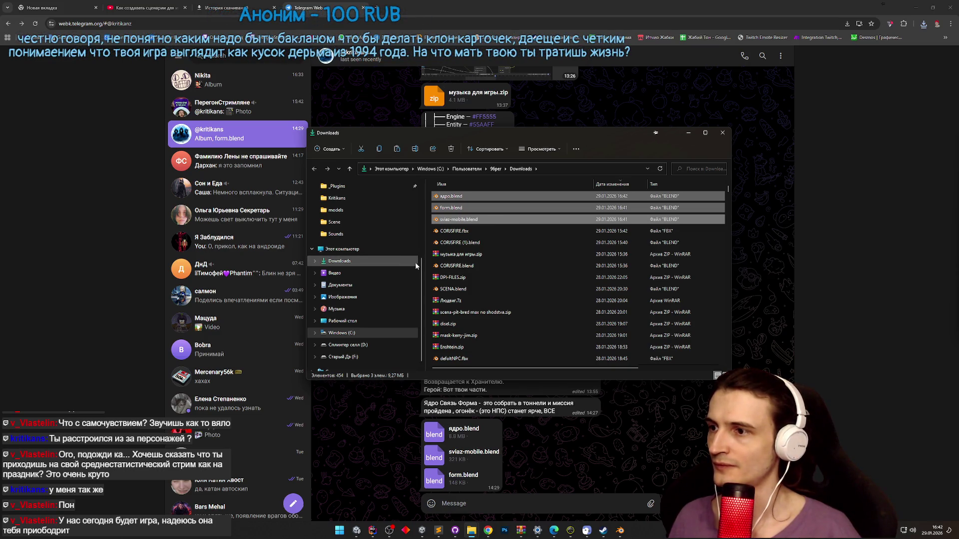
scroll(421, 266, up, 3)
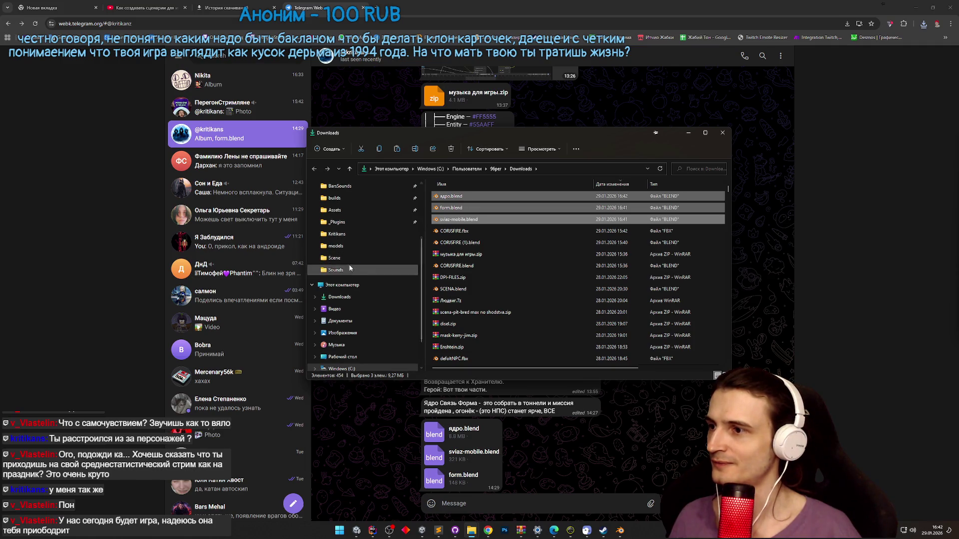
click(352, 259)
click(563, 169)
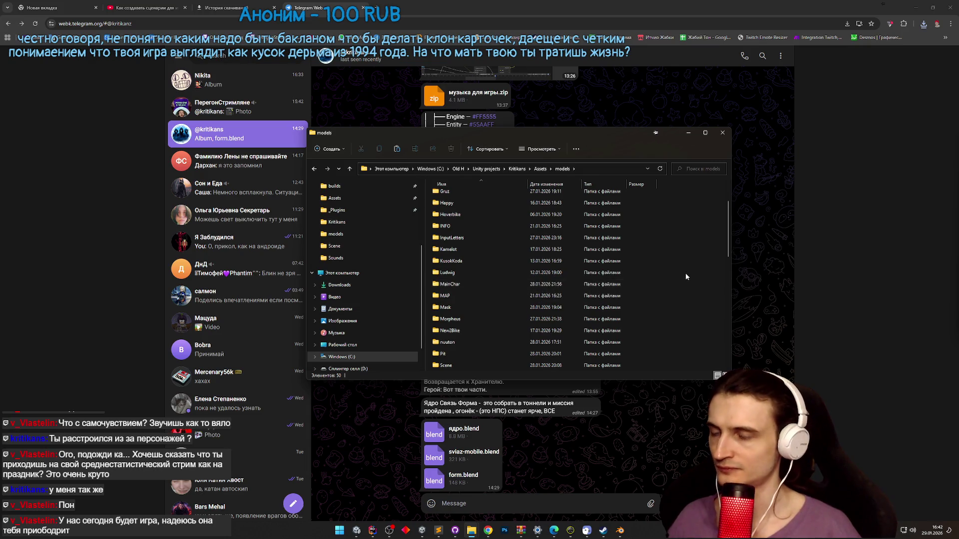
key(ctrl+shift+n)
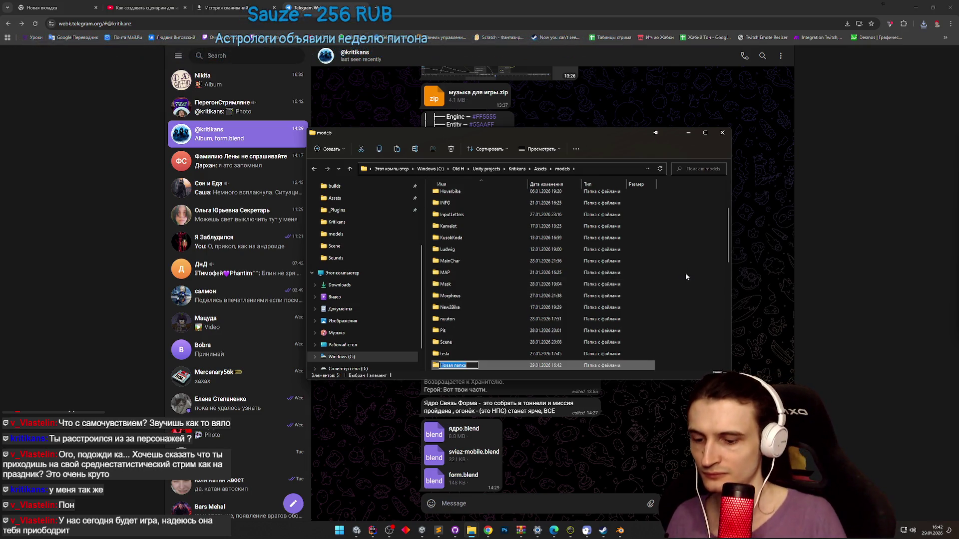
text(Quest14Items)
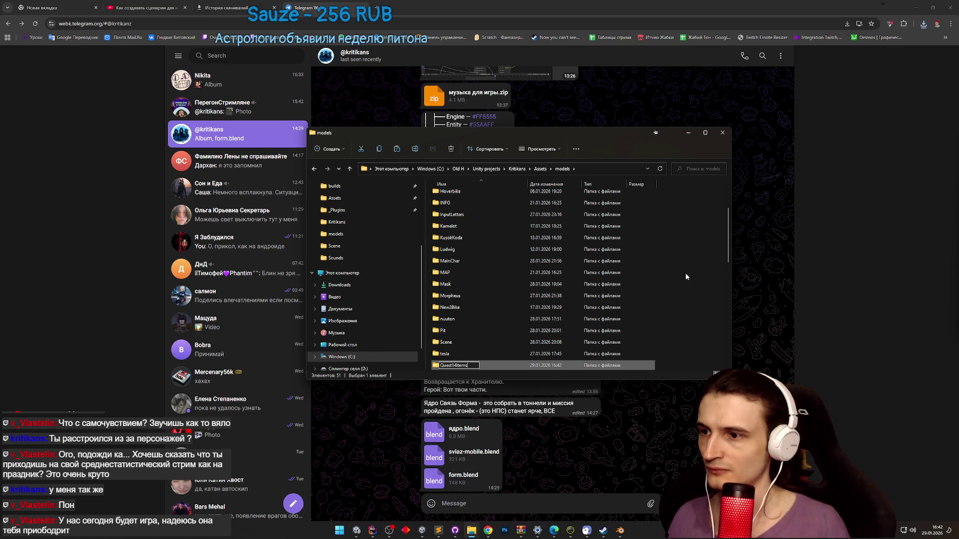
key(Return)
key(Return)
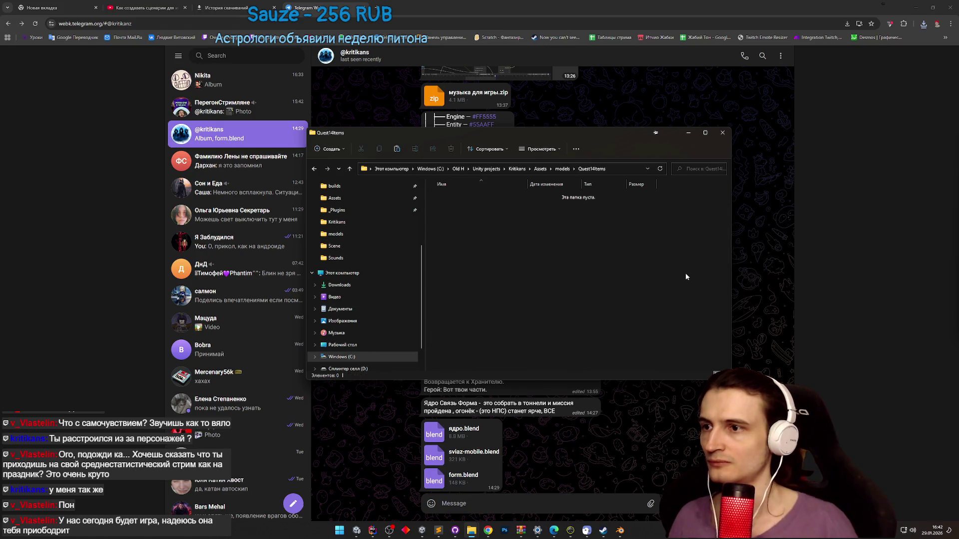
key(ctrl+v)
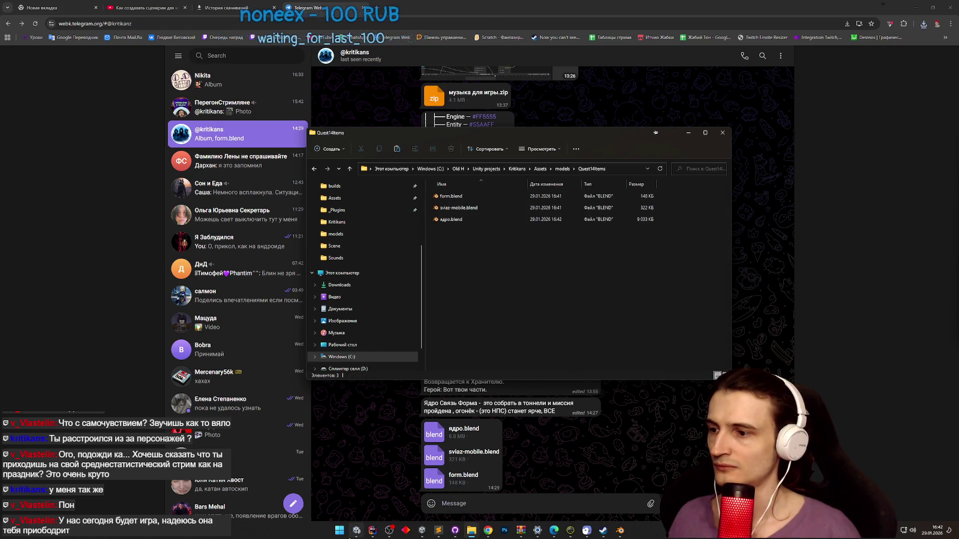
key(alt+Tab)
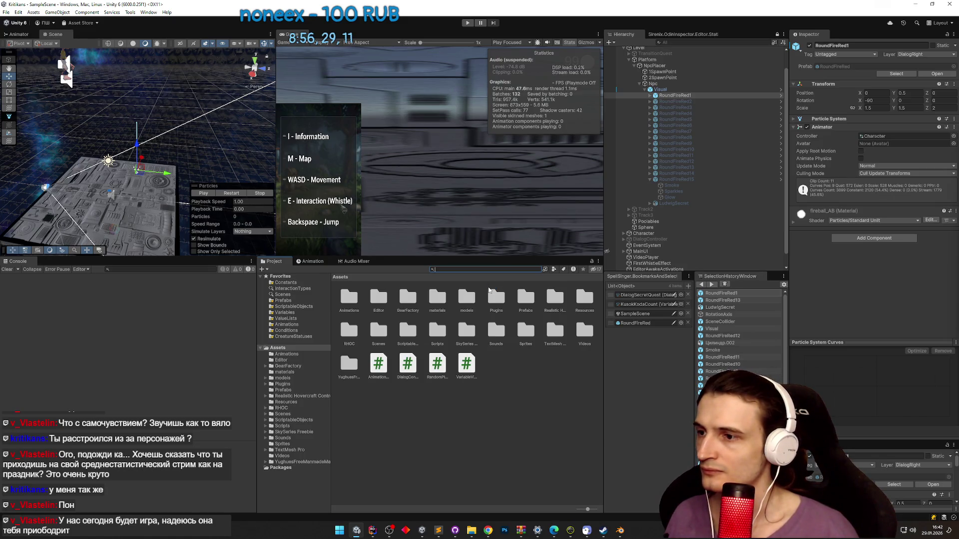
- Make the Scene and Game views taller and open Assets/models/Quest14Items in the Project window
drag(398, 278, 398, 320)
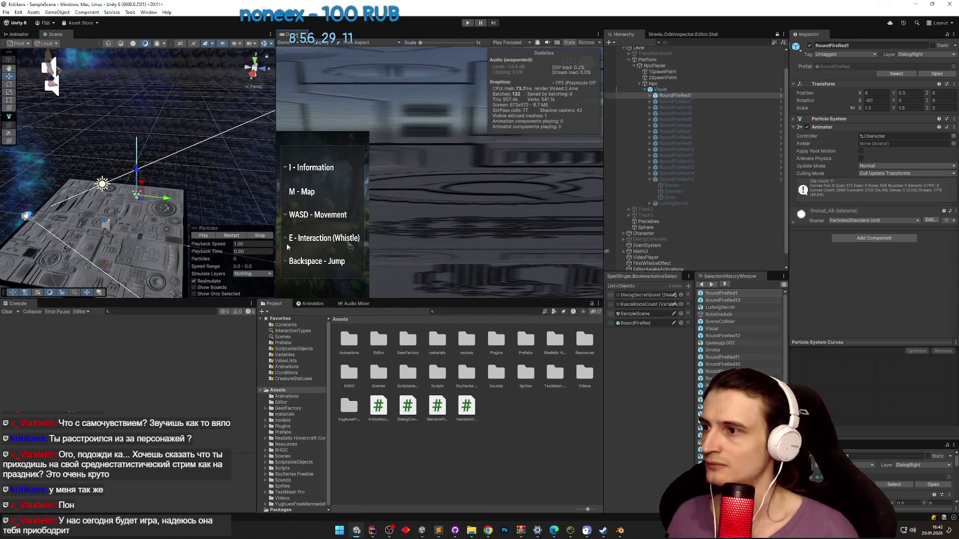
drag(276, 234, 266, 234)
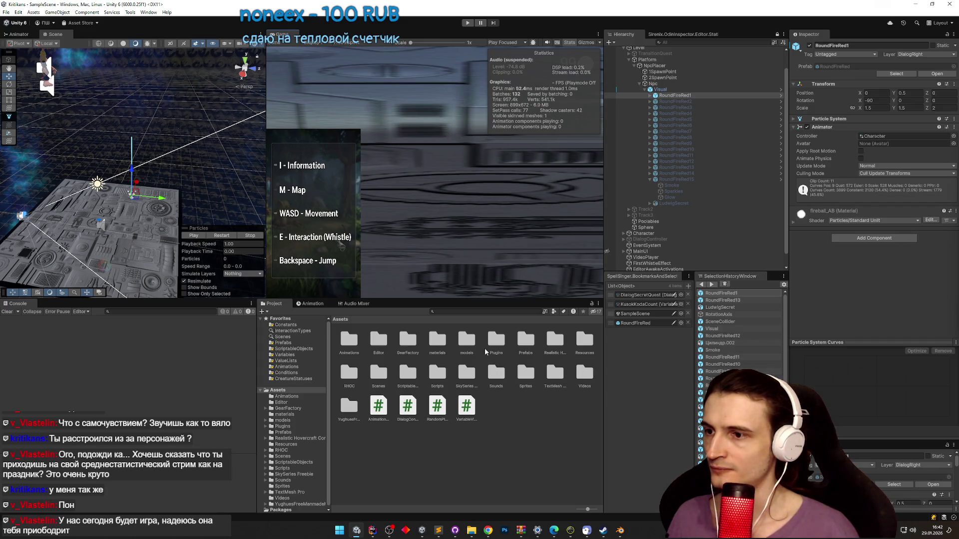
double_click(467, 340)
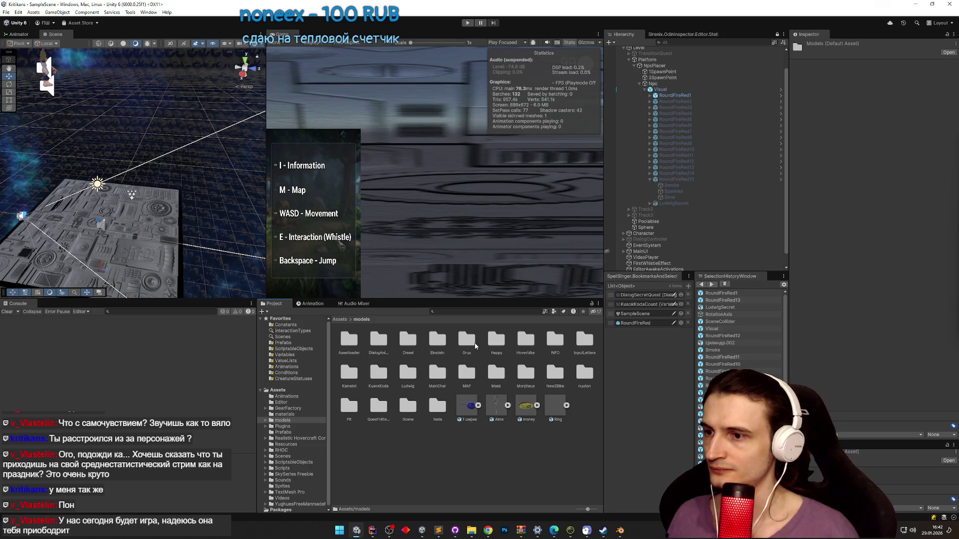
double_click(384, 417)
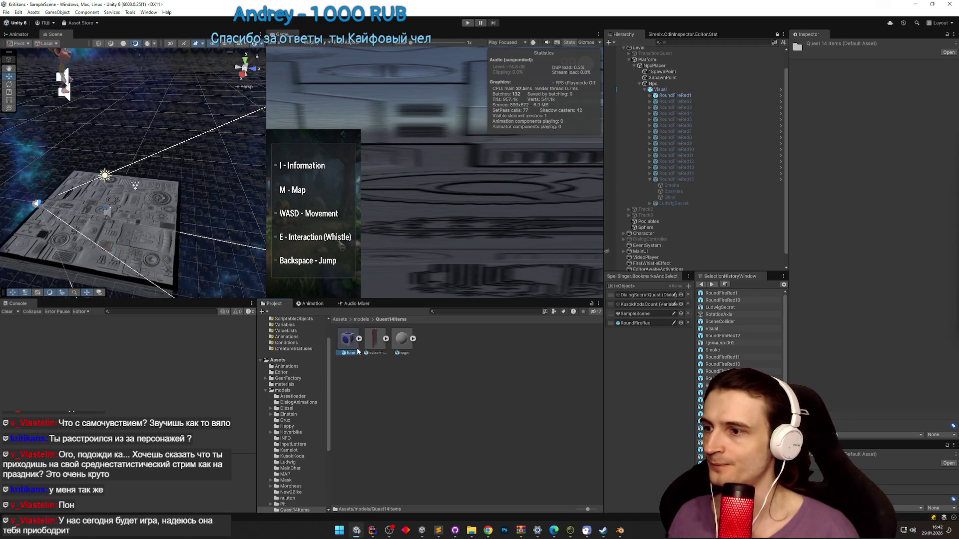
- Compare the import settings of the sviaz-mobile, ядро and form models
click(375, 340)
click(405, 345)
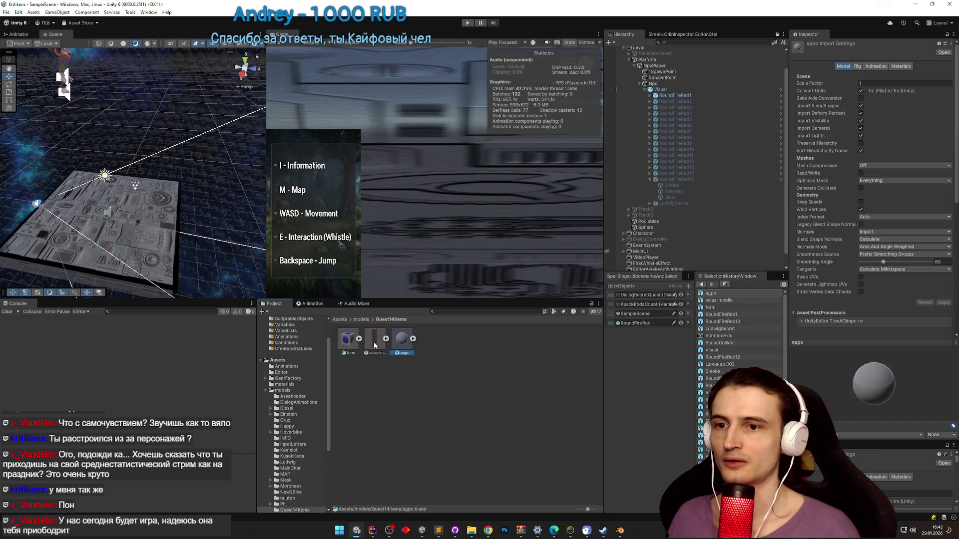
click(375, 345)
click(349, 342)
click(376, 344)
click(396, 342)
click(375, 343)
click(352, 348)
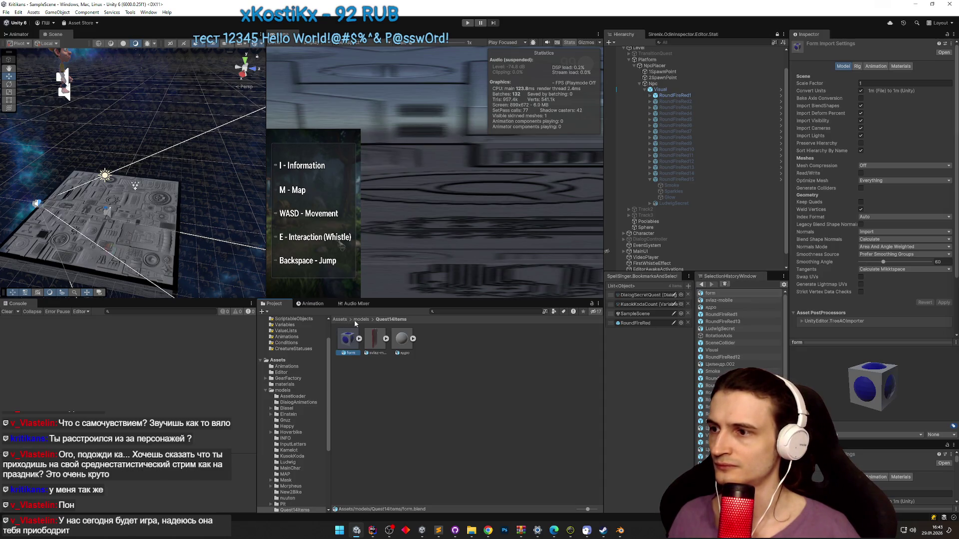
click(488, 532)
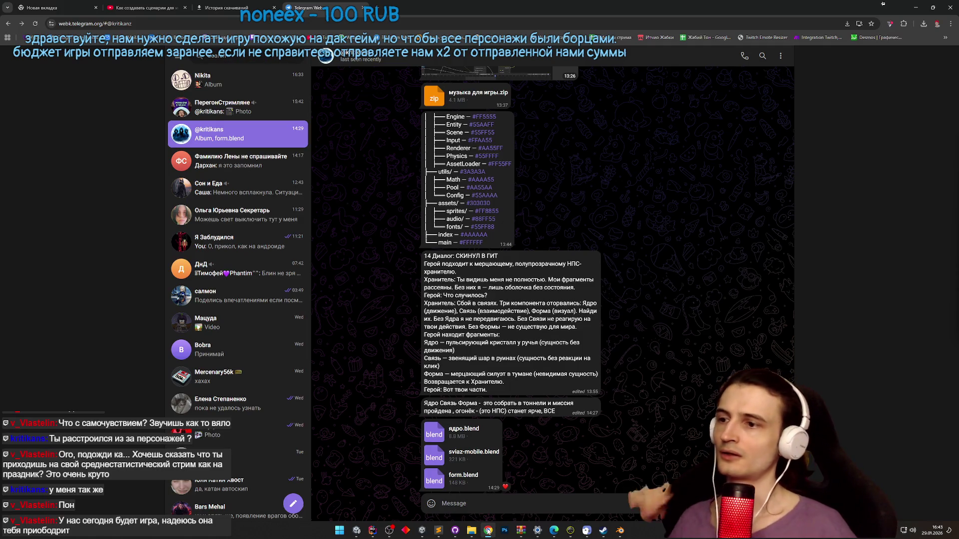
click(488, 530)
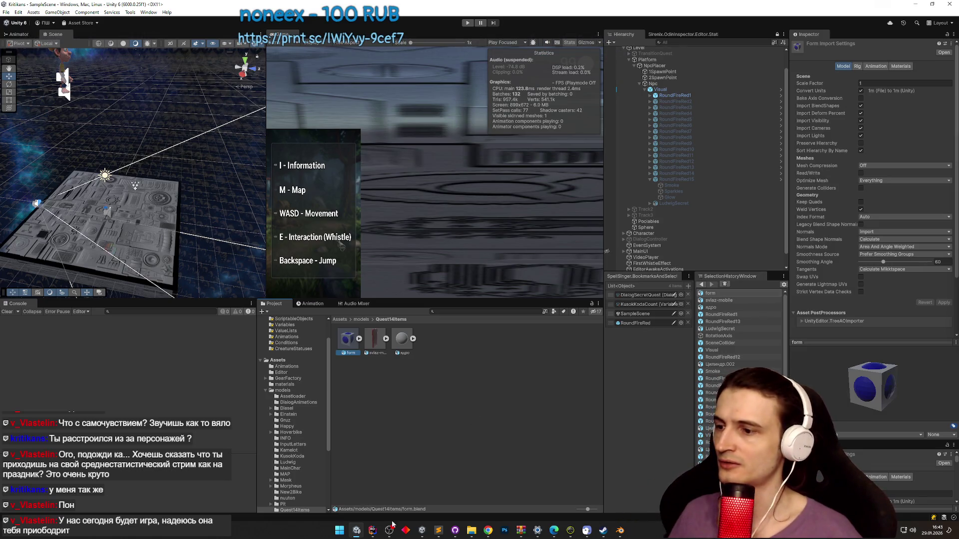
- Open CollectableWord.cs from Scripts/Collectables in Rider and start duplicating it with F5
click(372, 530)
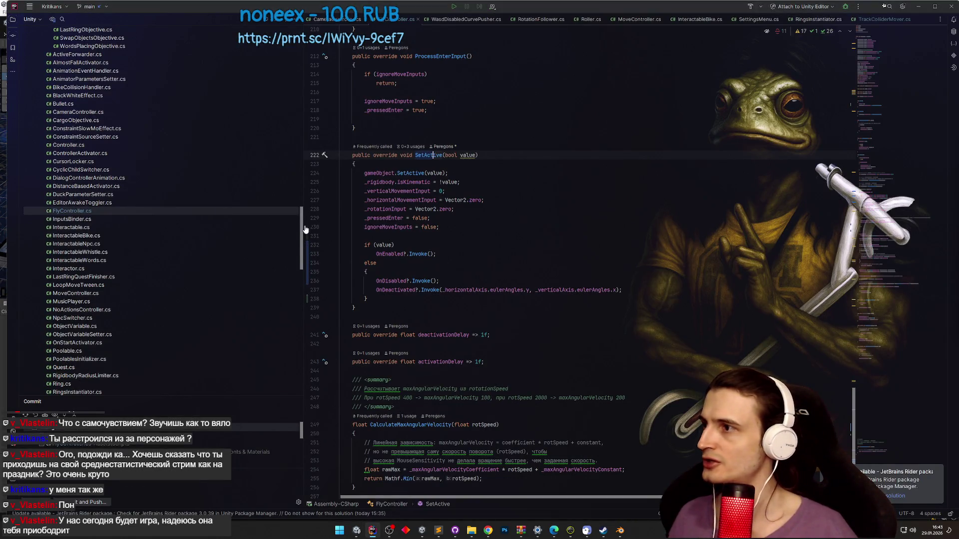
scroll(302, 224, up, 10)
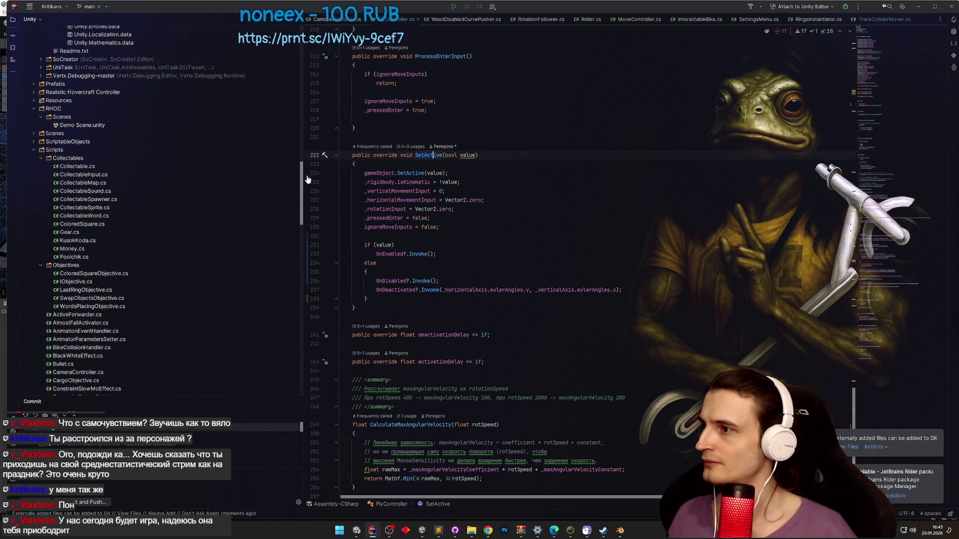
double_click(143, 210)
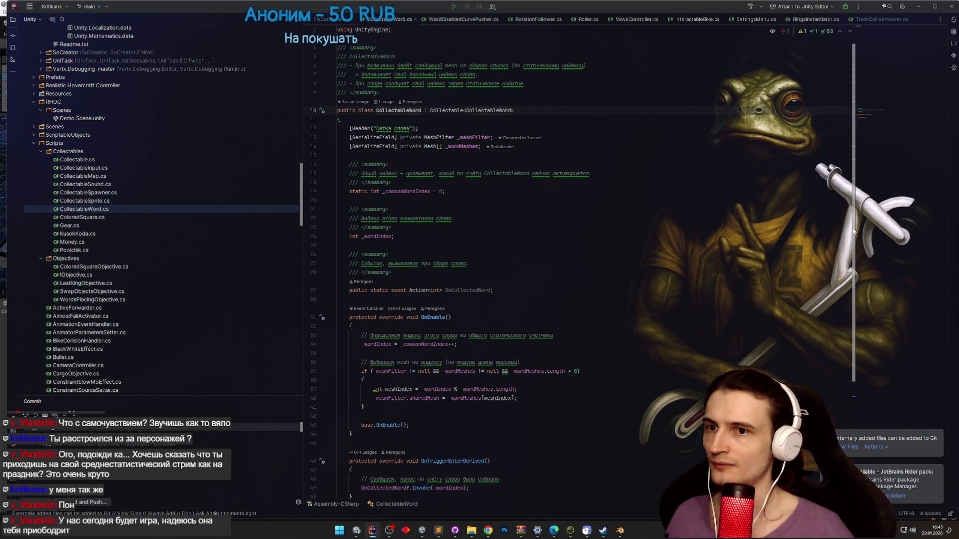
scroll(853, 293, down, 3)
scroll(849, 332, down, 3)
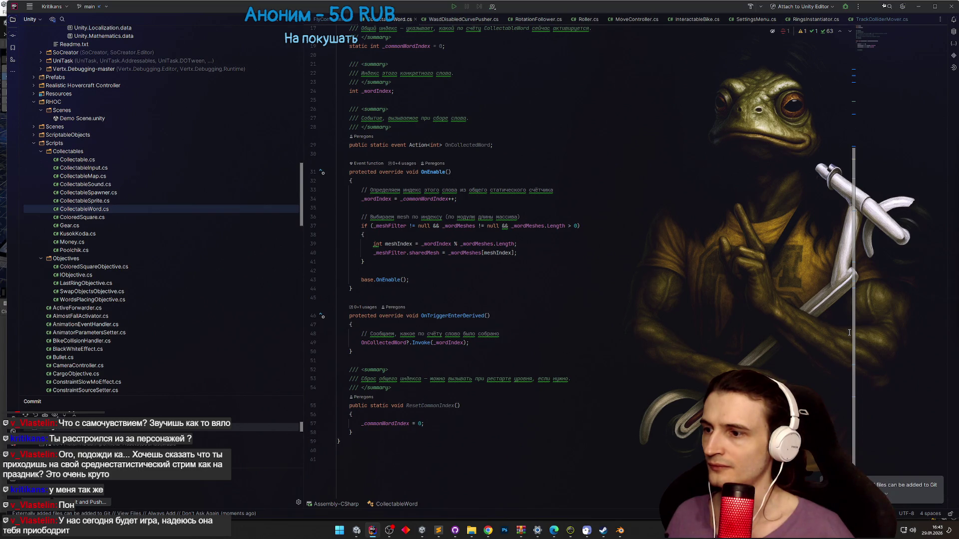
scroll(850, 333, up, 2)
scroll(856, 295, up, 2)
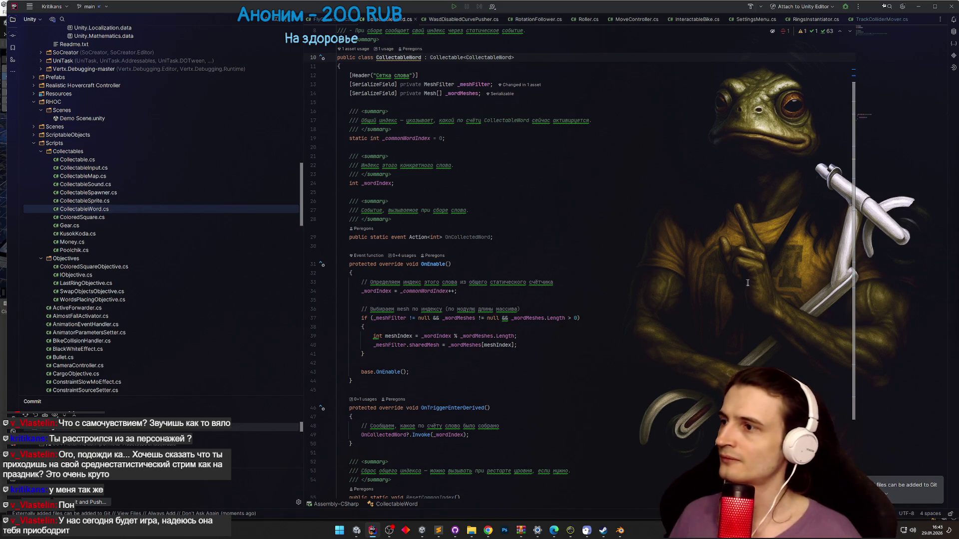
key(F5)
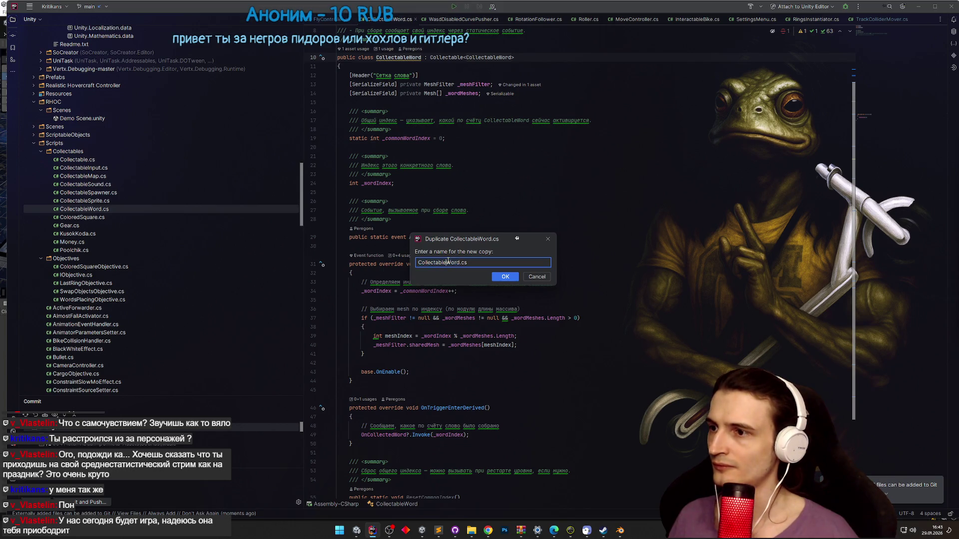
- Name the duplicate CollectableComponent.cs and add it to Git
click(490, 532)
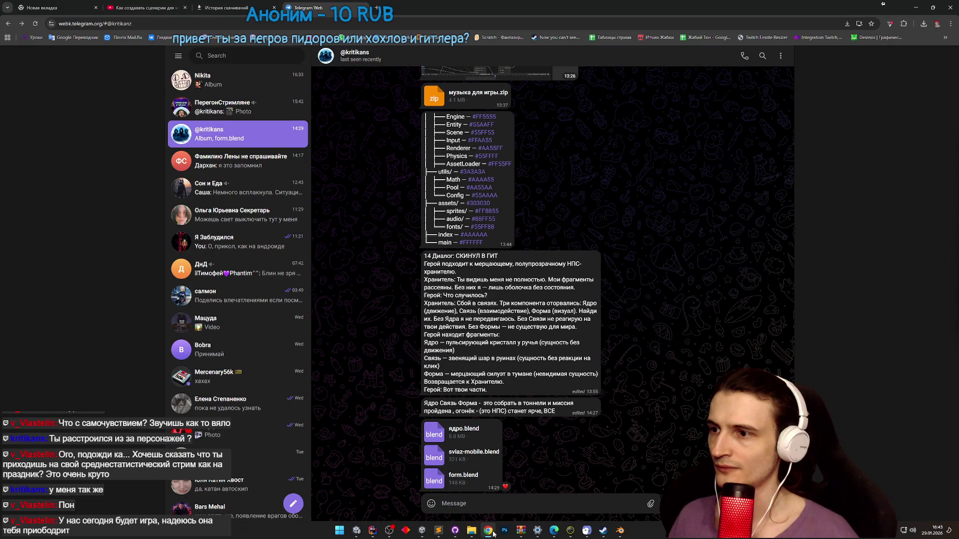
click(489, 531)
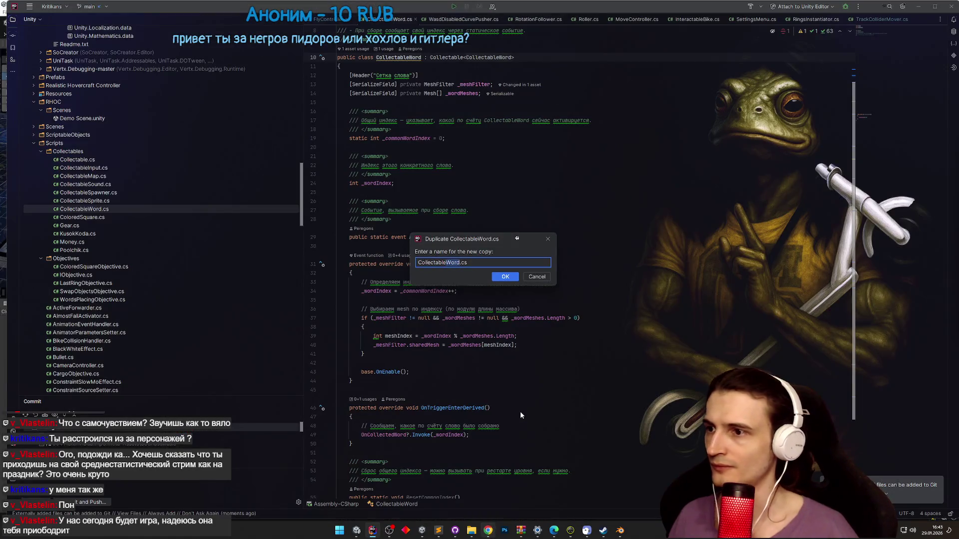
text(ponent)
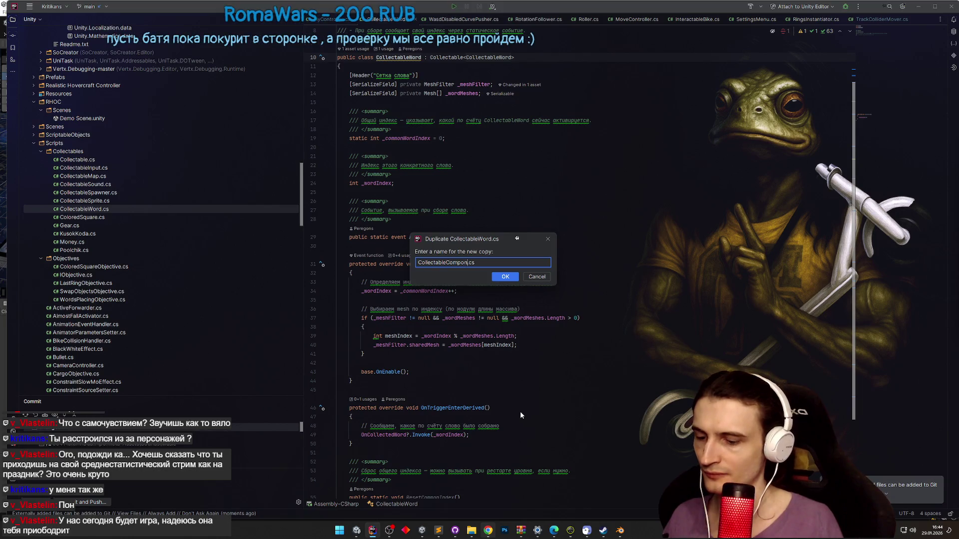
key(Return)
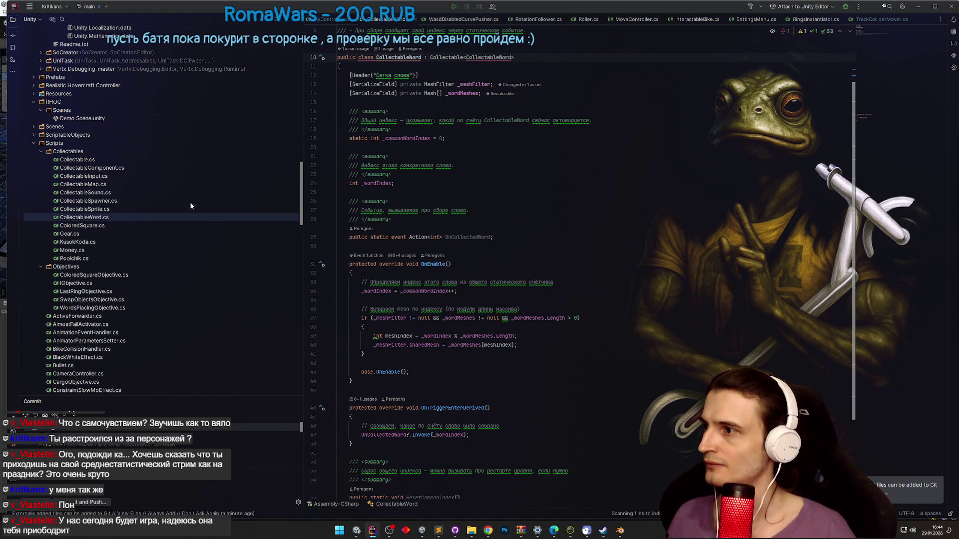
click(500, 360)
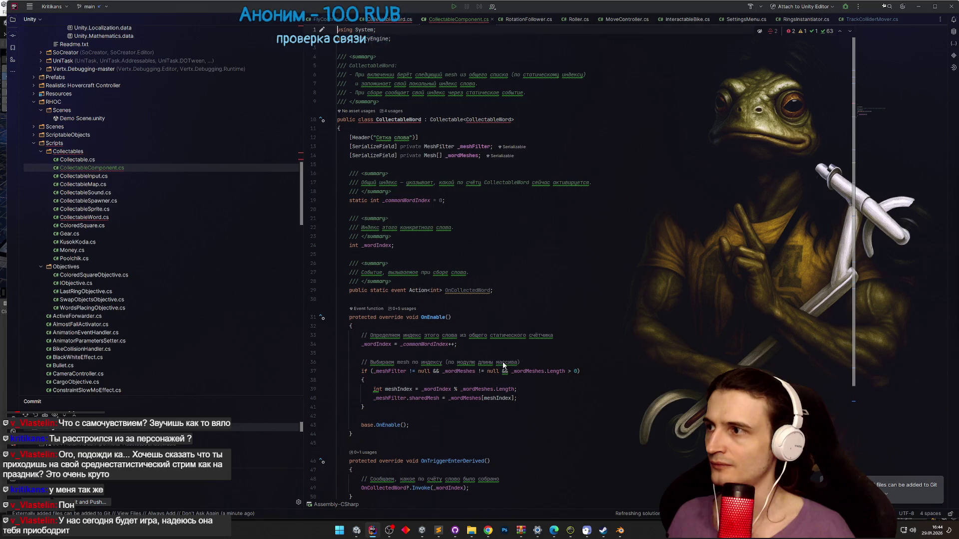
- Rename the copied class to CollectableComponent
key(shift+F6)
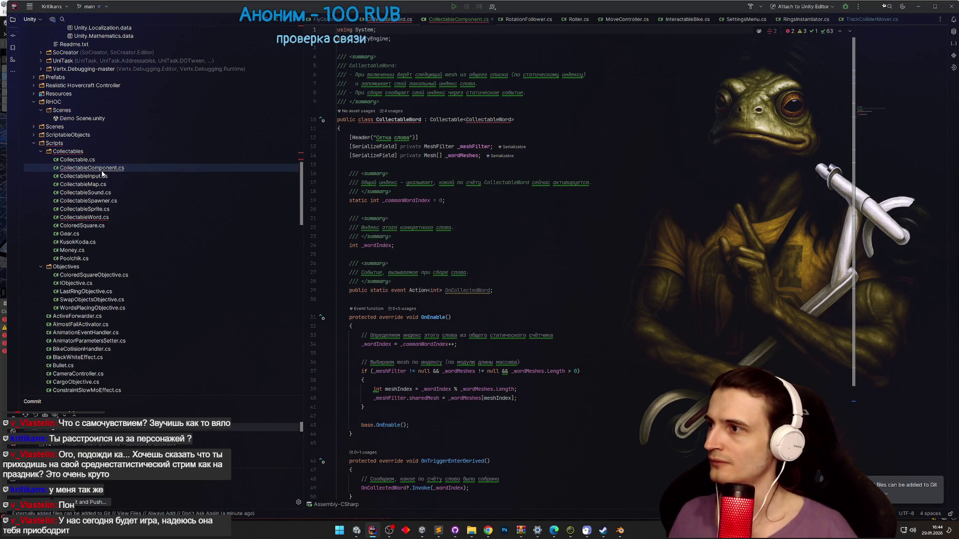
drag(460, 257, 412, 258)
key(Return)
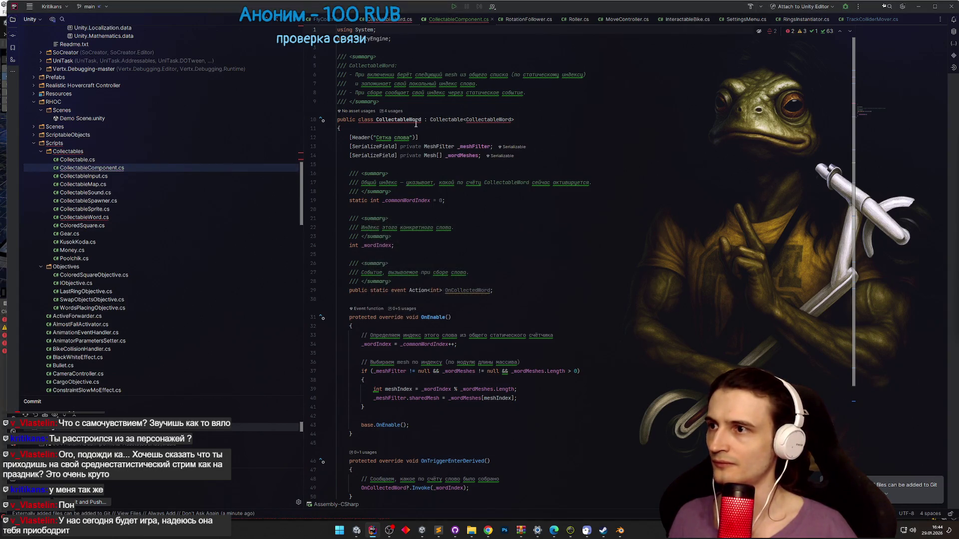
text(Component)
click(498, 135)
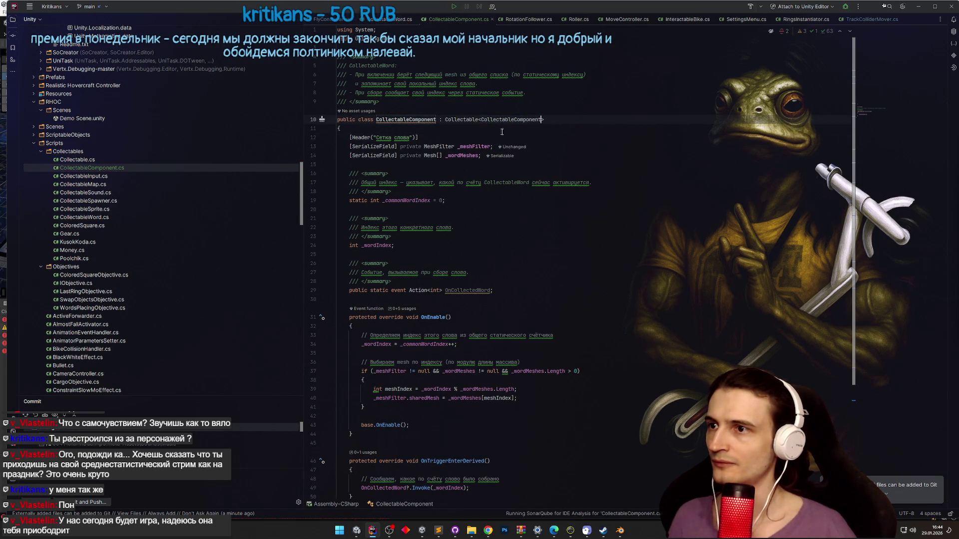
- Rename the _commonWordIndex field to _commonIndex
click(571, 147)
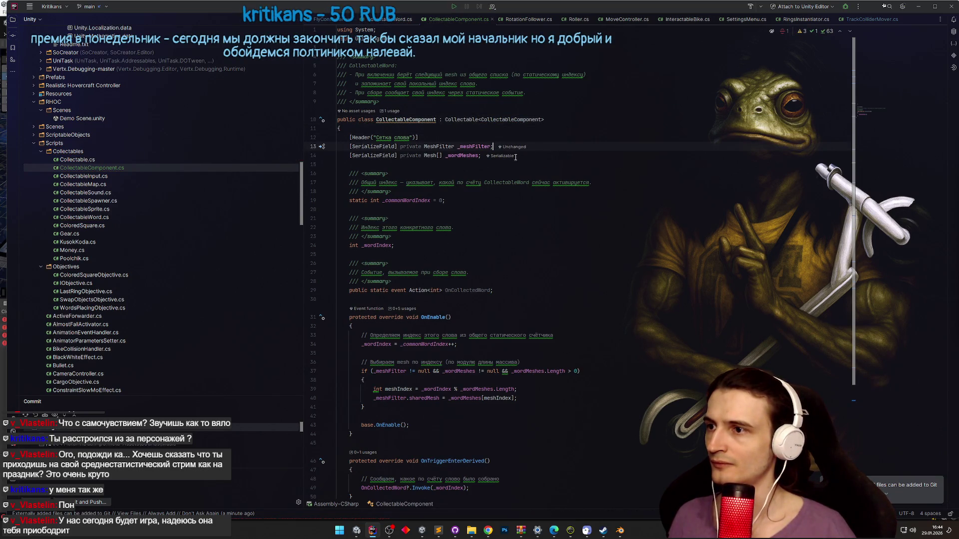
click(407, 200)
key(ctrl+r)
key(ctrl+r)
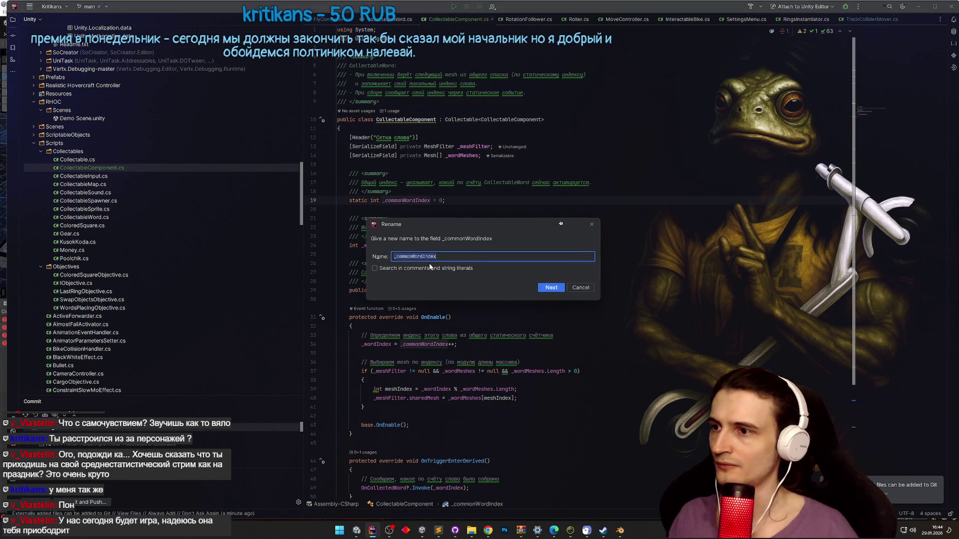
click(415, 256)
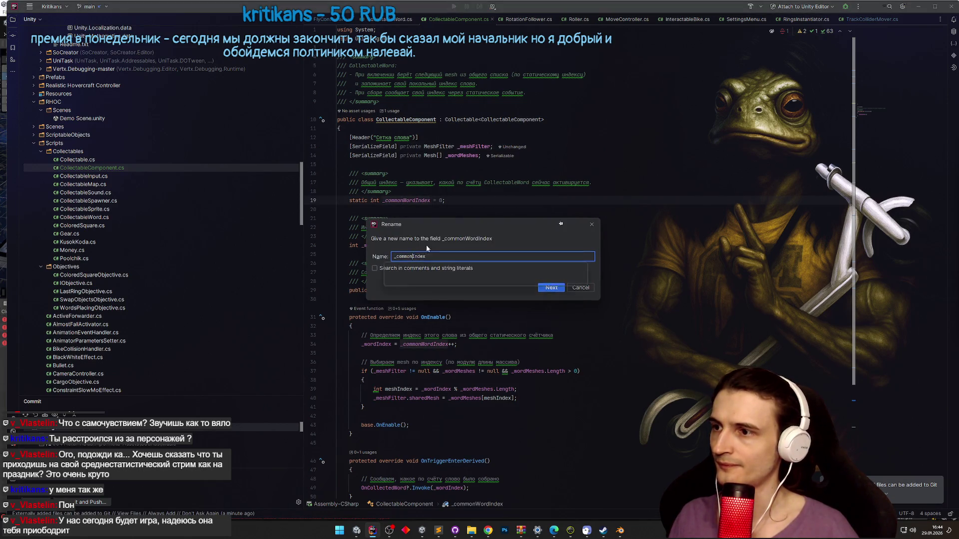
key(Return)
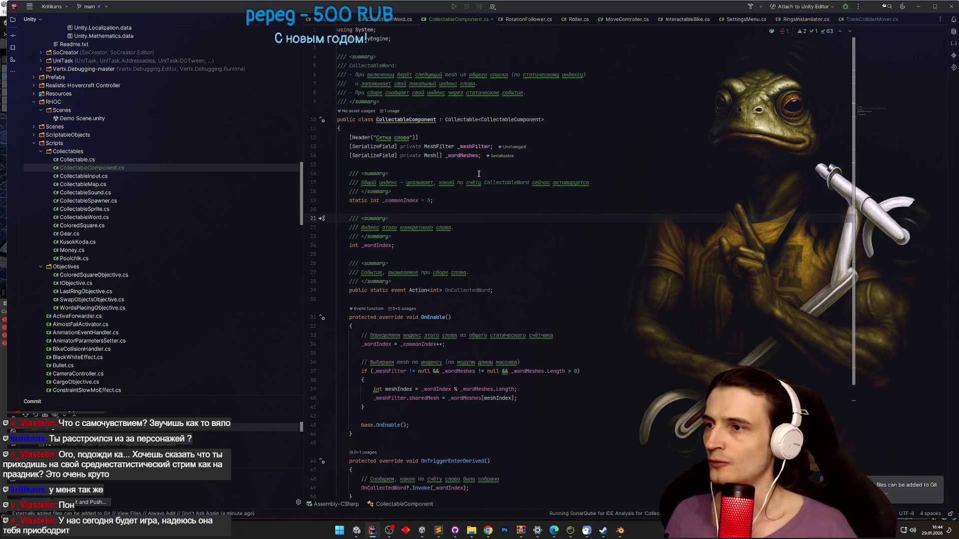
- Replace the MeshFilter _meshFilter field with a GameObject[] _varieties field
double_click(440, 146)
text(GameObjec)
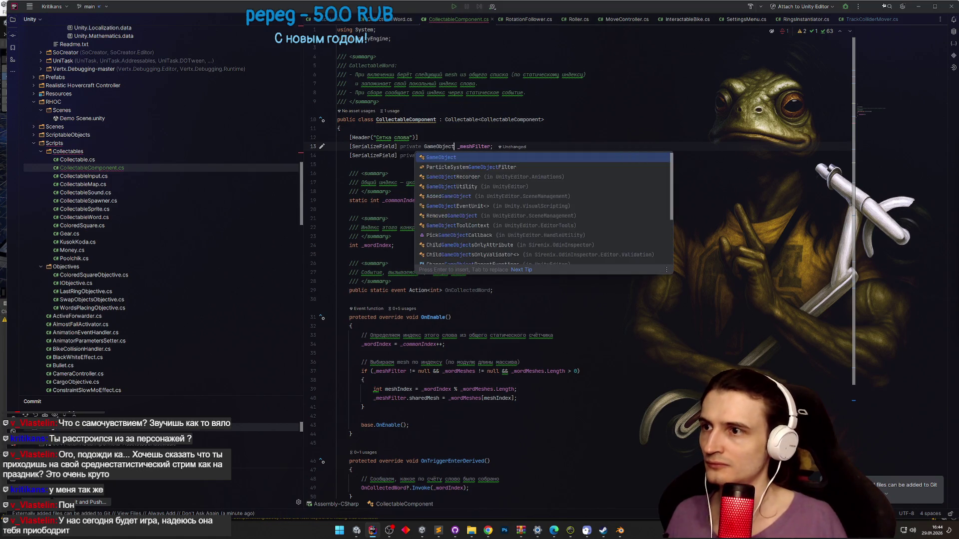
key(Return)
text([])
key(ctrl+BackSpace)
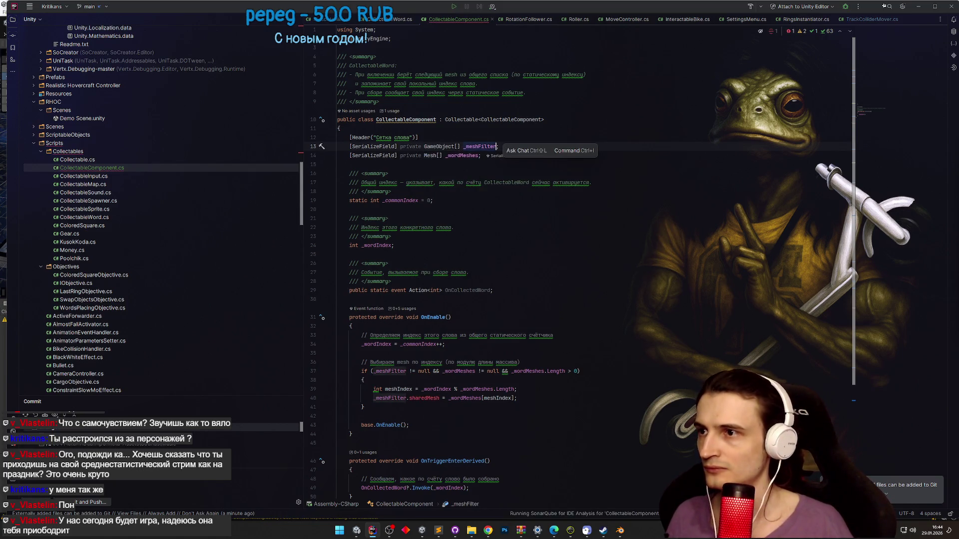
text(_)
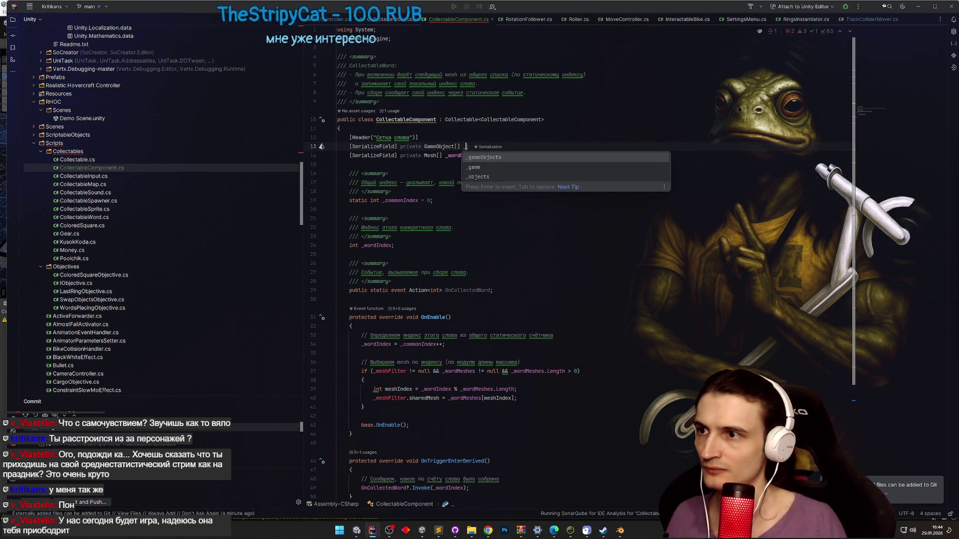
text(varia)
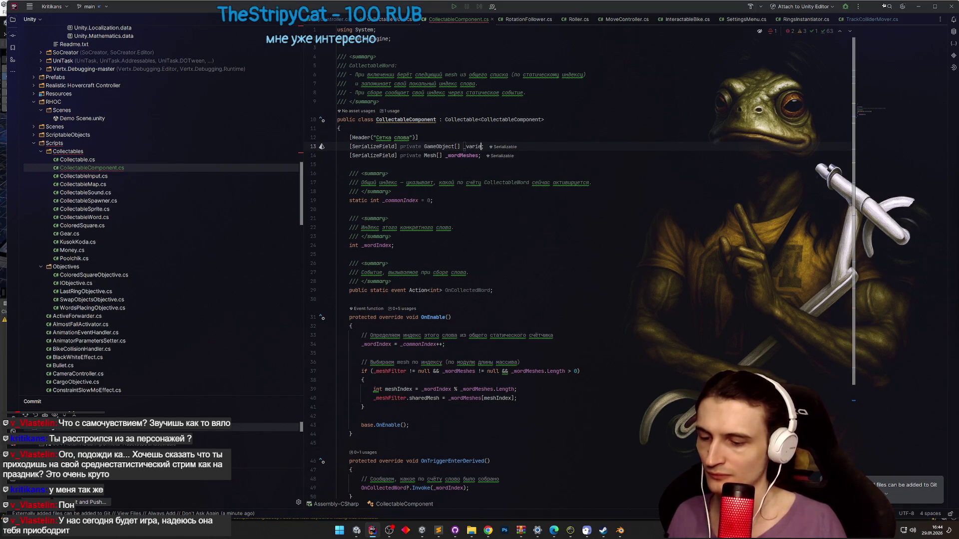
text(ieties)
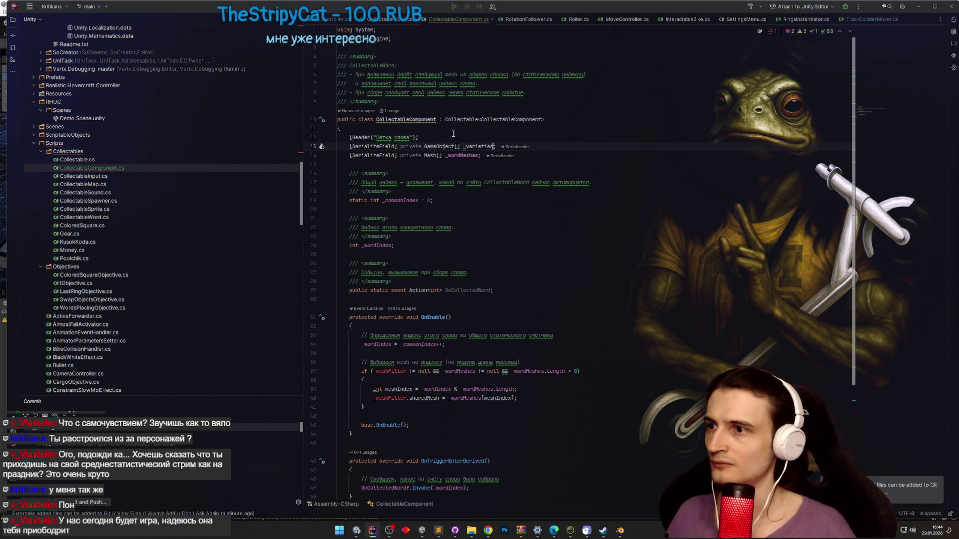
- Delete _wordMeshes, rename _wordIndex to _index, and remove the OnCollectedWord event
click(352, 156)
key(ctrl+y)
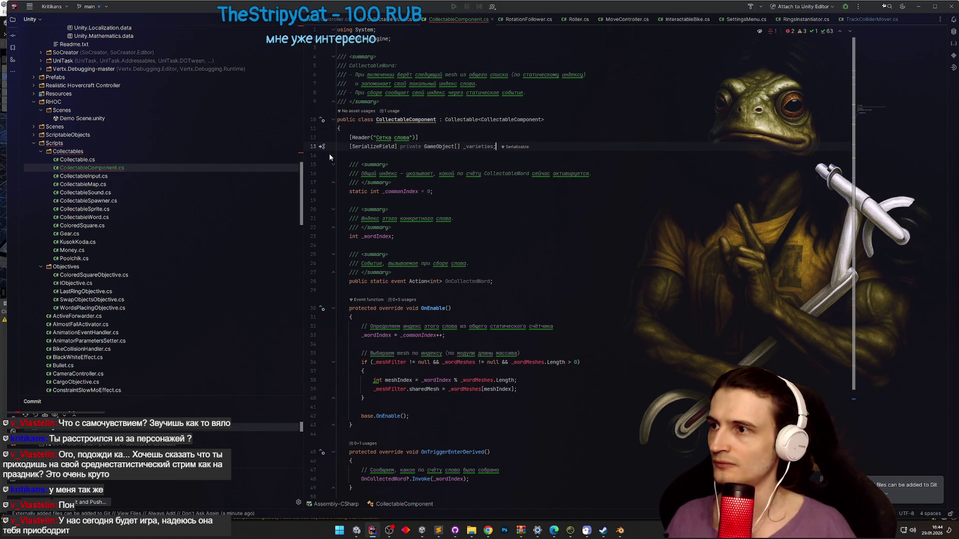
click(372, 236)
key(shift+F6)
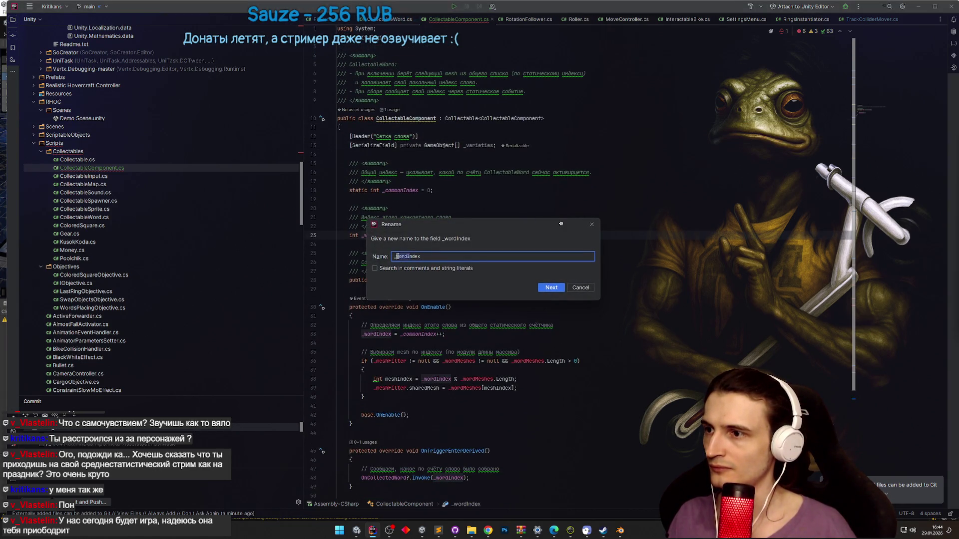
text(_index)
key(Return)
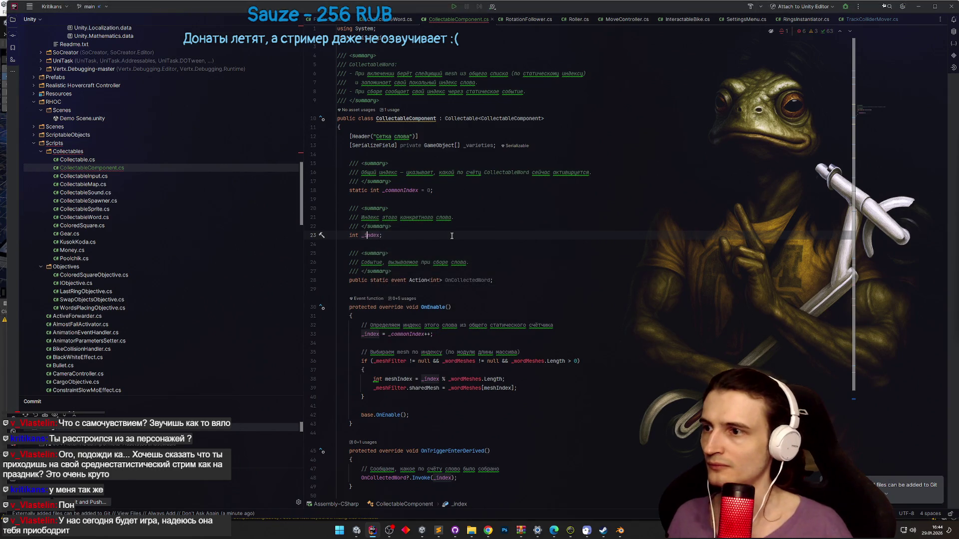
drag(494, 281, 349, 244)
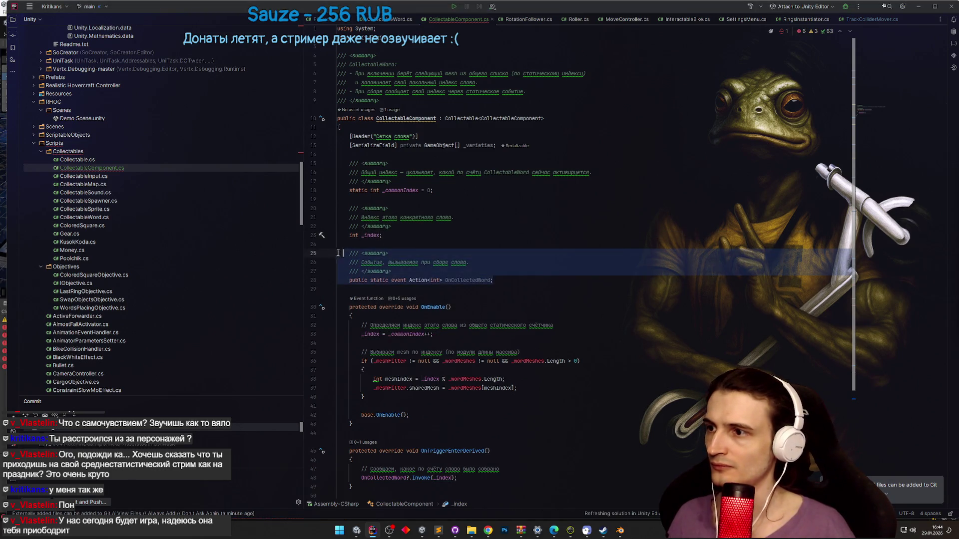
key(Delete)
scroll(437, 256, down, 2)
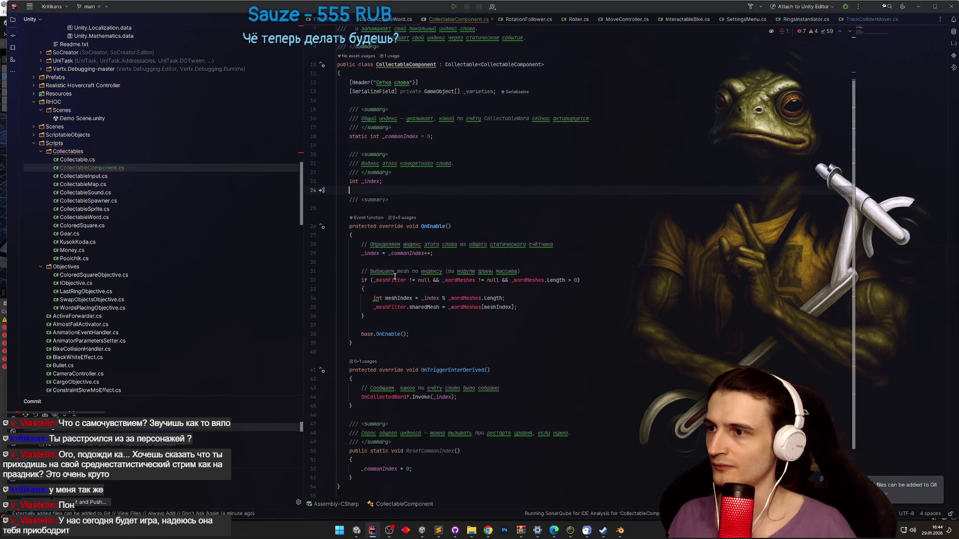
- Delete the mesh-selection block from OnEnable and the OnTriggerEnterDerived method
drag(380, 318, 364, 256)
key(Delete)
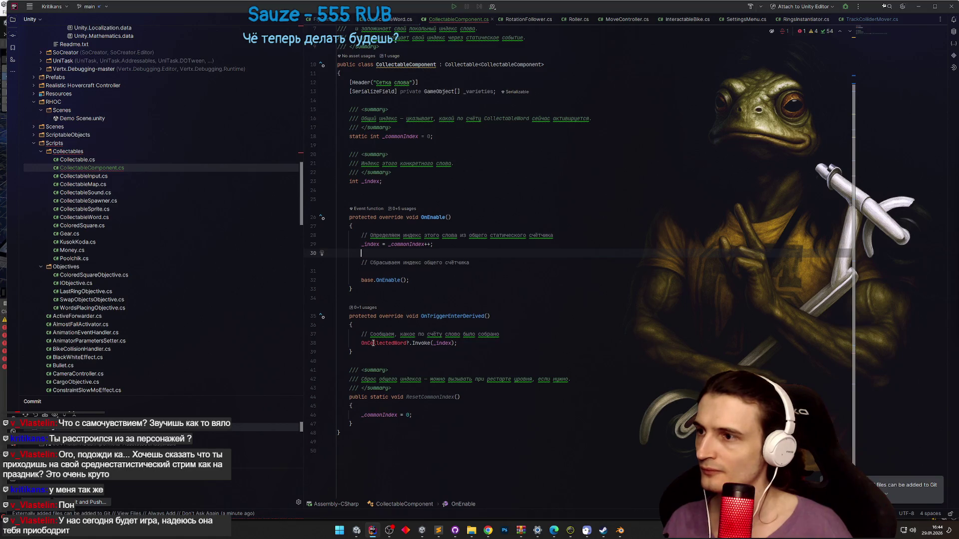
drag(367, 353, 331, 304)
key(Delete)
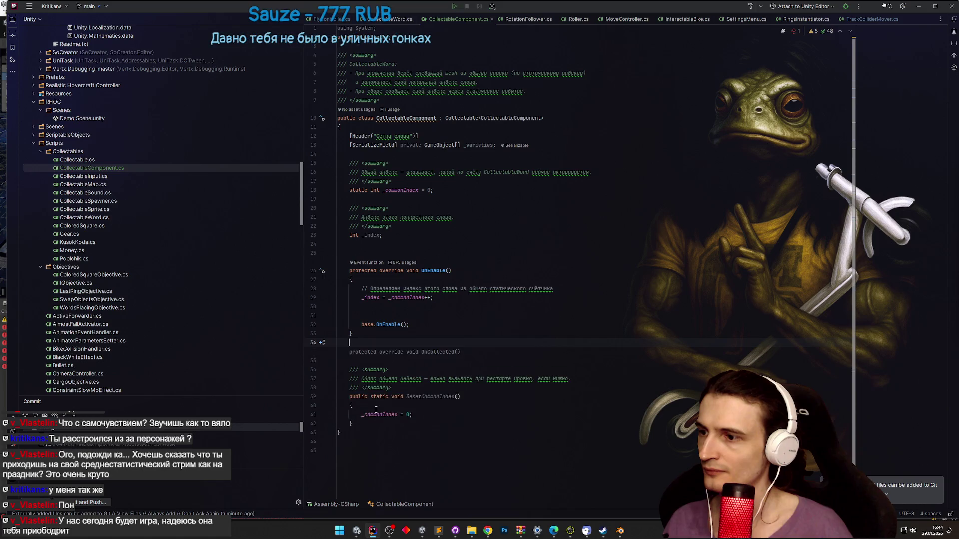
click(429, 352)
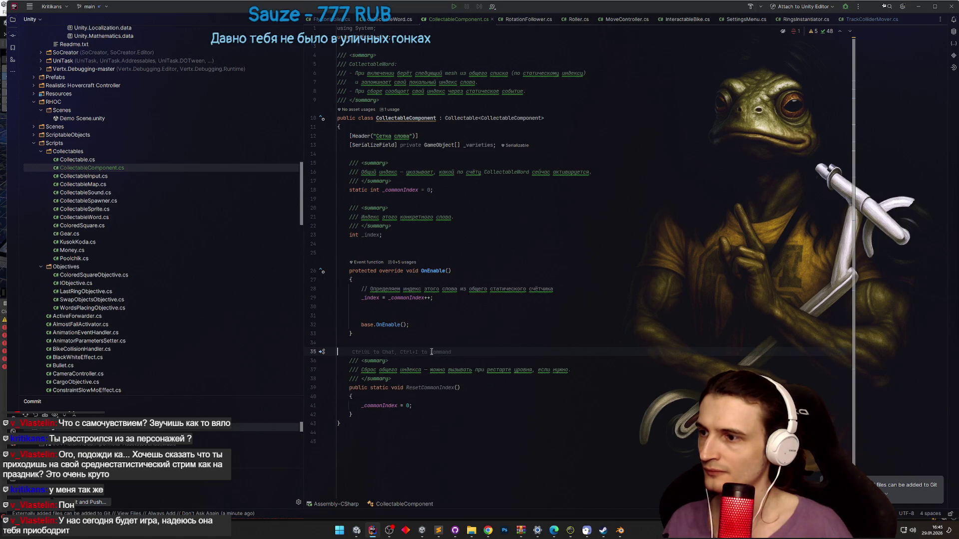
key(BackSpace)
- Delete the ResetCommonIndex method and add a blank line inside OnEnable
click(433, 380)
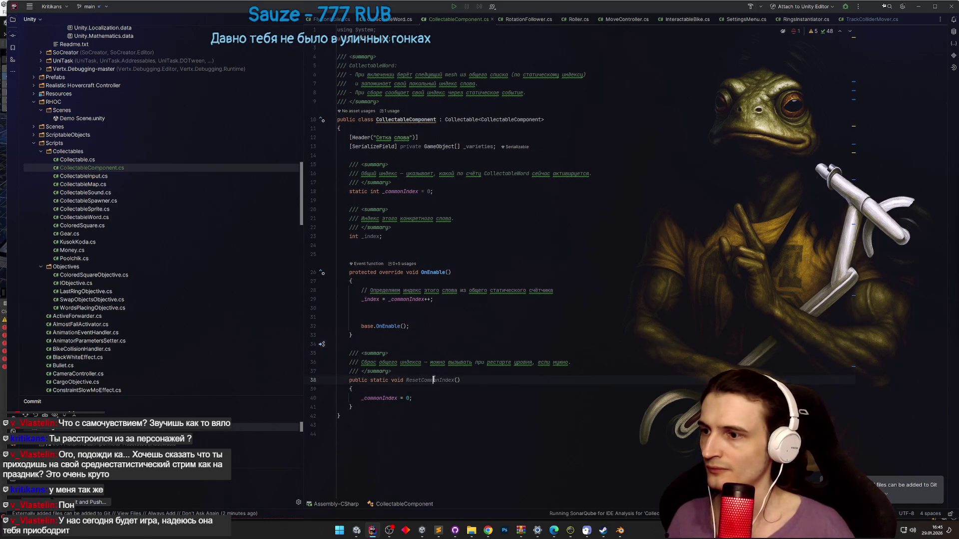
drag(375, 402, 350, 349)
key(Delete)
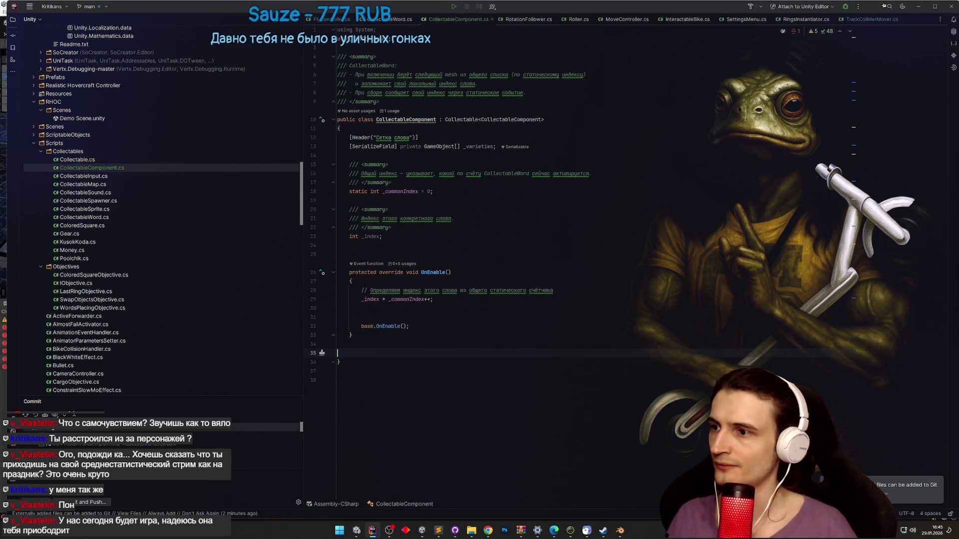
click(386, 308)
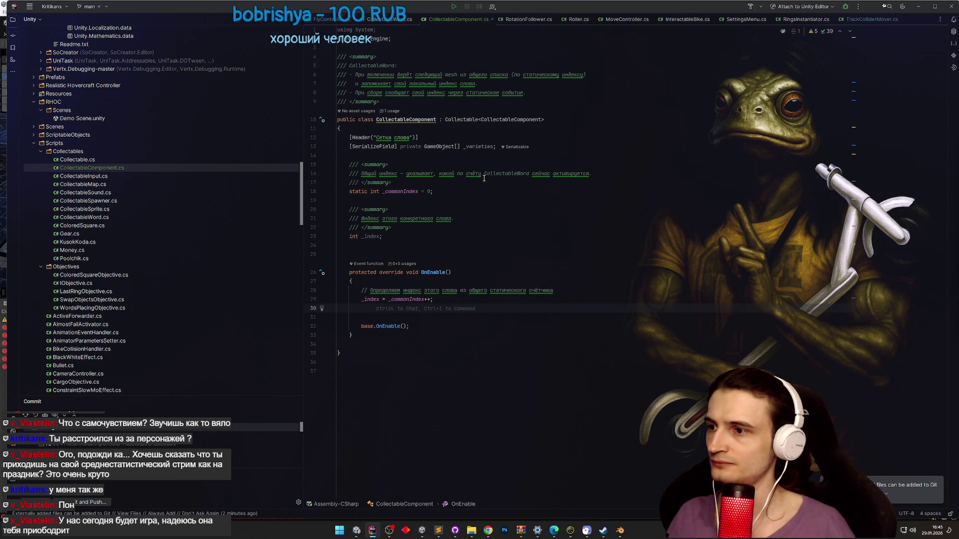
key(Return)
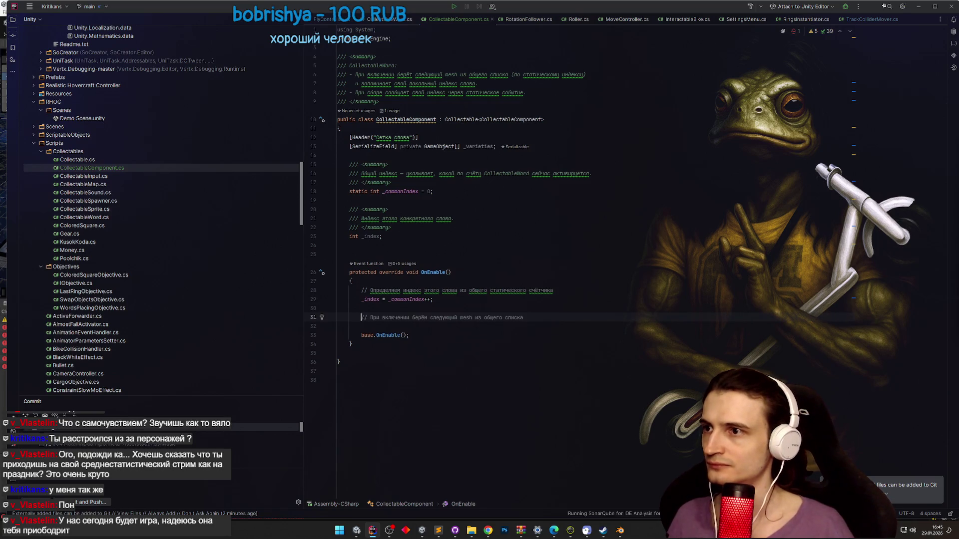
- Add a foreach loop over _varieties with loop variable variety in OnEnable
click(481, 146)
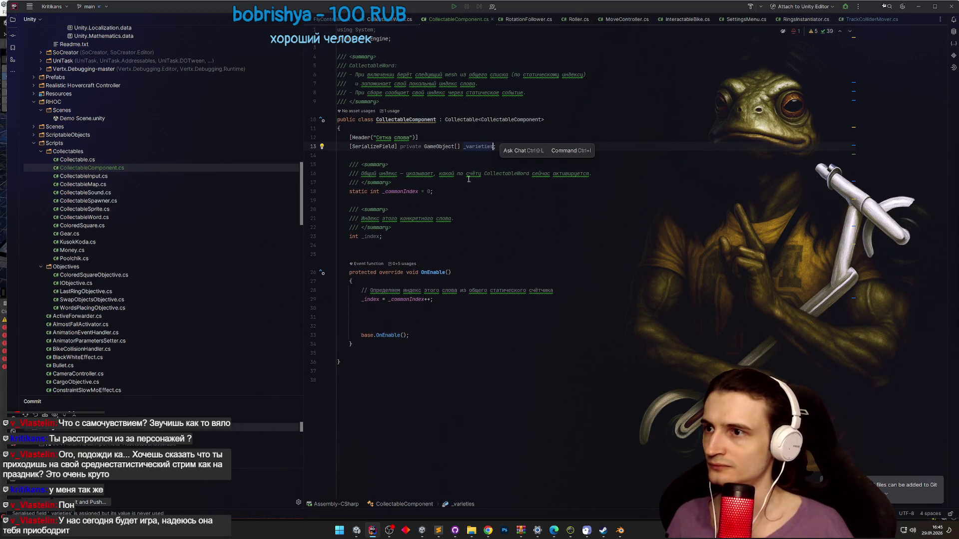
click(418, 313)
text(foreach)
key(Tab)
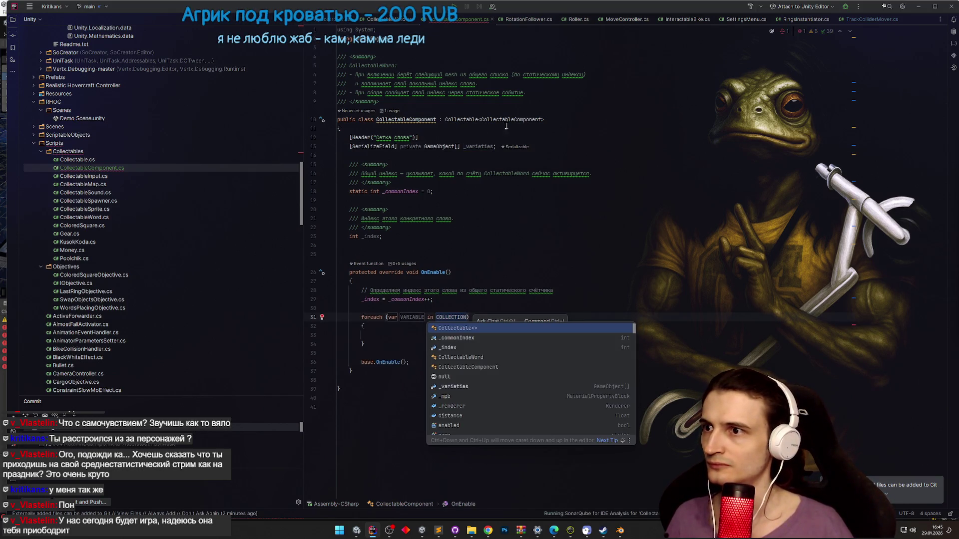
click(444, 317)
text(_varieties)
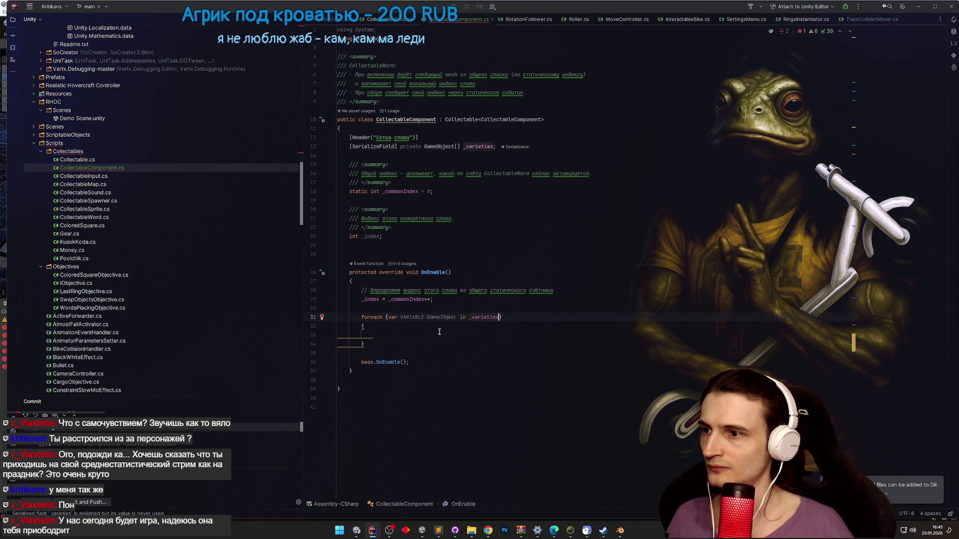
key(Tab)
text(varie)
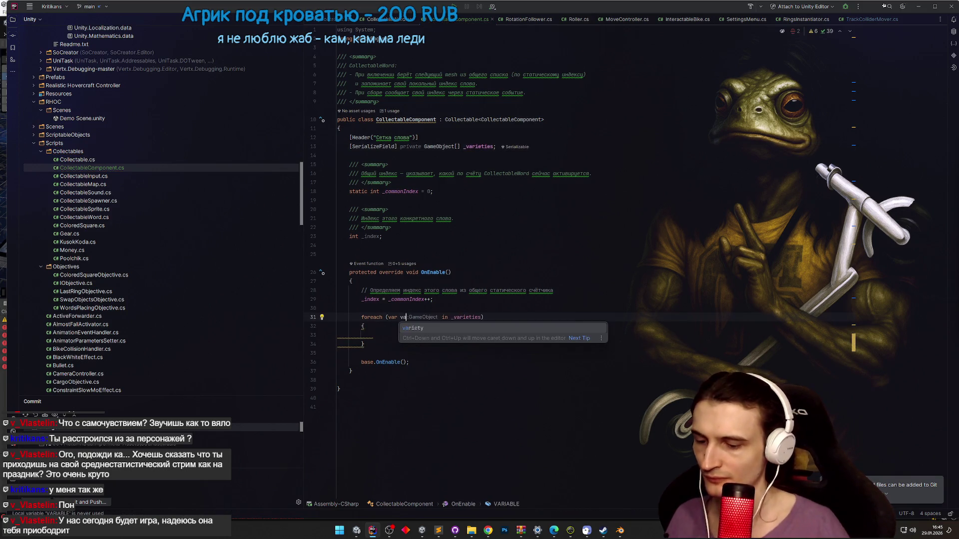
text(ty)
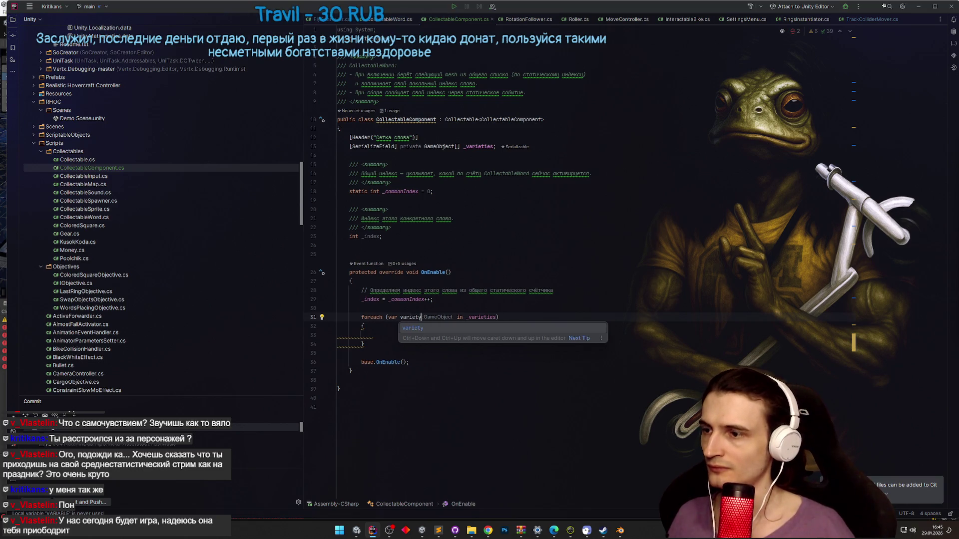
key(Return)
text(var)
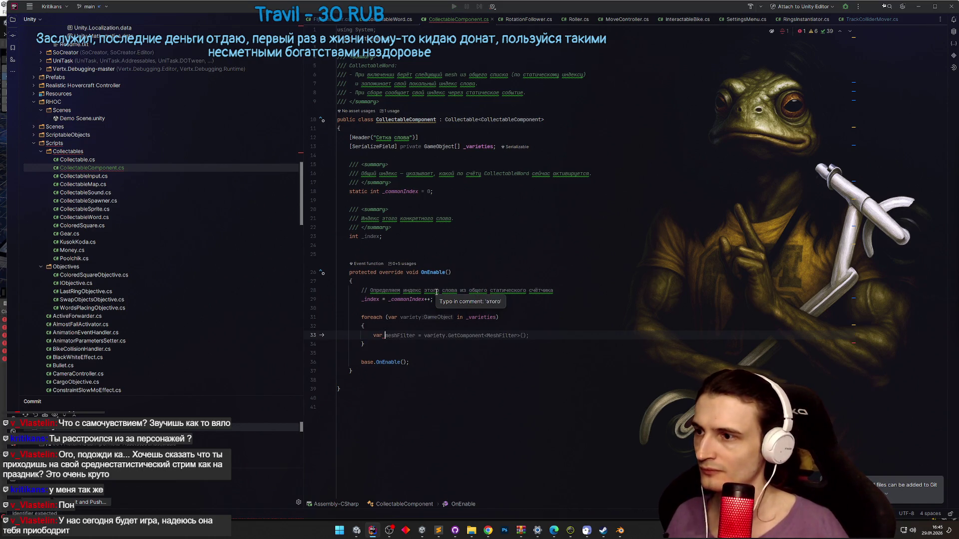
- Declare a gameObjectIndex counter starting at 0 and increment it inside the loop
click(441, 308)
key(Return)
text(var gameObject)
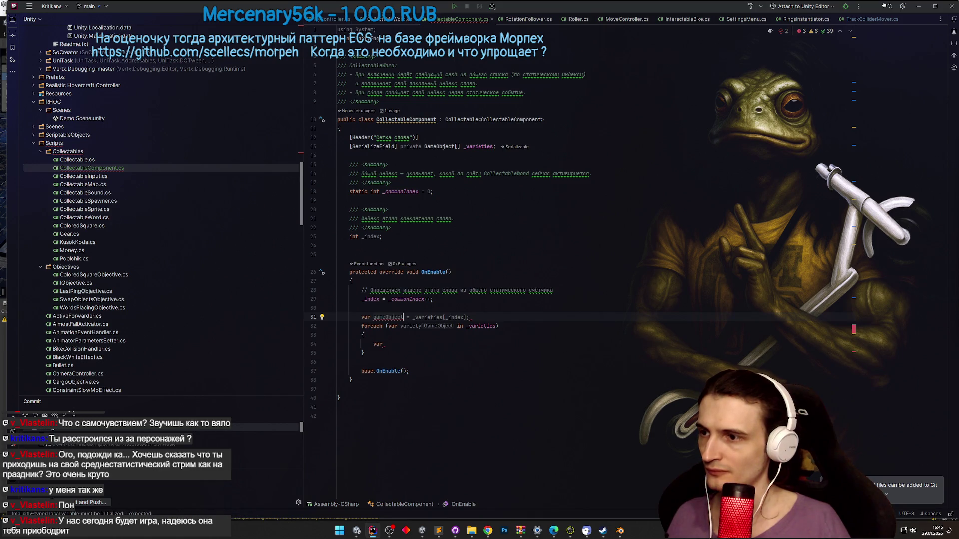
key(Escape)
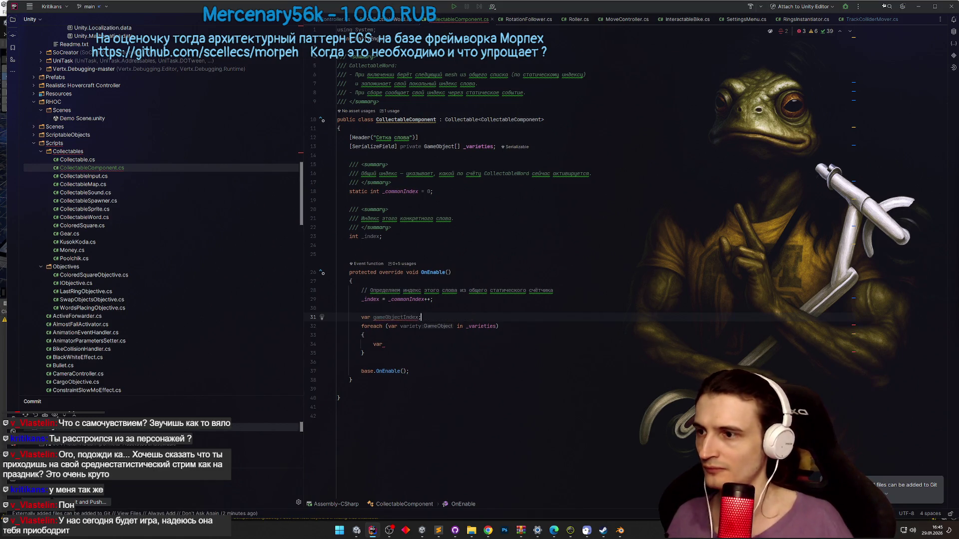
text(=)
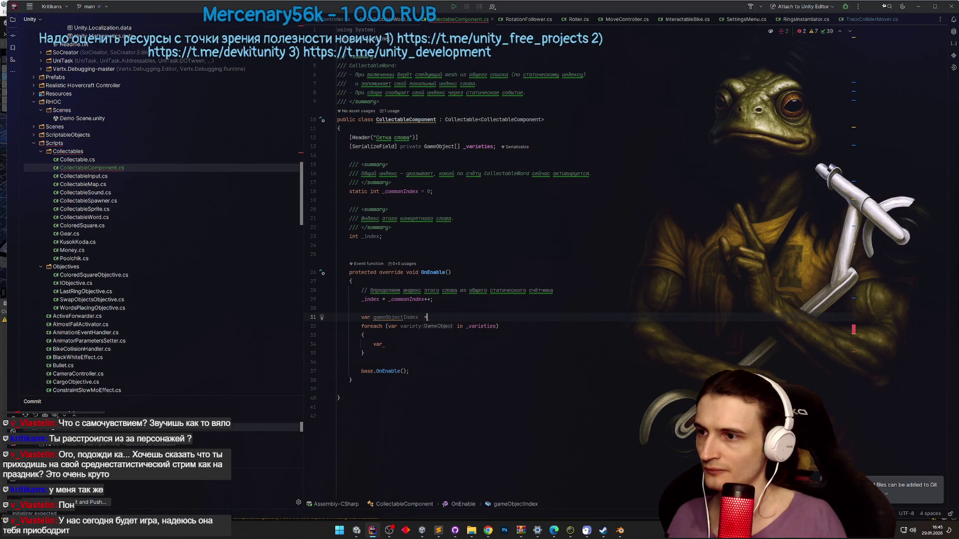
text(= 0;)
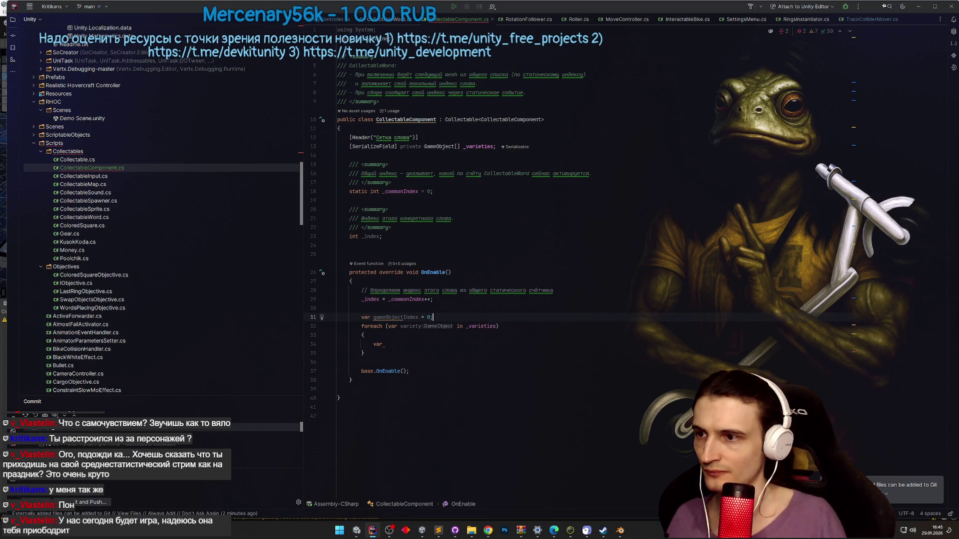
click(438, 311)
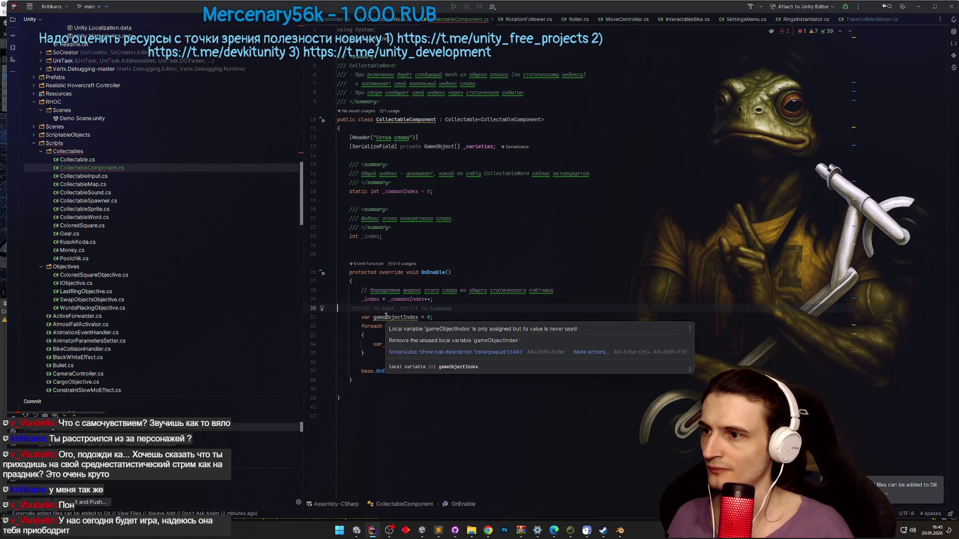
key(Down)
key(End)
key(Return)
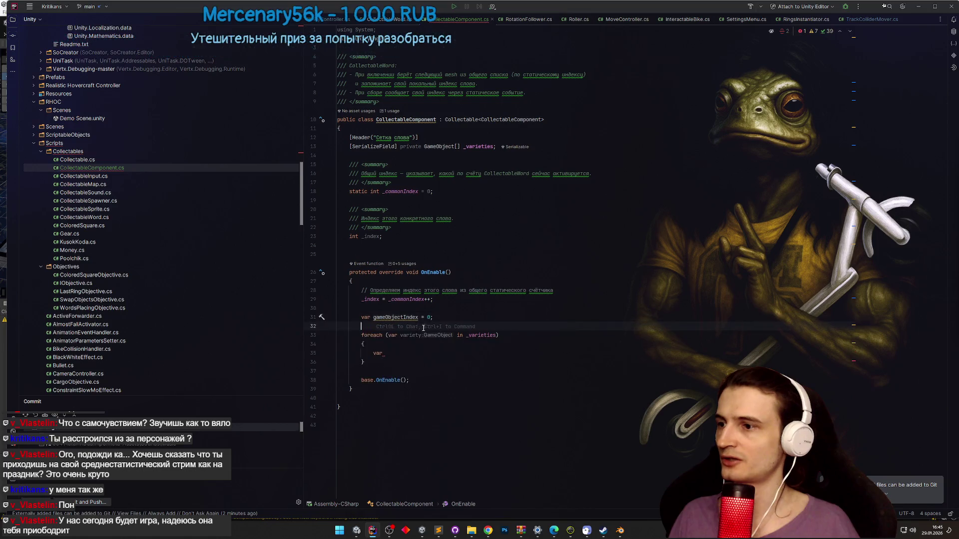
key(Down)
key(Down)
key(Down)
key(End)
key(ctrl+BackSpace)
text(gameObjectIndex)
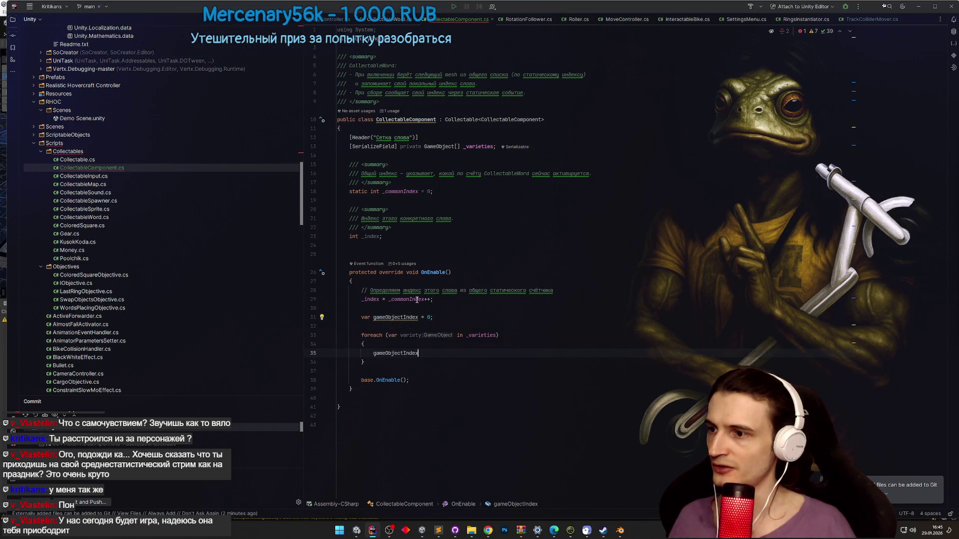
text( ++)
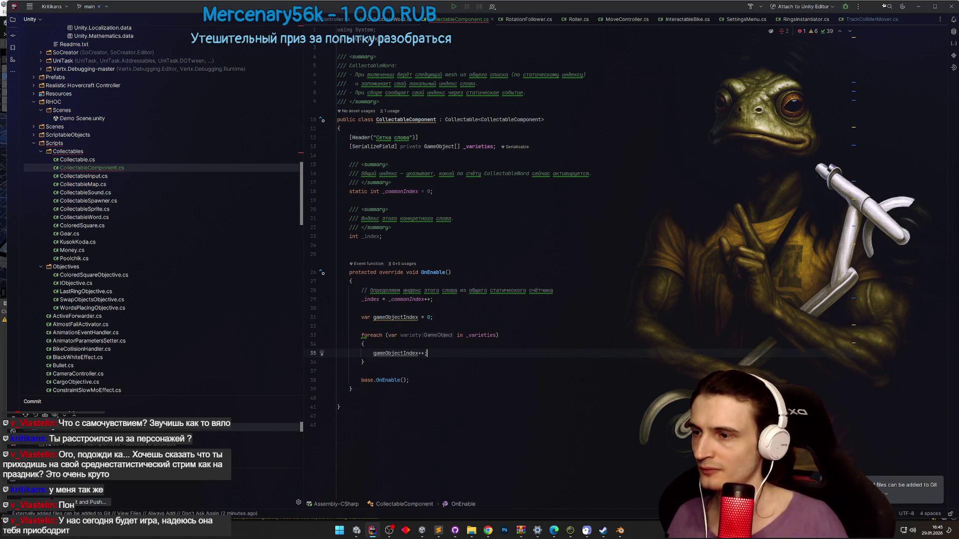
- Add variety.SetActive(_index == gameObjectIndex) inside the loop
key(Home)
key(Return)
key(Up)
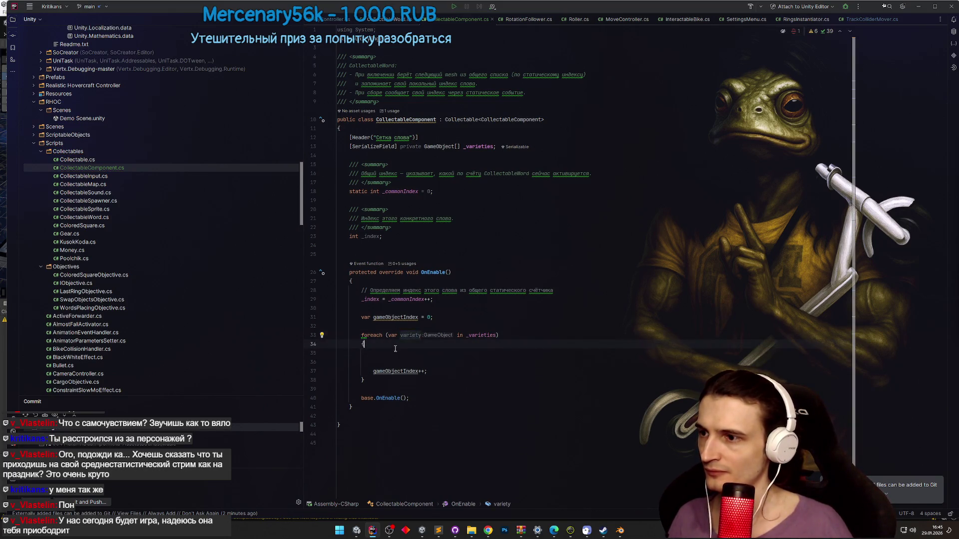
text(variety.SetActive();)
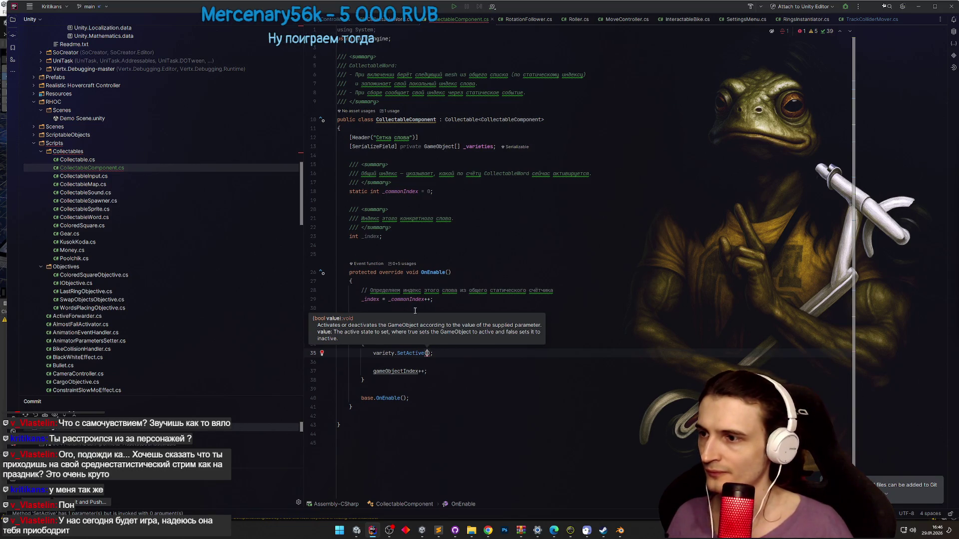
click(429, 353)
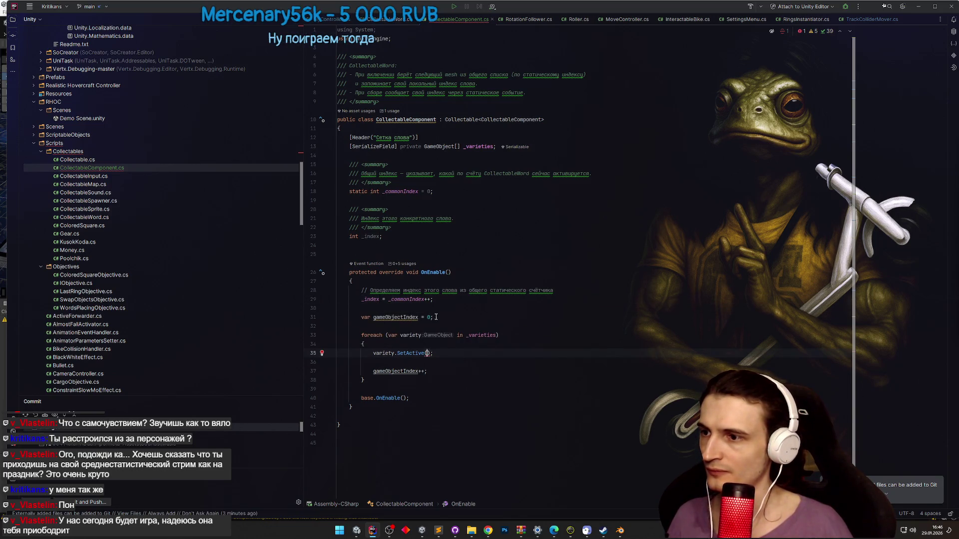
text(_index ==)
key(Down)
key(Return)
- Add 'if (_commonIndex > _varieties.Length) _commonIndex = 0;' after the index increment
click(503, 309)
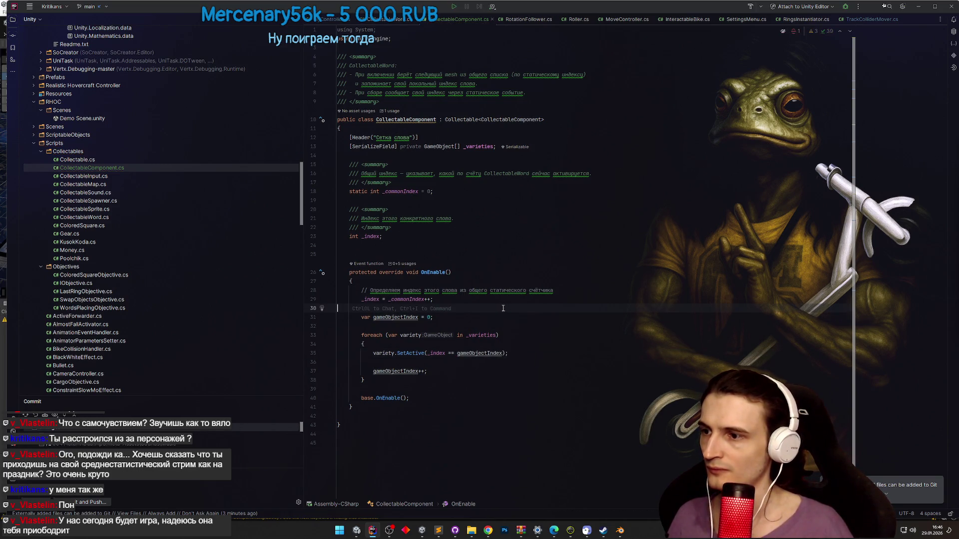
key(Return)
key(Up)
key(Return)
text(if (_index >= _varieties.Length))
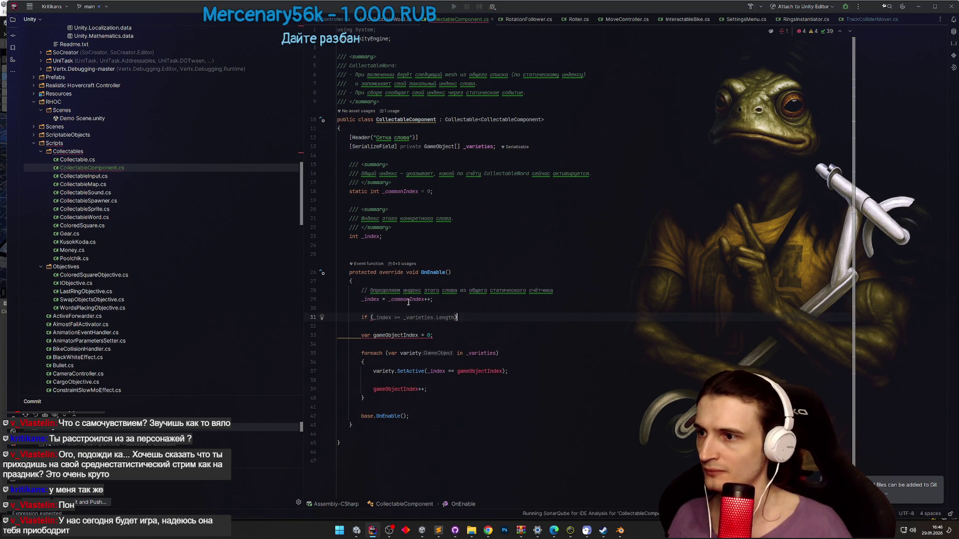
key(Left)
key(ctrl+BackSpace)
key(ctrl+BackSpace)
key(ctrl+BackSpace)
text(_commonIndex >)
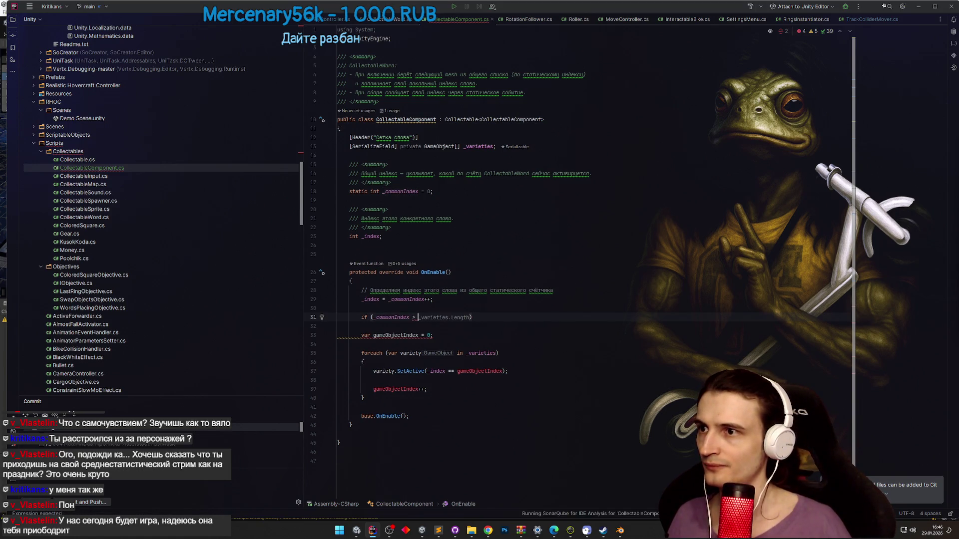
key(Tab)
key(Return)
text(_commonIndex = 0;)
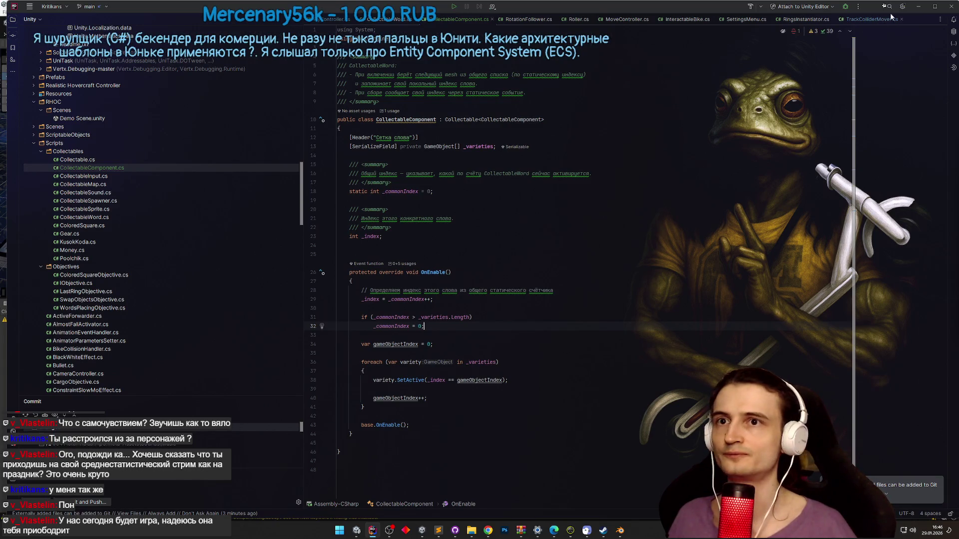
key(alt+Tab)
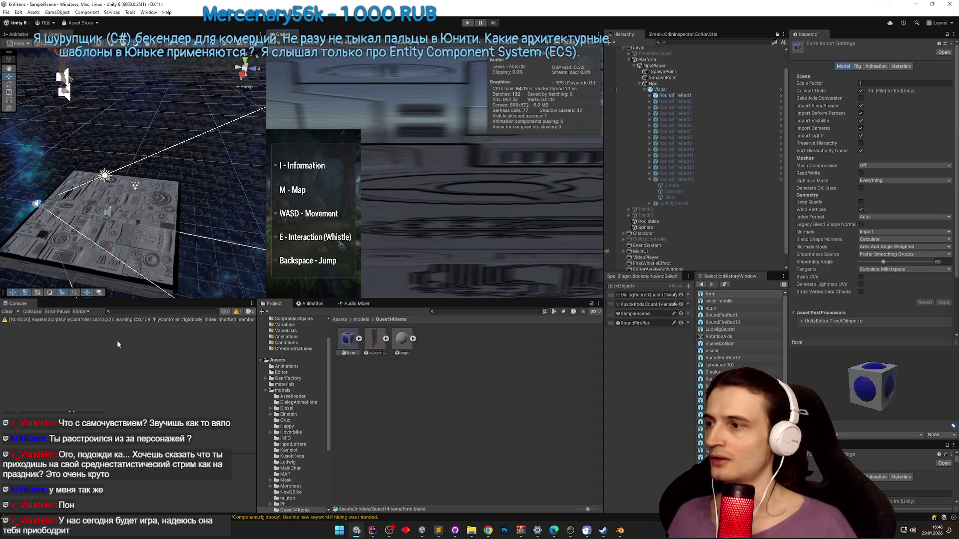
- Clear the Console and search the project for 'money' assets
click(9, 312)
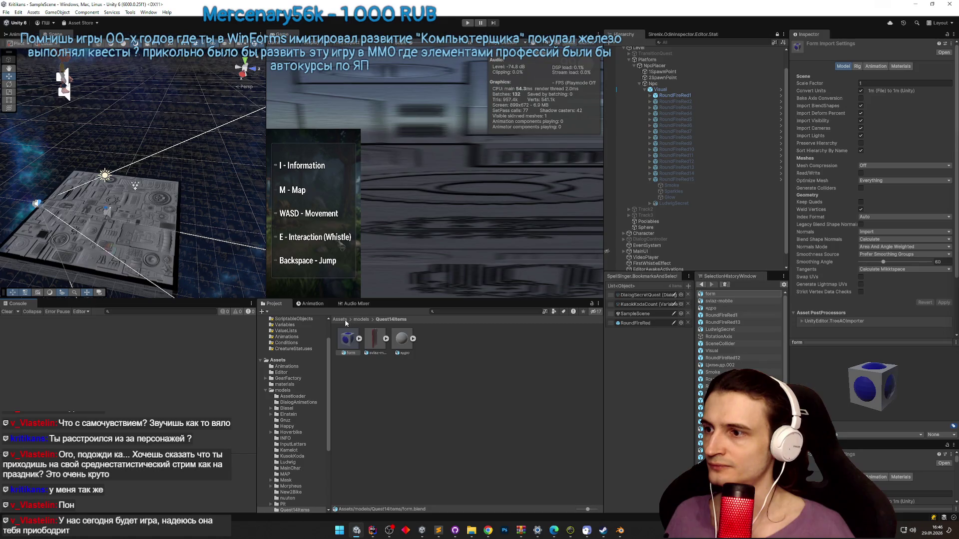
click(444, 312)
text(mone)
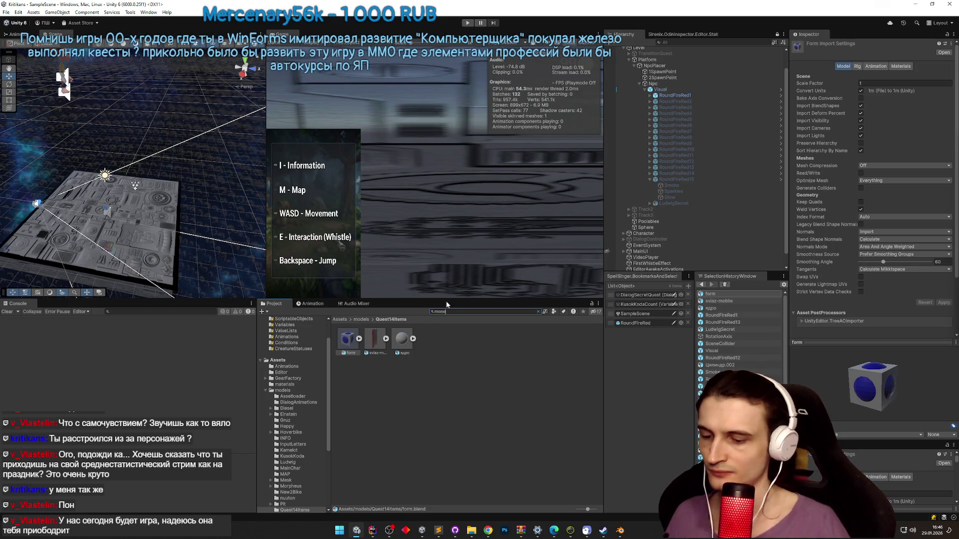
double_click(349, 342)
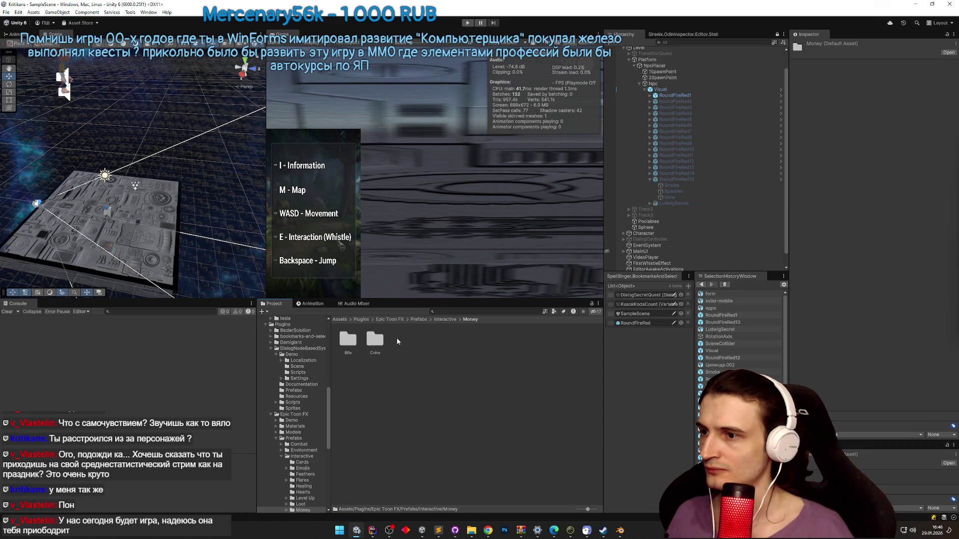
click(455, 312)
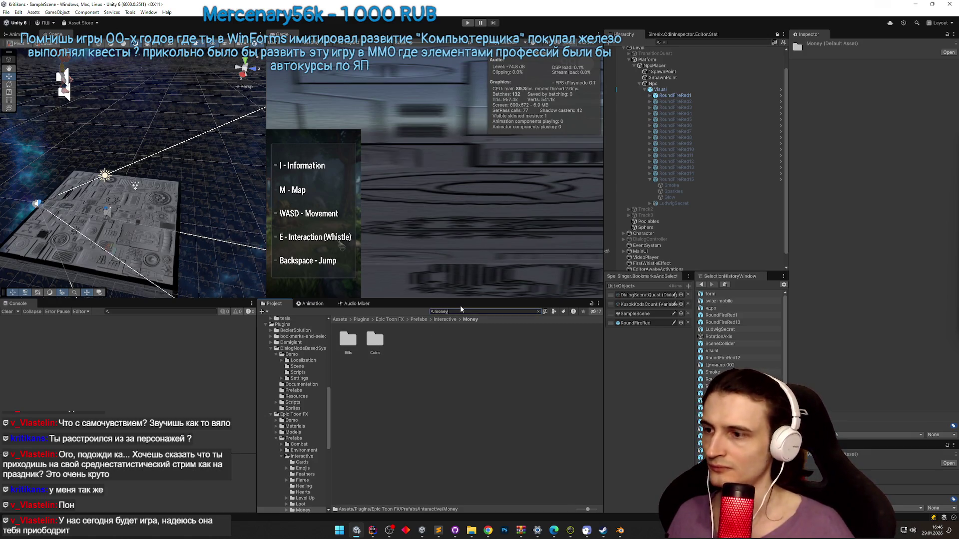
text(money)
double_click(440, 339)
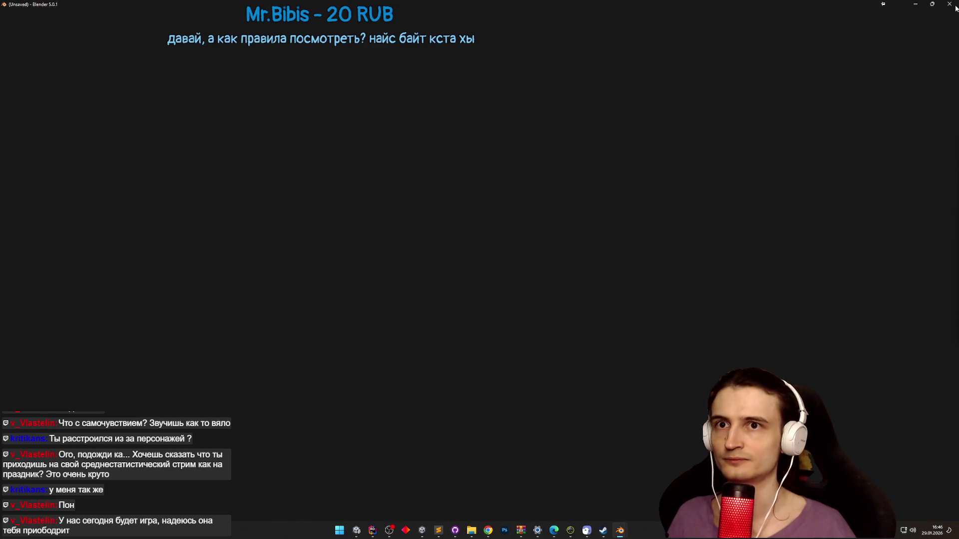
click(950, 5)
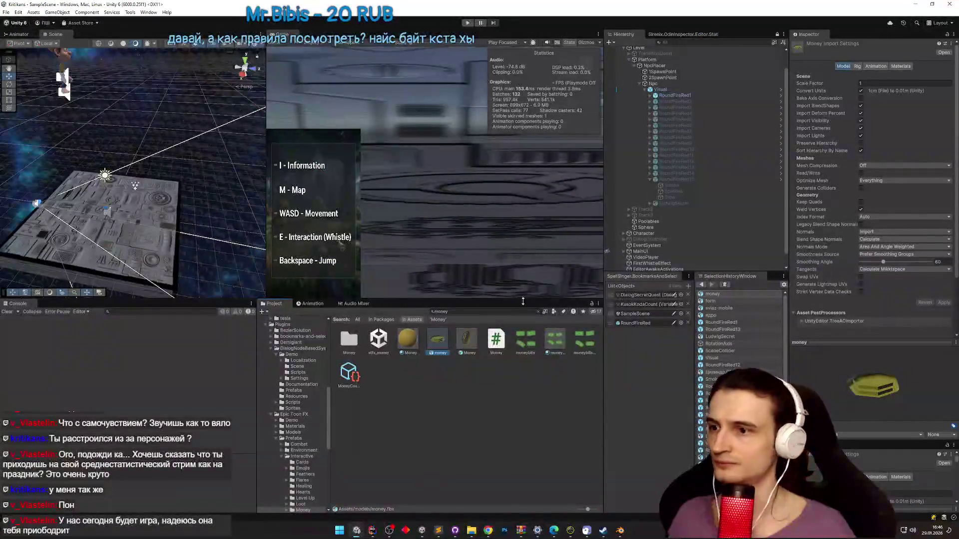
- Open the Money prefab in Prefab Mode and select its Visual child and Money root
double_click(472, 338)
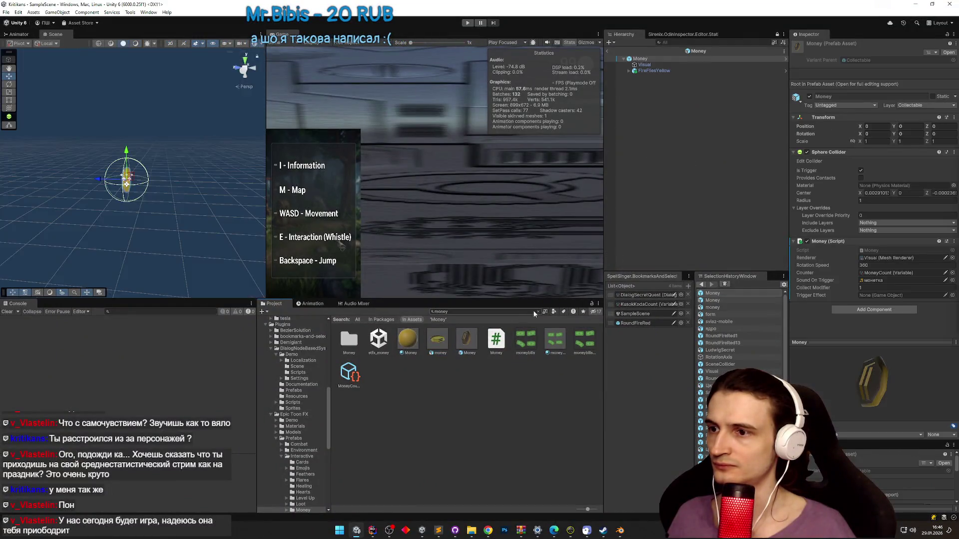
click(538, 311)
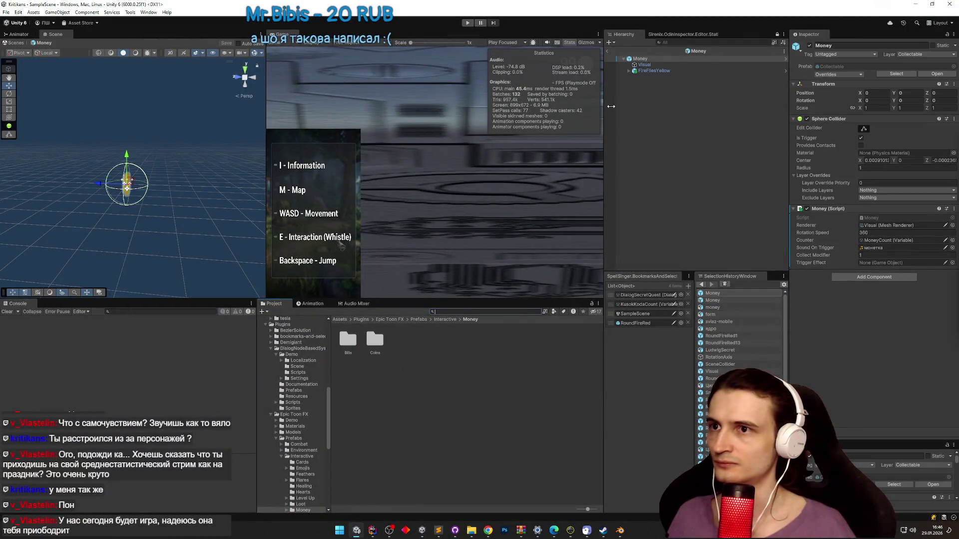
double_click(644, 65)
click(641, 59)
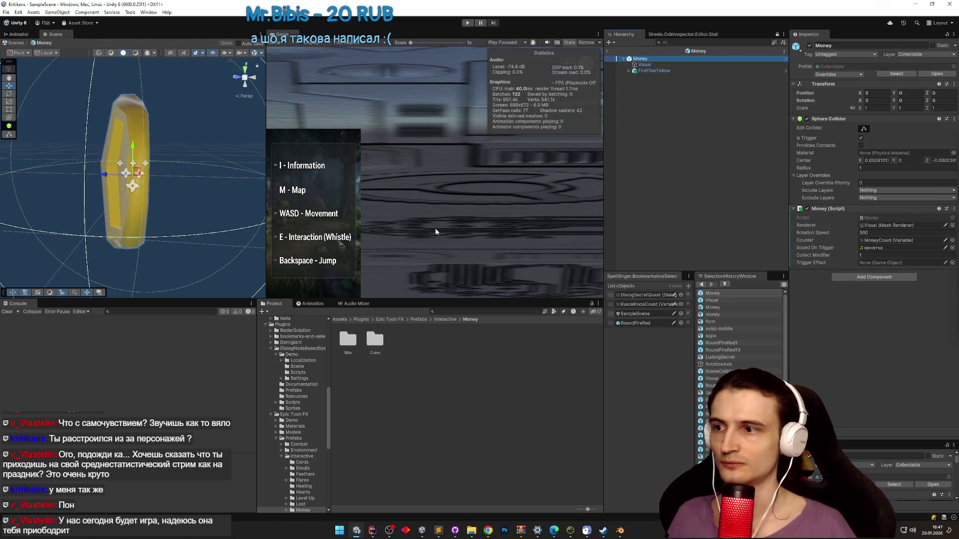
click(714, 296)
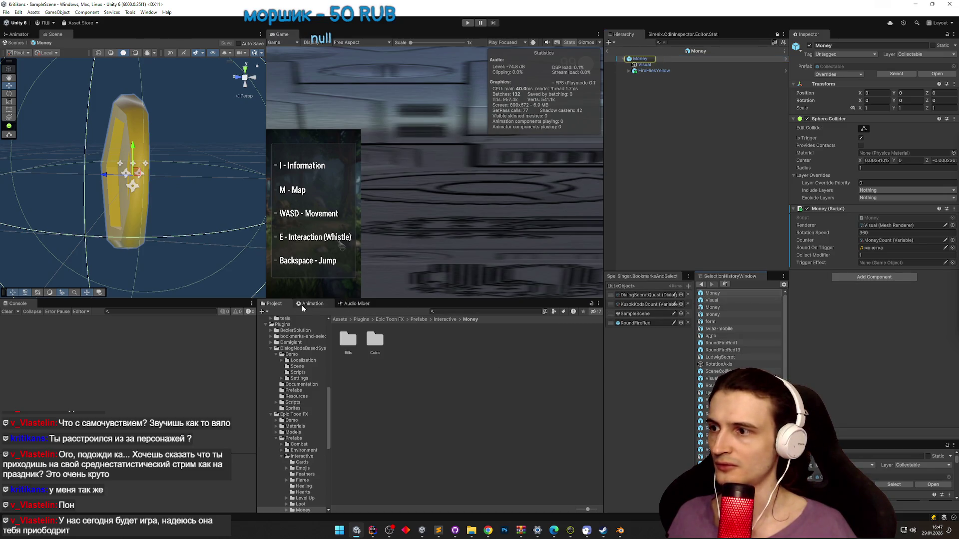
click(482, 311)
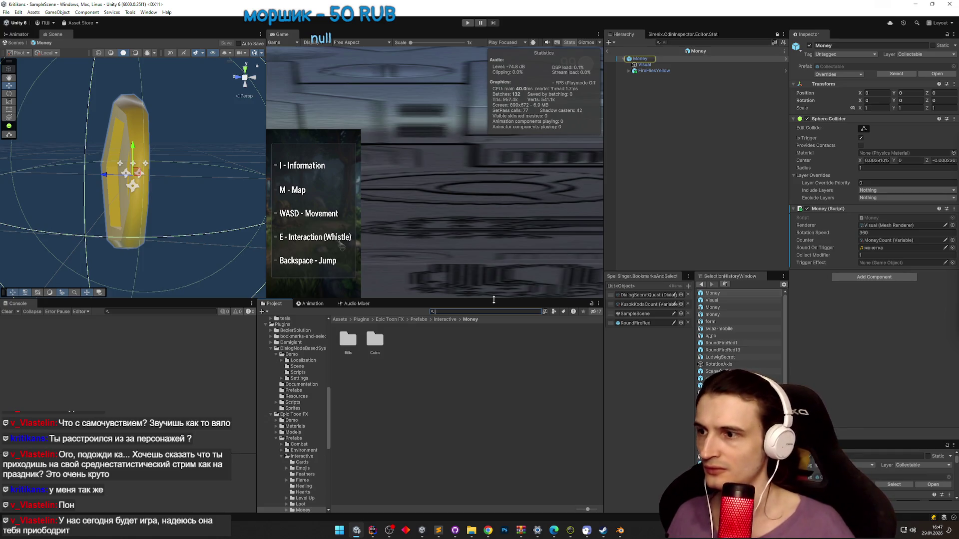
- Duplicate the Money prefab in the Prefabs folder and name the copy CollectableComponents
text(money)
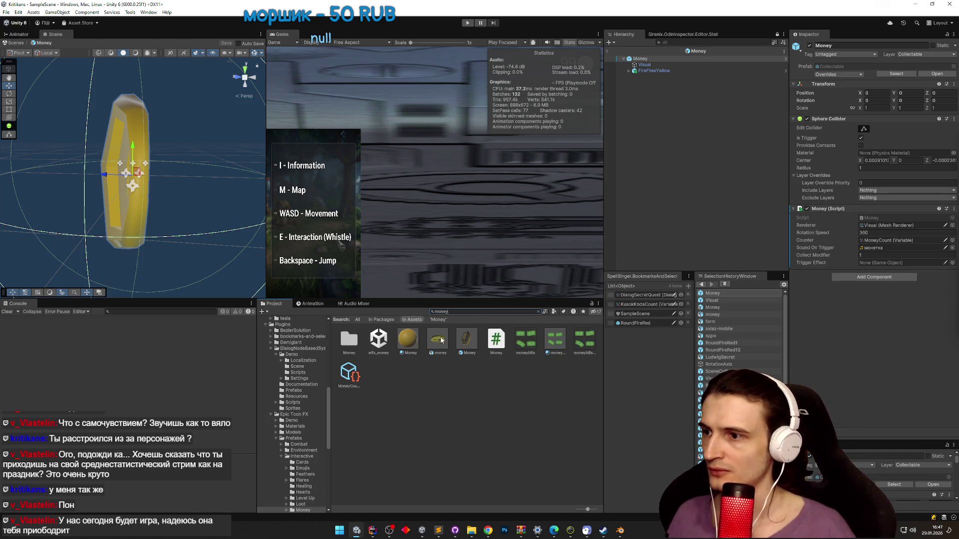
right_click(438, 341)
click(467, 342)
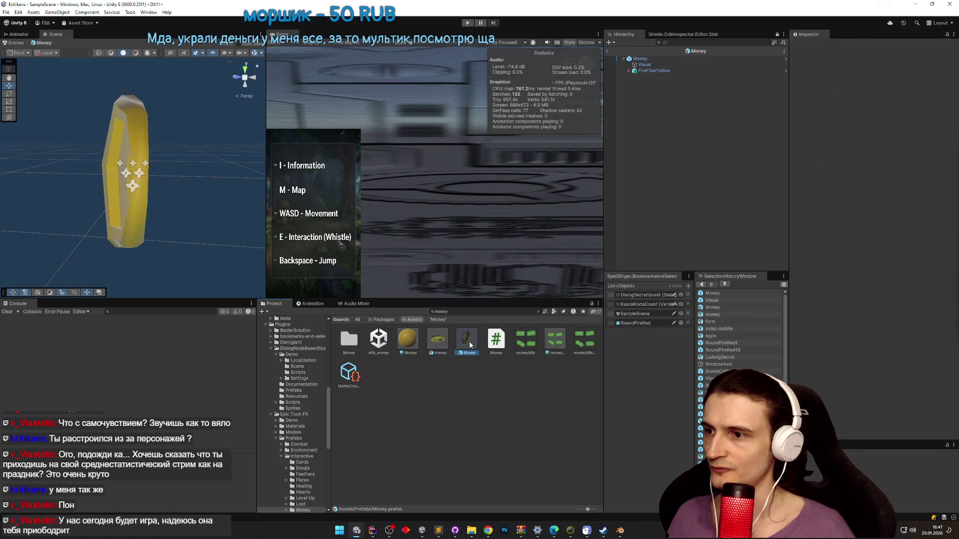
right_click(470, 345)
click(532, 313)
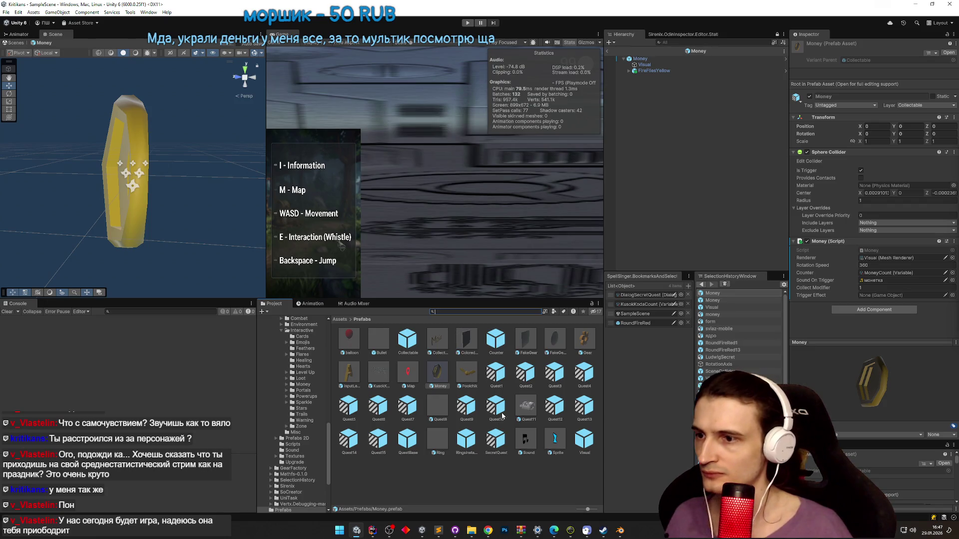
click(438, 376)
key(ctrl+d)
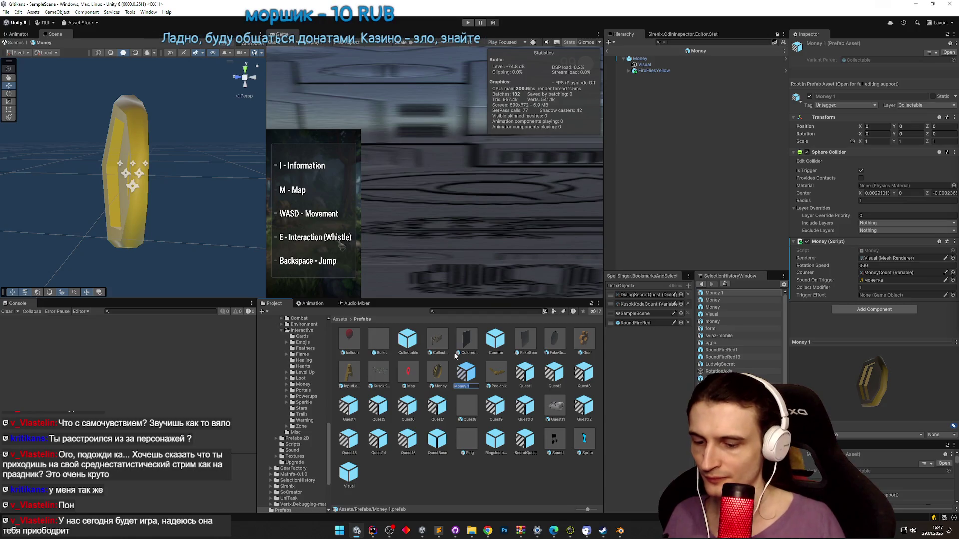
text(CollectableCo)
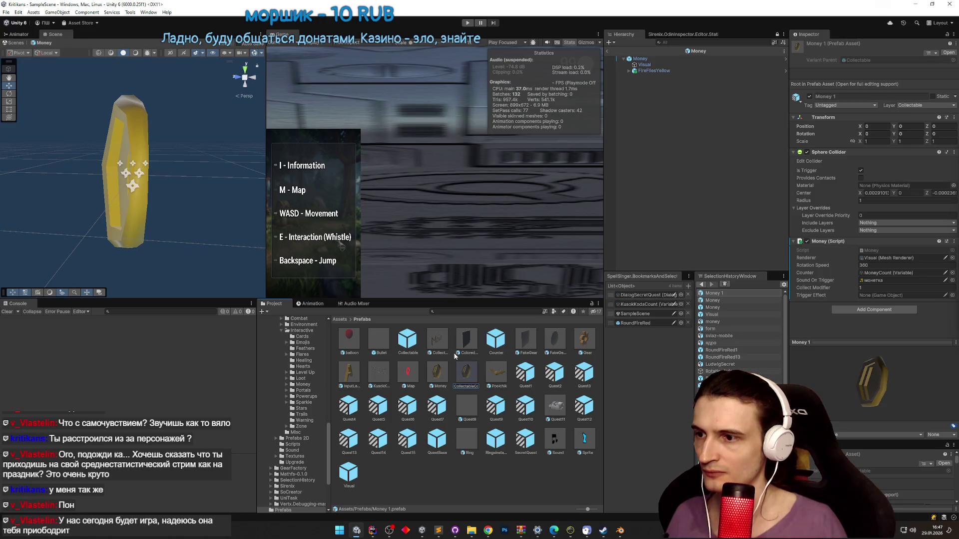
text(mponents)
key(Return)
- Open the copy in Prefab Mode and rename it to CollectableComponent
double_click(455, 356)
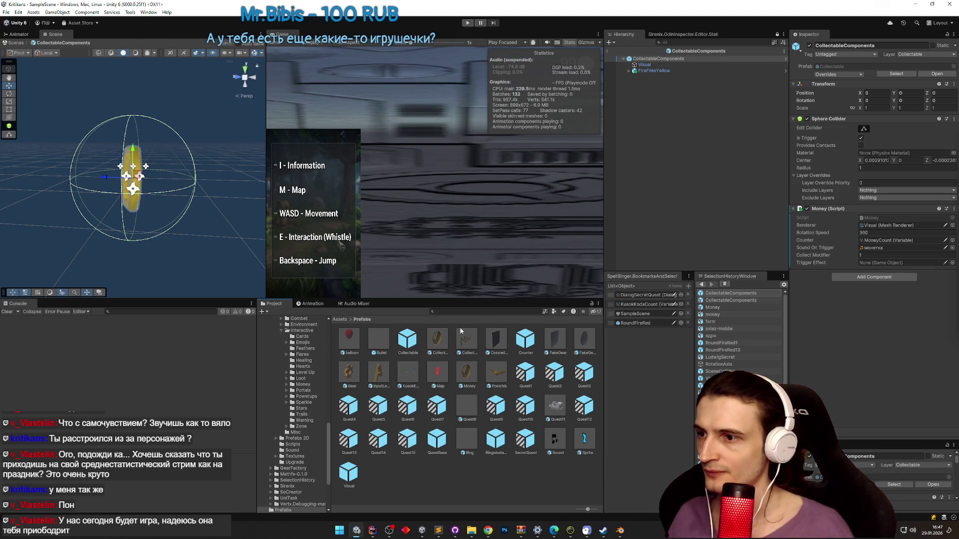
click(471, 339)
click(489, 338)
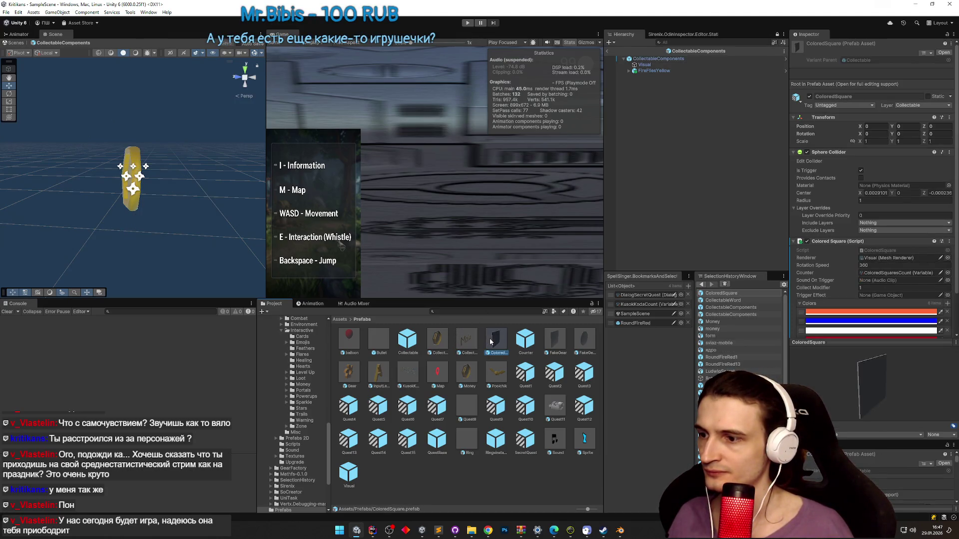
click(438, 342)
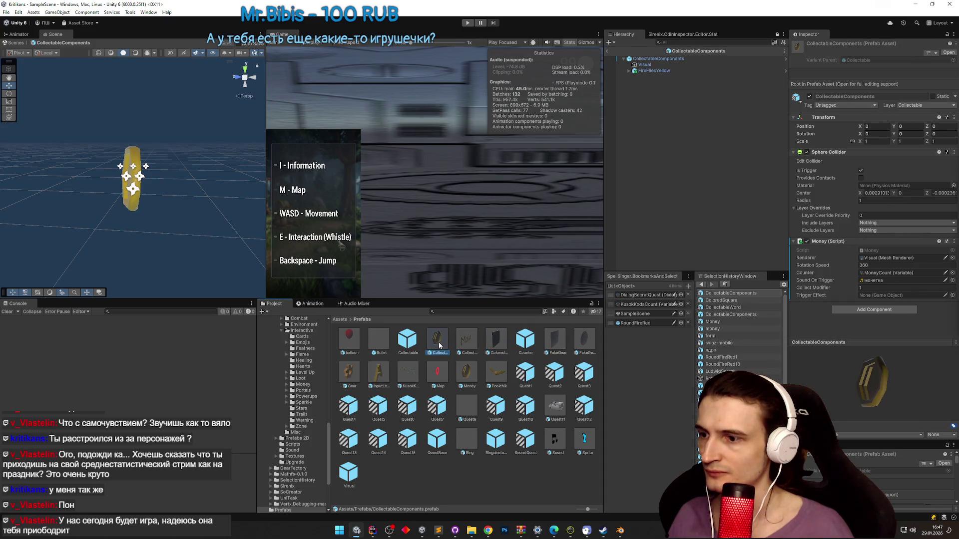
key(BackSpace)
key(Return)
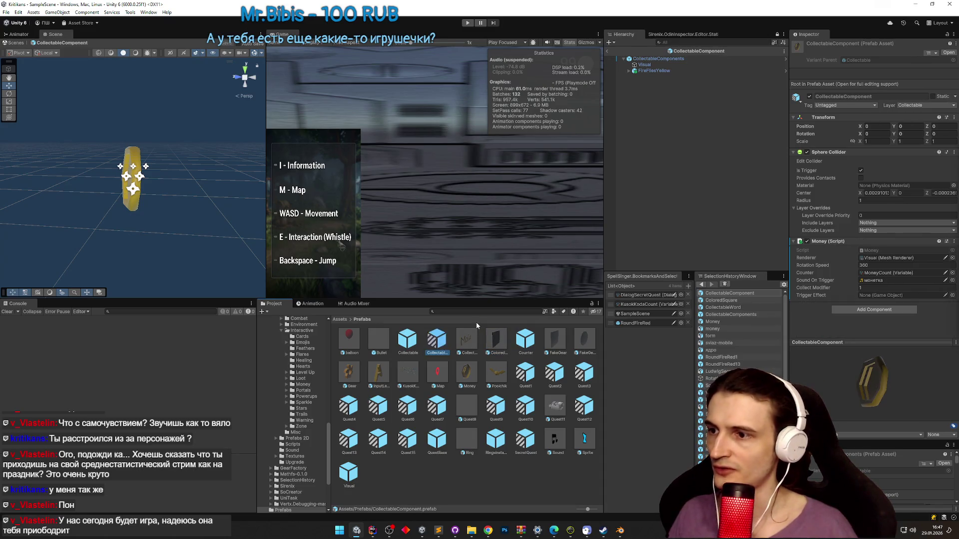
click(659, 59)
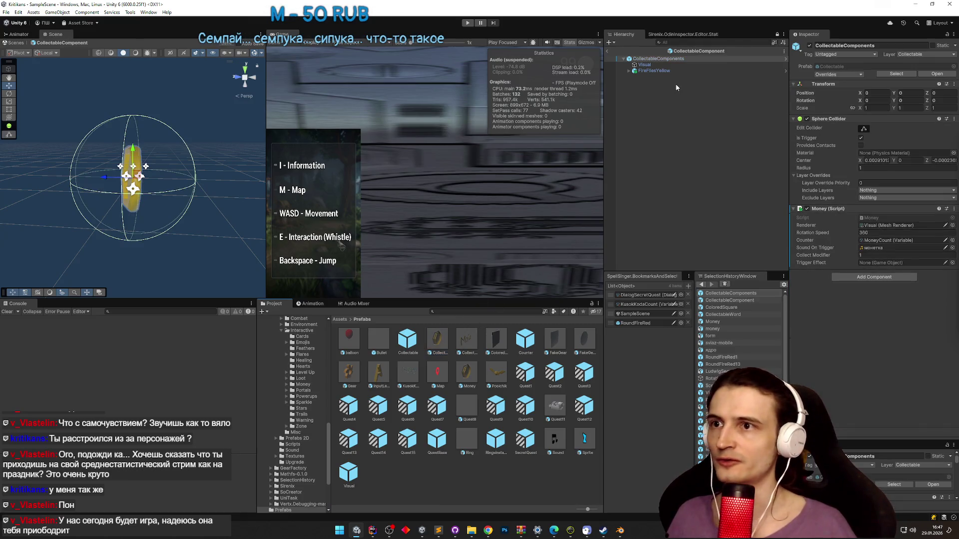
- Remove the Mesh Filter and Mesh Renderer components from the Visual object
click(656, 64)
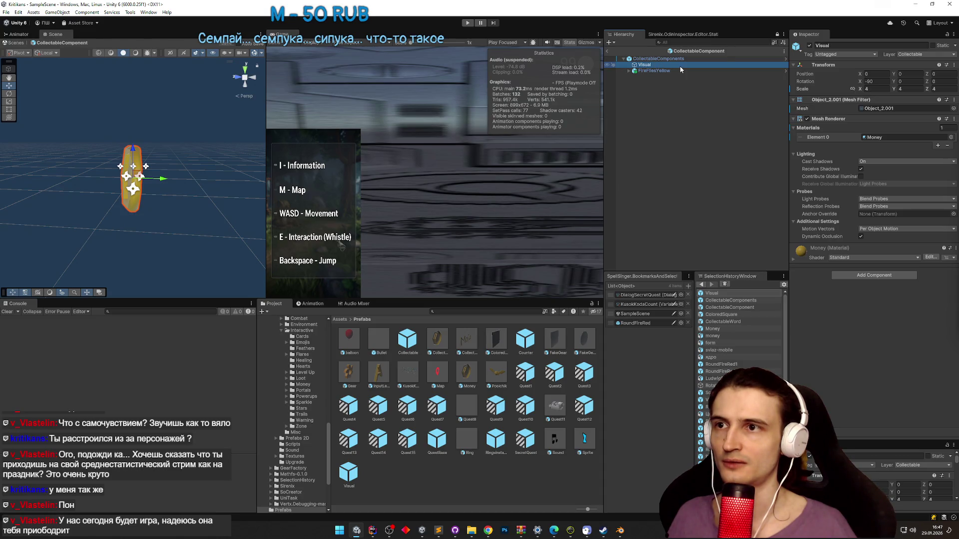
right_click(825, 100)
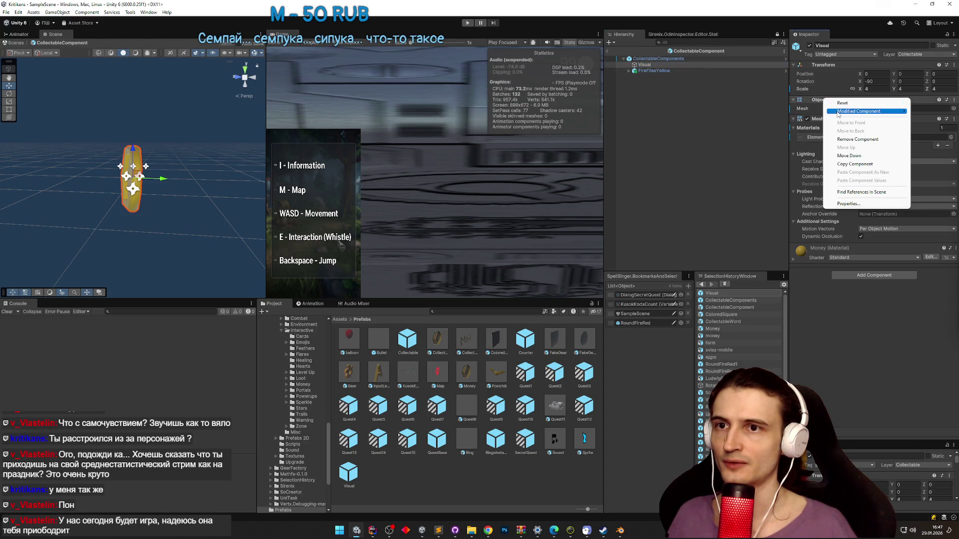
click(858, 139)
right_click(821, 114)
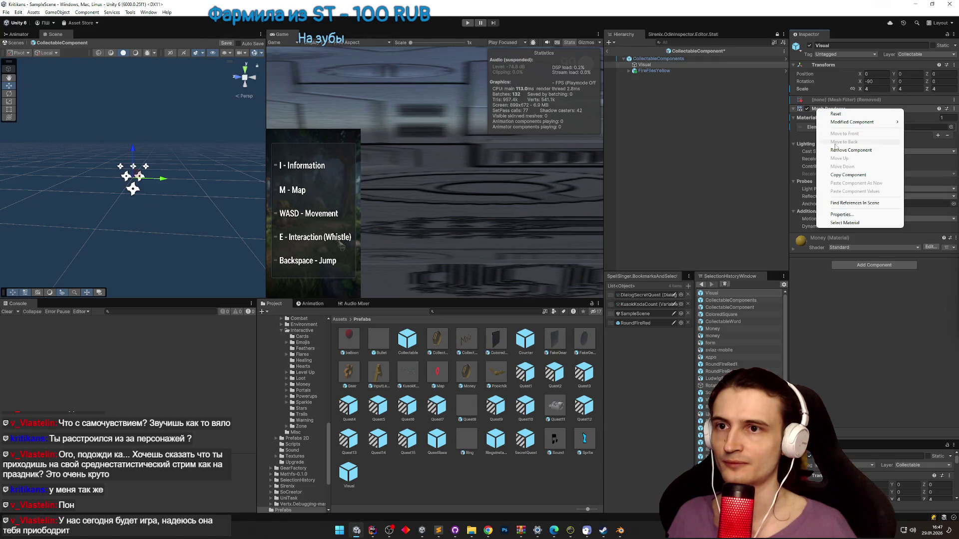
click(851, 151)
click(658, 67)
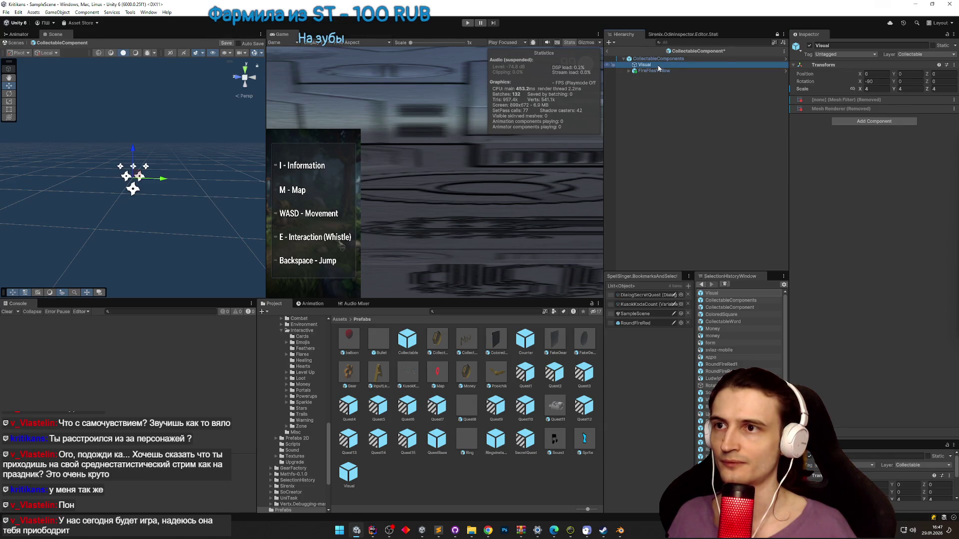
right_click(654, 66)
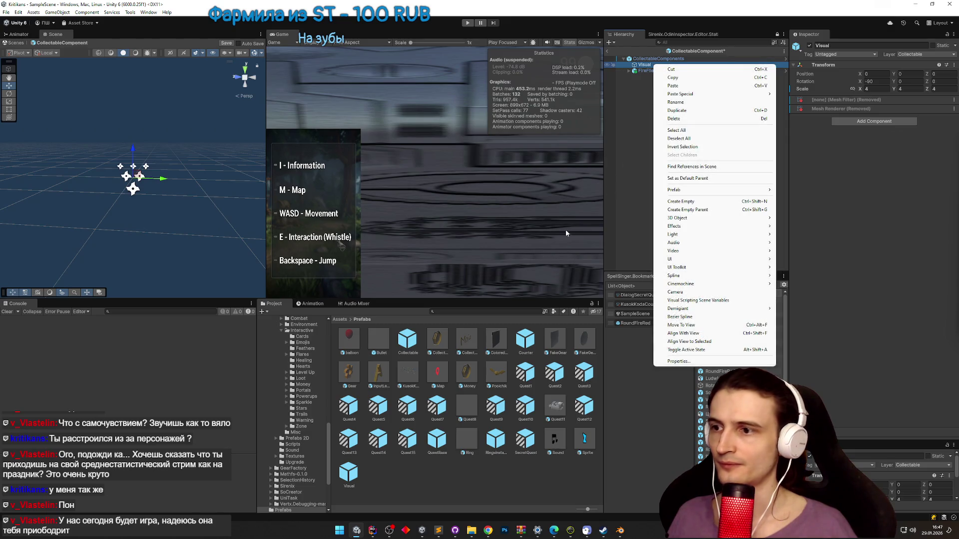
- Browse to the Assets/models/Quest14Items folder in the Project window
click(455, 312)
text(c)
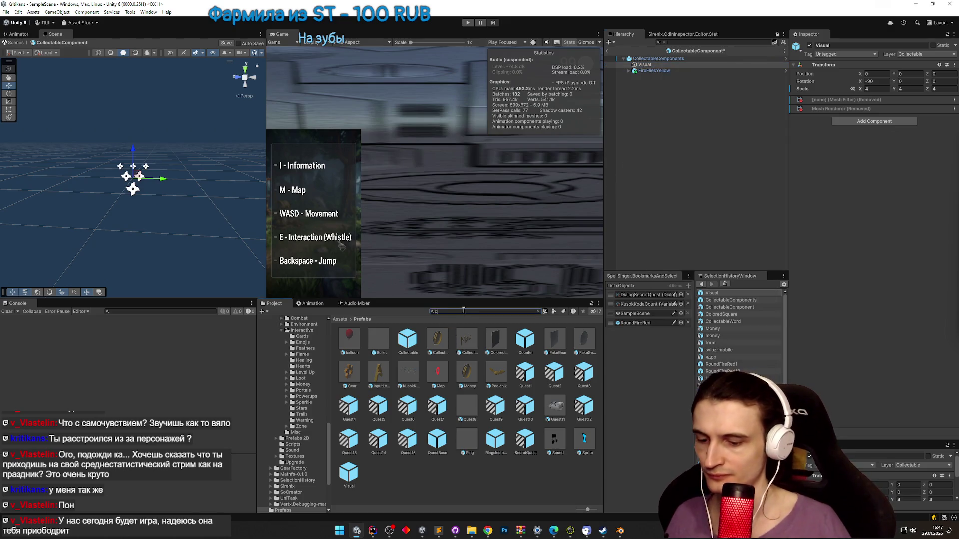
text(ompo)
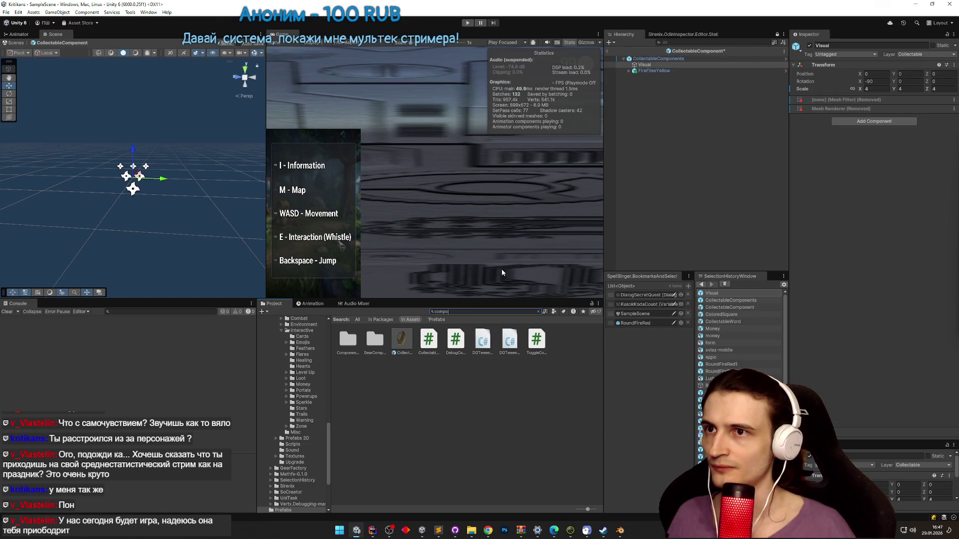
double_click(348, 341)
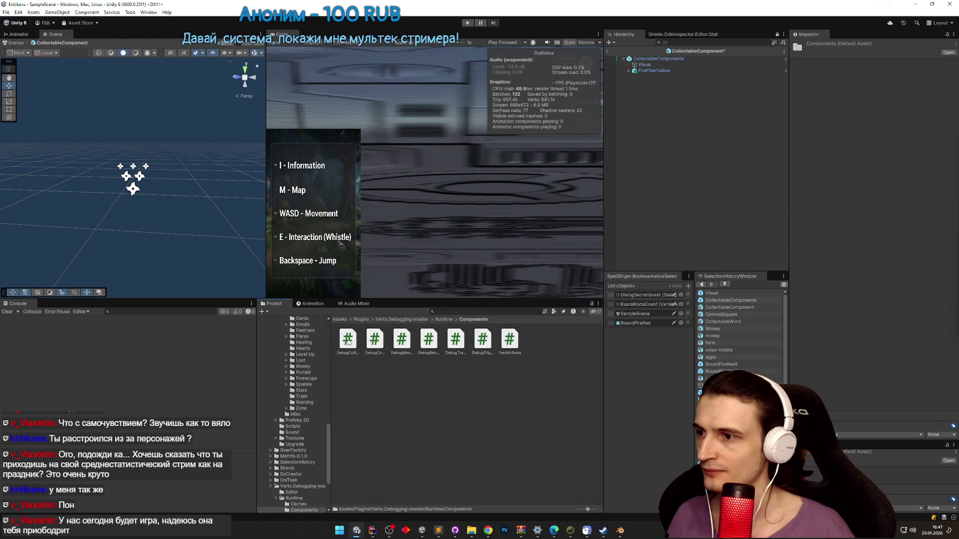
click(470, 311)
text(componen)
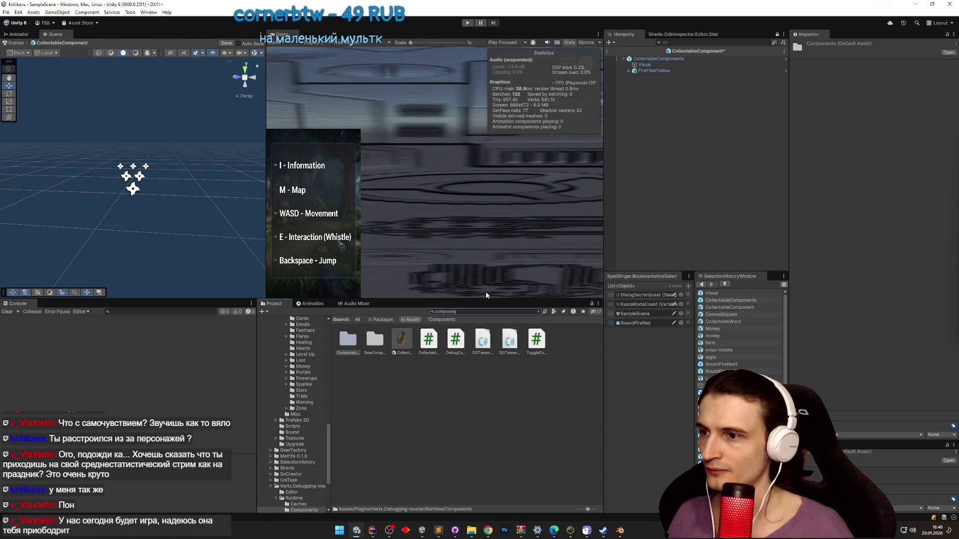
double_click(375, 339)
click(342, 320)
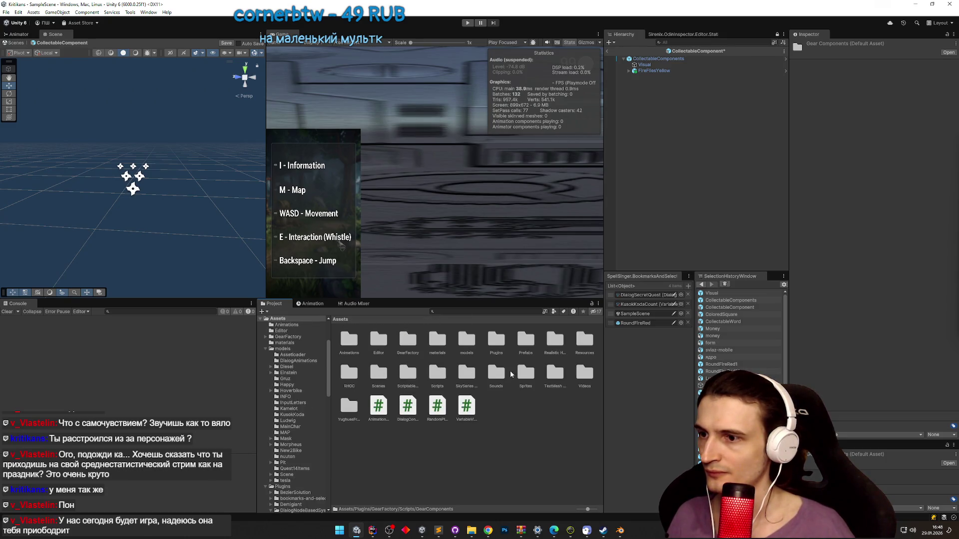
double_click(466, 343)
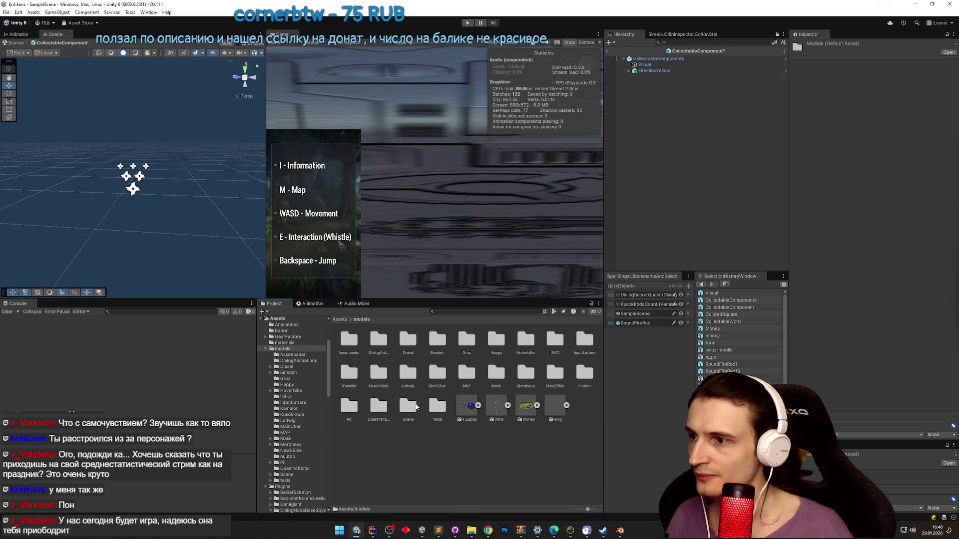
double_click(379, 405)
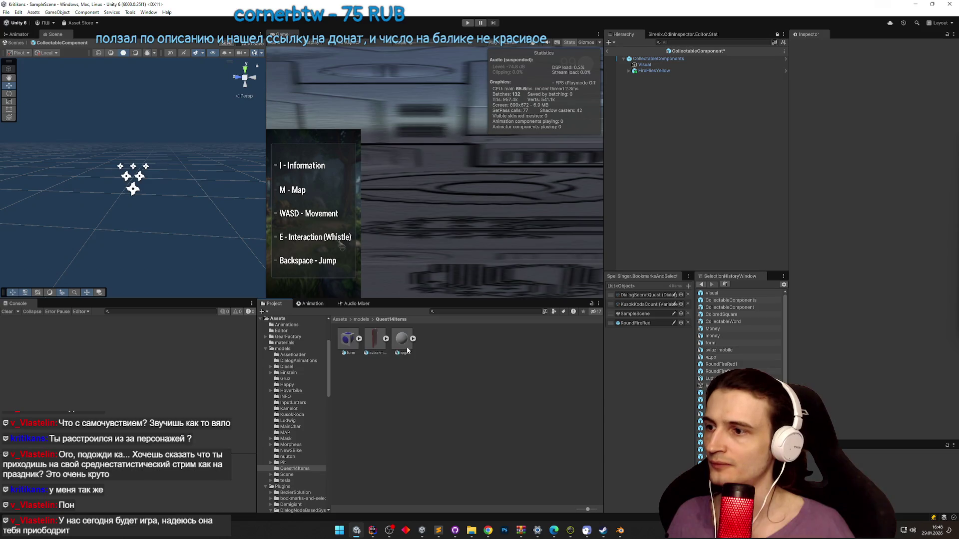
- Add the form, sviaz-mobile and ядро models as children of Visual
click(348, 340)
drag(624, 137, 645, 65)
mouse_move(375, 340)
mouse_down()
mouse_move(649, 59)
mouse_move(646, 71)
mouse_up()
mouse_move(399, 340)
mouse_down()
mouse_move(647, 71)
mouse_move(653, 78)
mouse_up()
double_click(657, 70)
mouse_move(211, 158)
mouse_down()
mouse_move(201, 234)
mouse_move(254, 194)
mouse_move(215, 215)
mouse_up()
double_click(648, 77)
- Set ядро's position to 0, 0, 0 and begin zeroing its rotation
click(652, 82)
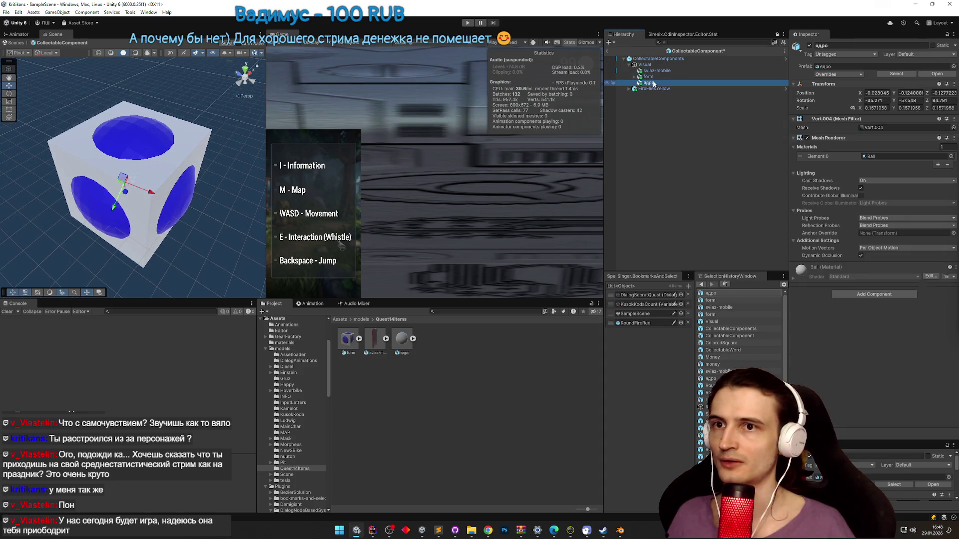
click(877, 93)
text(0)
click(909, 93)
text(0)
click(932, 93)
text(0)
key(Tab)
text(0)
key(Tab)
- Finish ядро's rotation and set its scale to 1, 1, 1
text(0)
key(Tab)
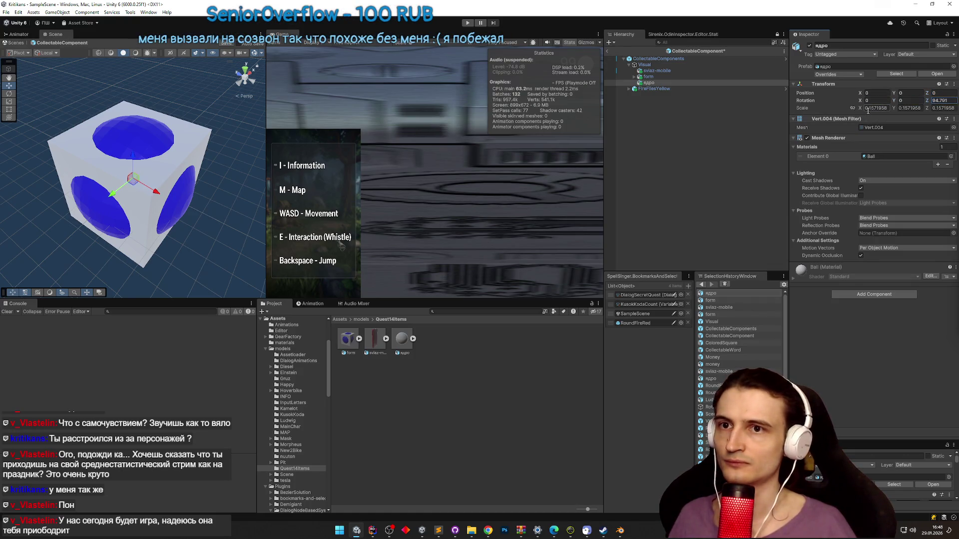
drag(859, 101, 850, 105)
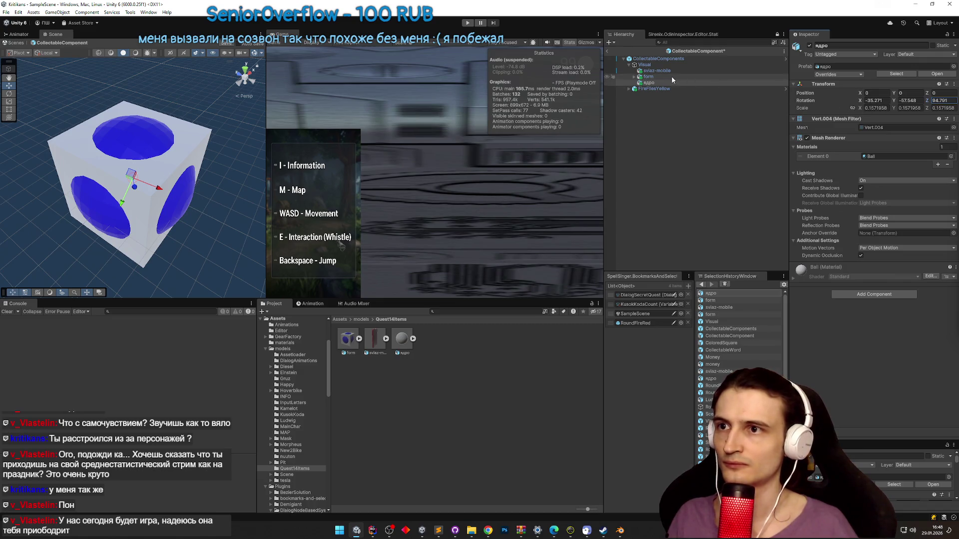
key(Tab)
text(1)
key(Tab)
text(1)
key(Tab)
text(1)
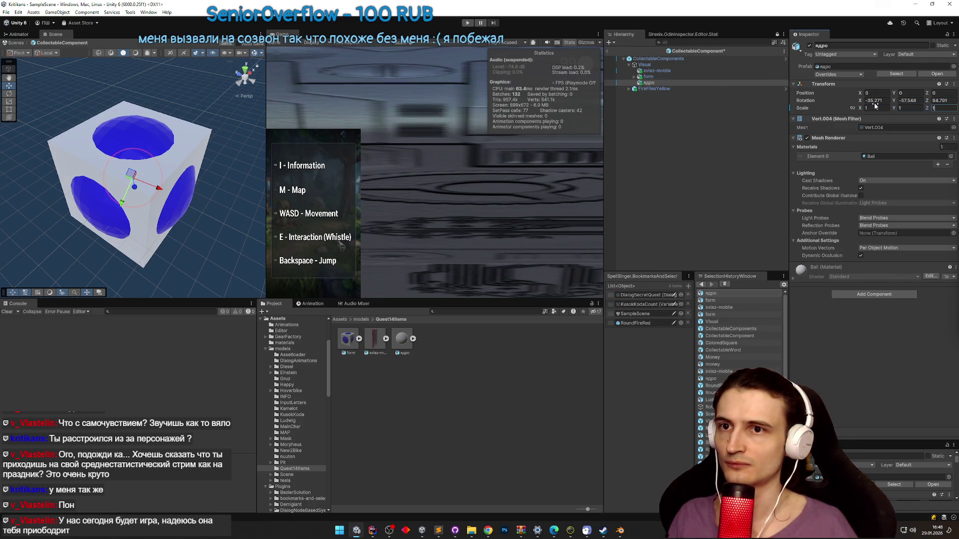
- Set sviaz-mobile's scale to 1 and position to 0, 0, 0, then rename the prefab file CollectableComponents
click(674, 77)
click(648, 70)
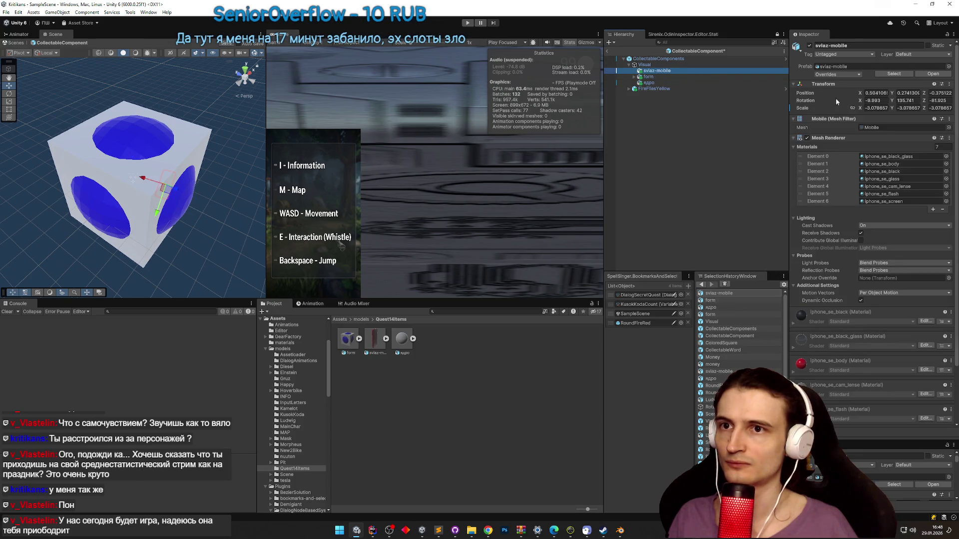
click(876, 108)
key(Tab)
text(1)
key(Tab)
text(1)
click(876, 93)
text(0)
key(Tab)
text(0)
key(Tab)
text(0)
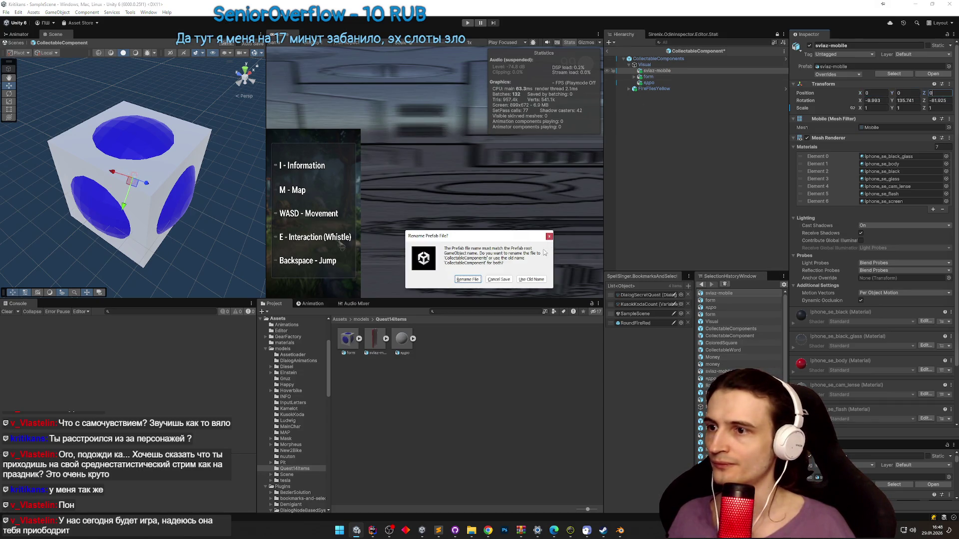
click(480, 280)
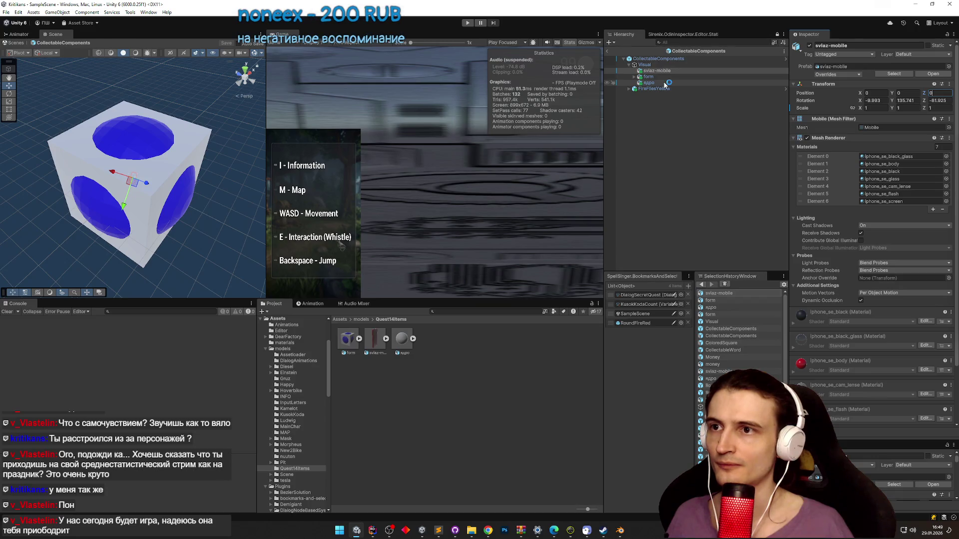
click(658, 59)
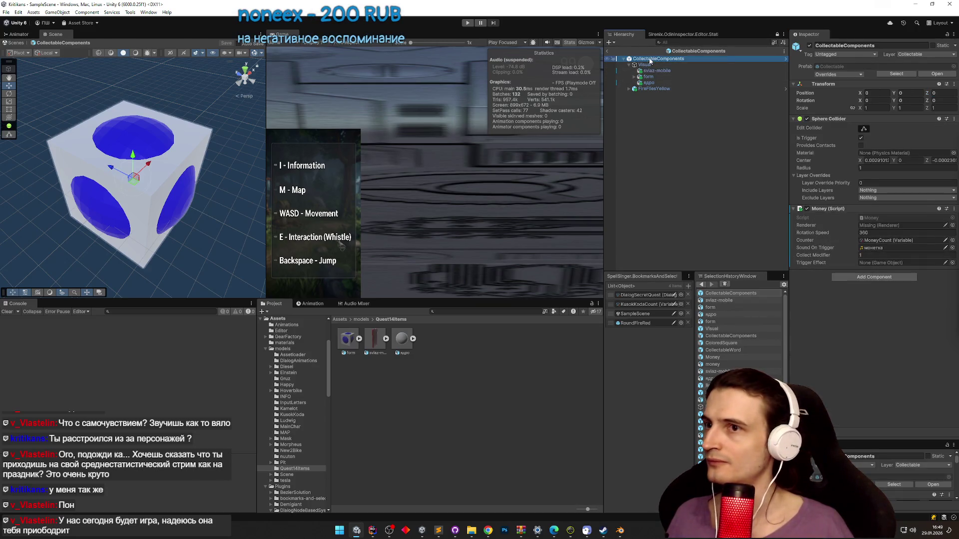
- Shrink the form model to a scale of 0.2
mouse_move(180, 210)
mouse_down()
mouse_move(214, 225)
mouse_move(195, 215)
mouse_move(365, 118)
mouse_up()
click(652, 76)
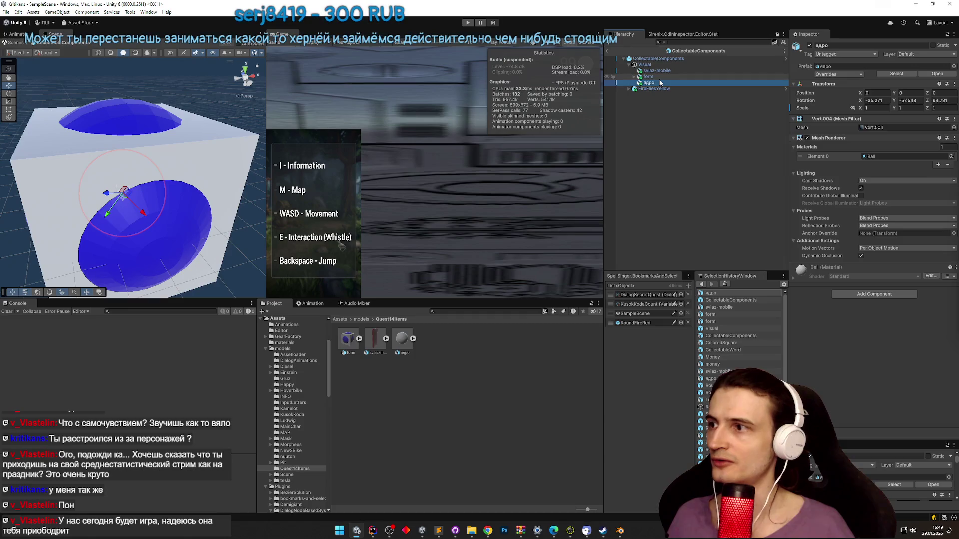
click(657, 70)
click(661, 77)
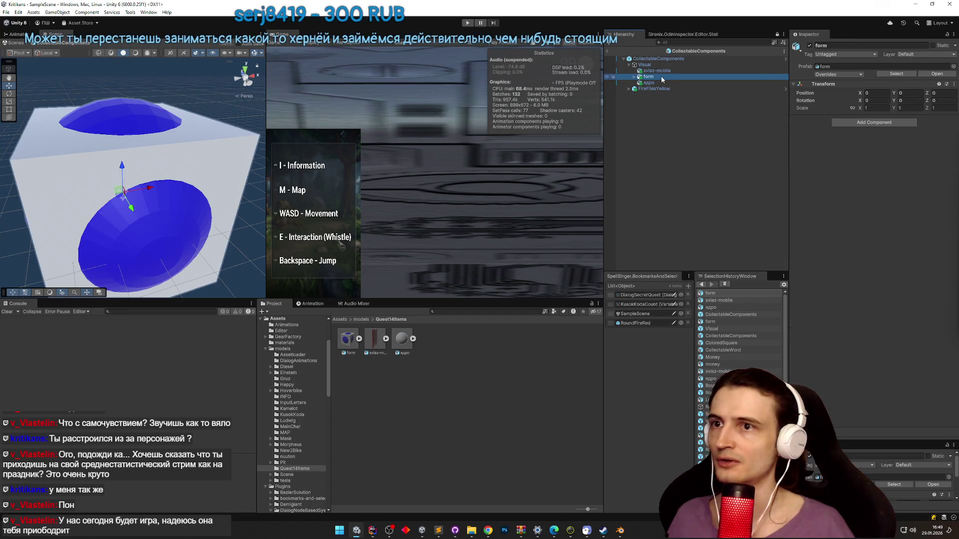
drag(854, 108, 849, 109)
click(656, 59)
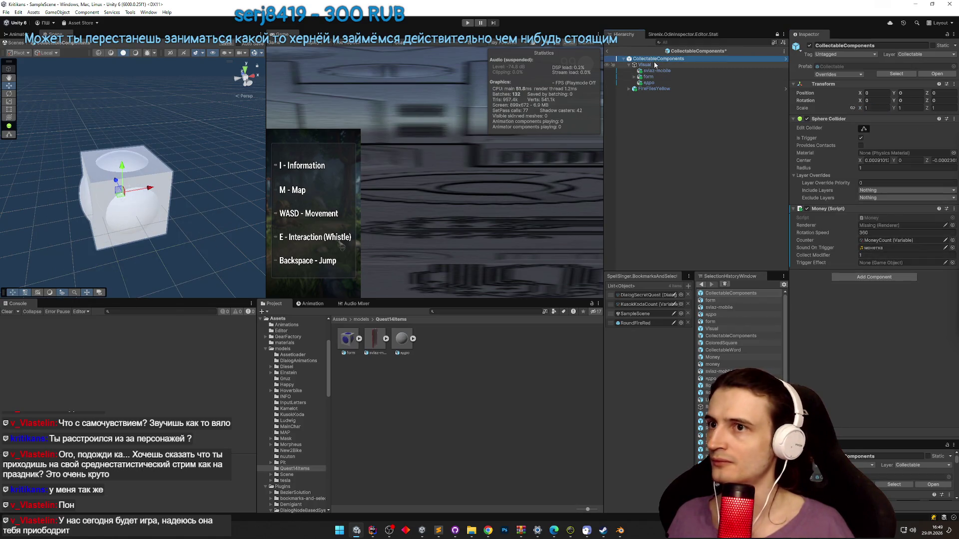
click(864, 129)
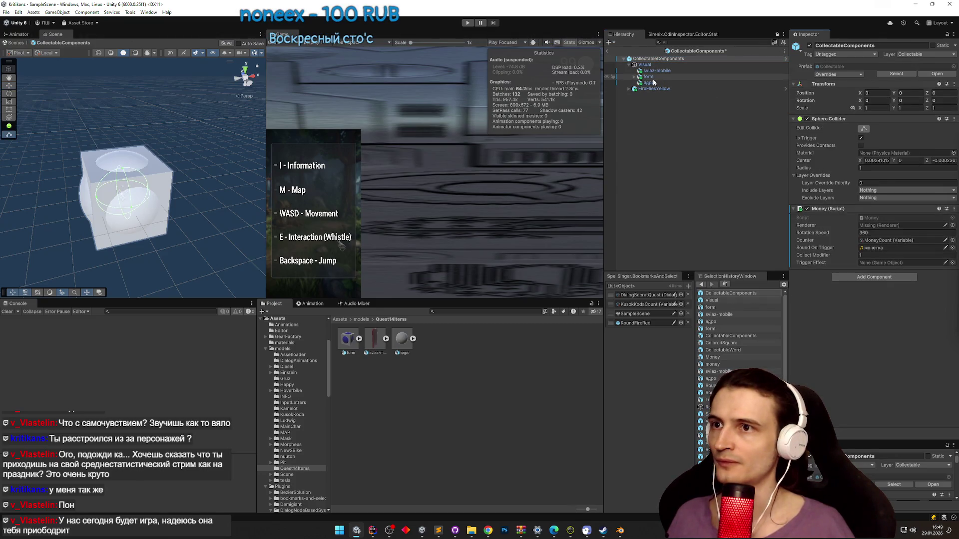
click(652, 77)
click(652, 82)
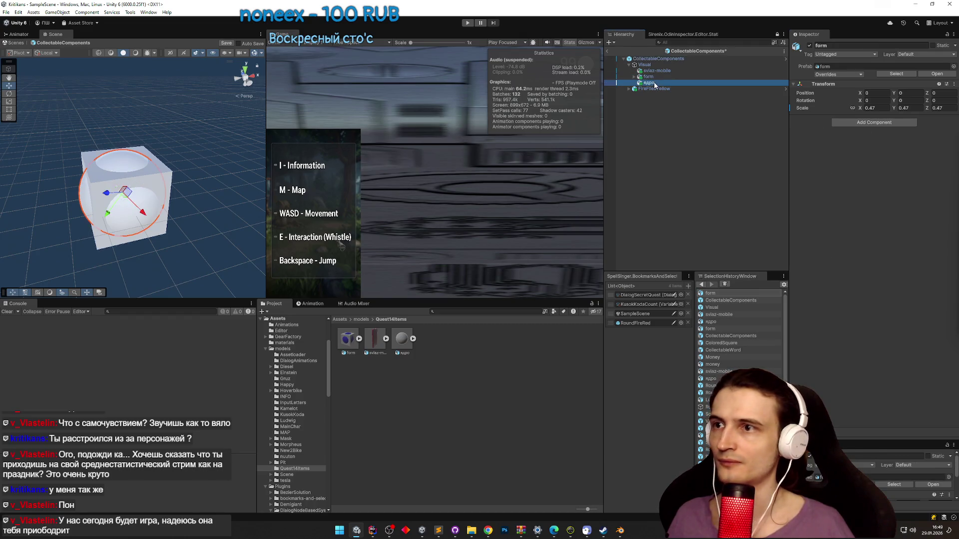
click(655, 78)
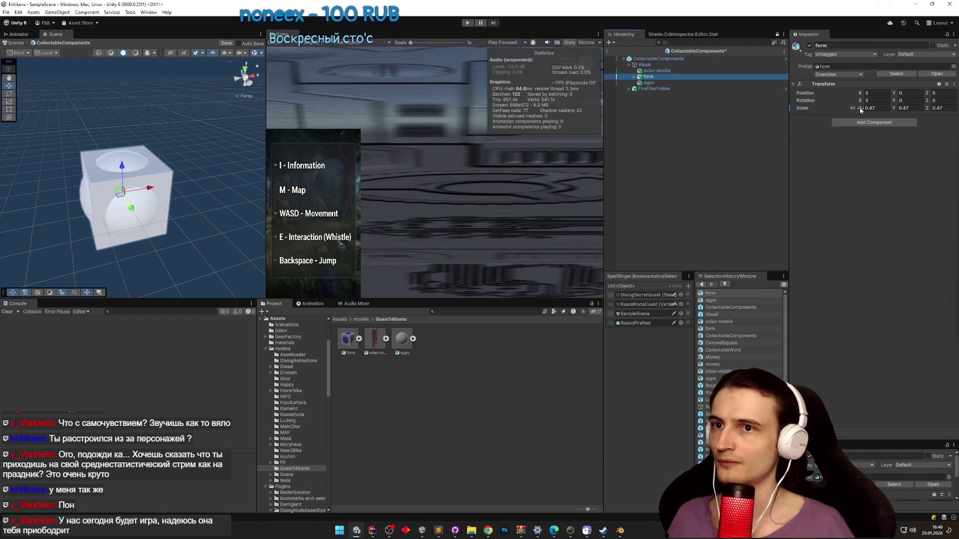
drag(860, 110, 855, 107)
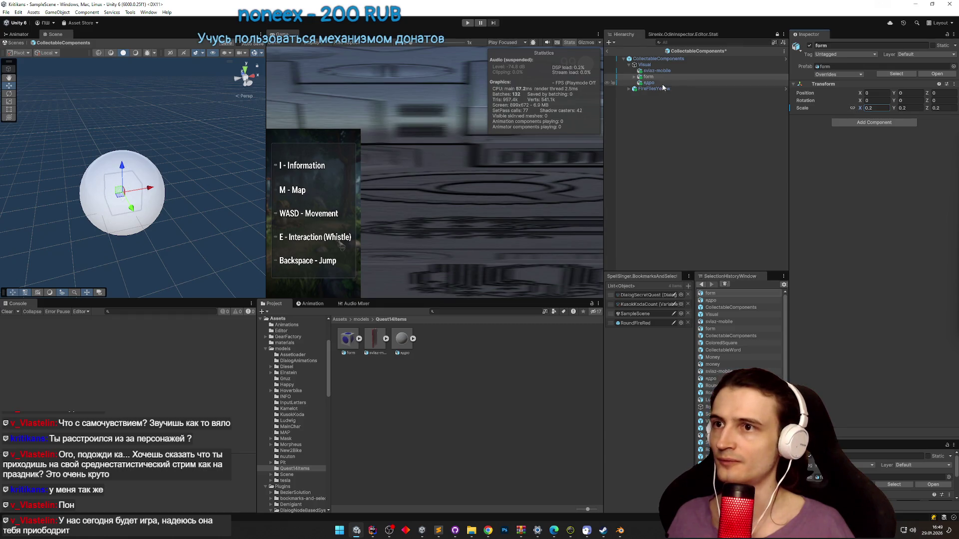
- Scale ядро down to 0.49 and enlarge sviaz-mobile to 3.1
click(655, 83)
click(853, 108)
drag(860, 109, 853, 111)
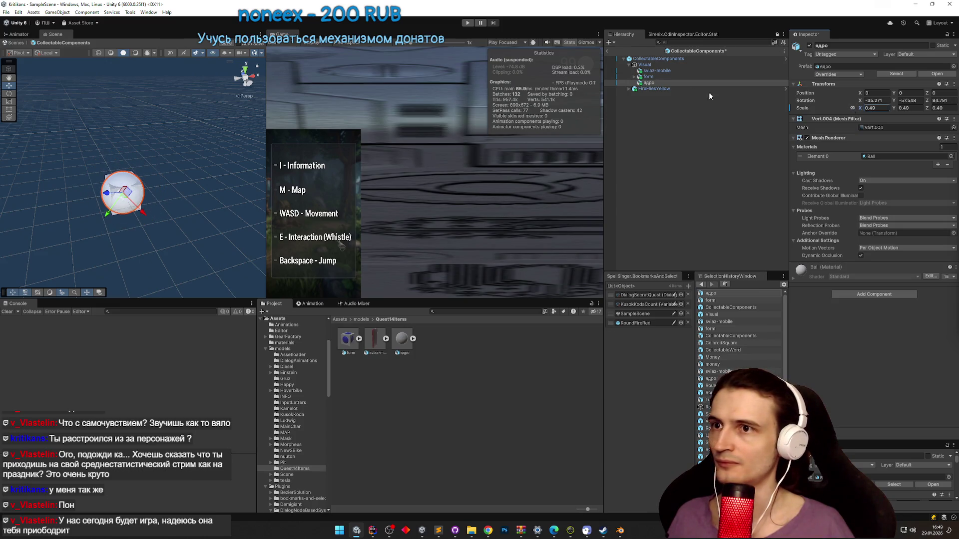
click(680, 71)
mouse_move(859, 109)
mouse_down()
mouse_move(871, 110)
mouse_move(60, 145)
mouse_move(182, 152)
mouse_move(889, 111)
mouse_up()
- Save the prefab and deactivate the form, ядро and sviaz-mobile children
key(ctrl+s)
shift+click(649, 82)
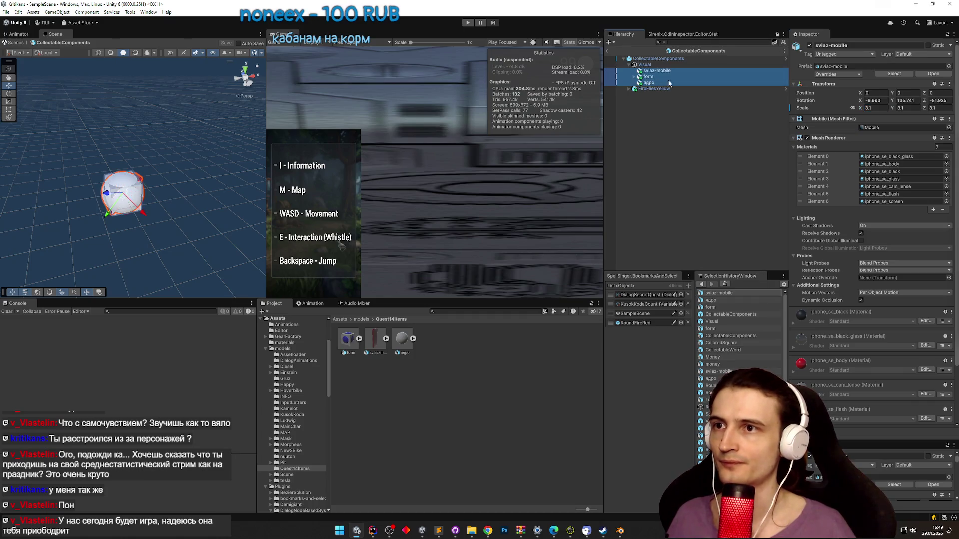
click(810, 46)
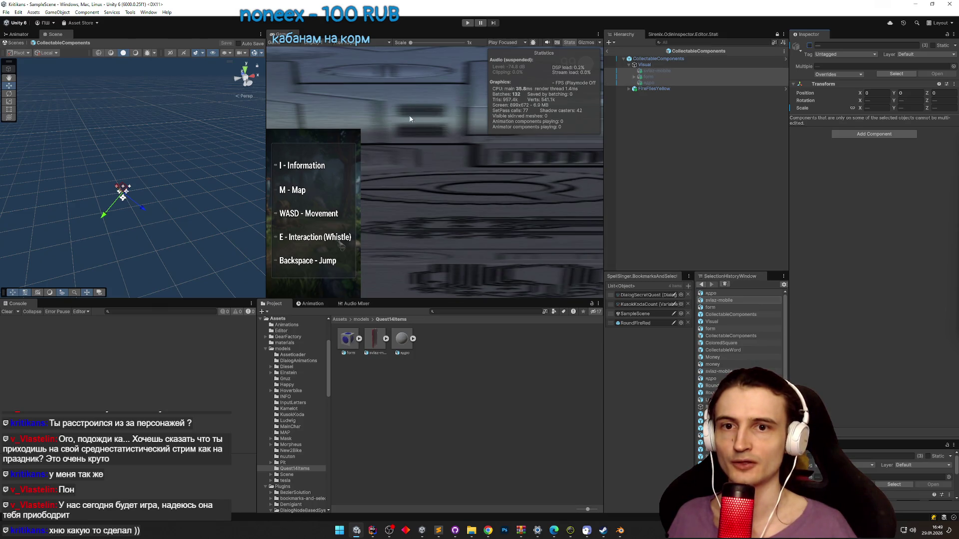
drag(198, 155, 178, 205)
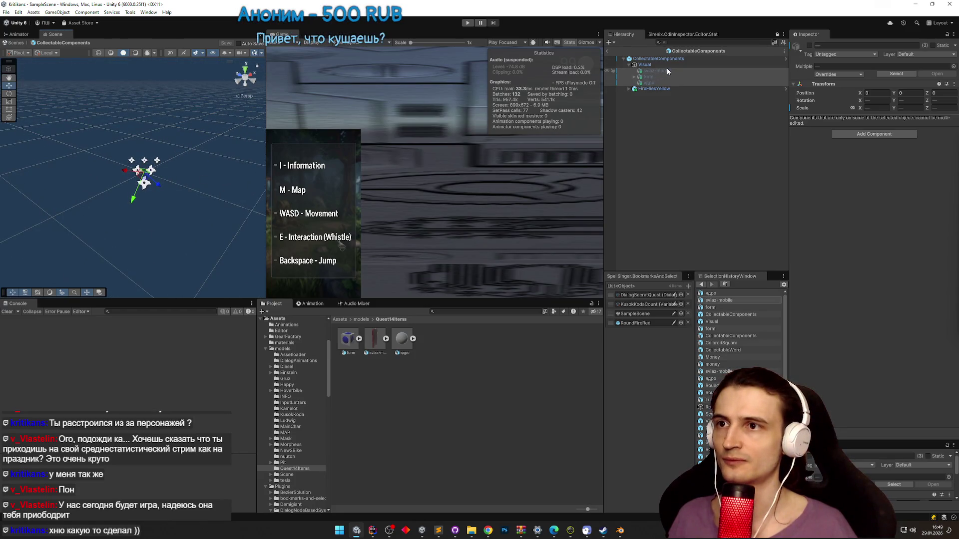
key(Up)
key(Up)
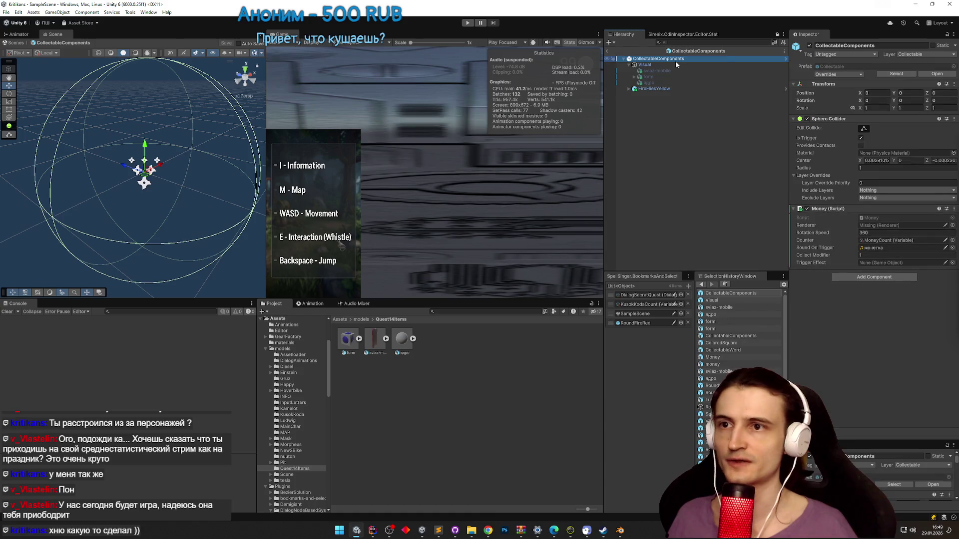
click(658, 83)
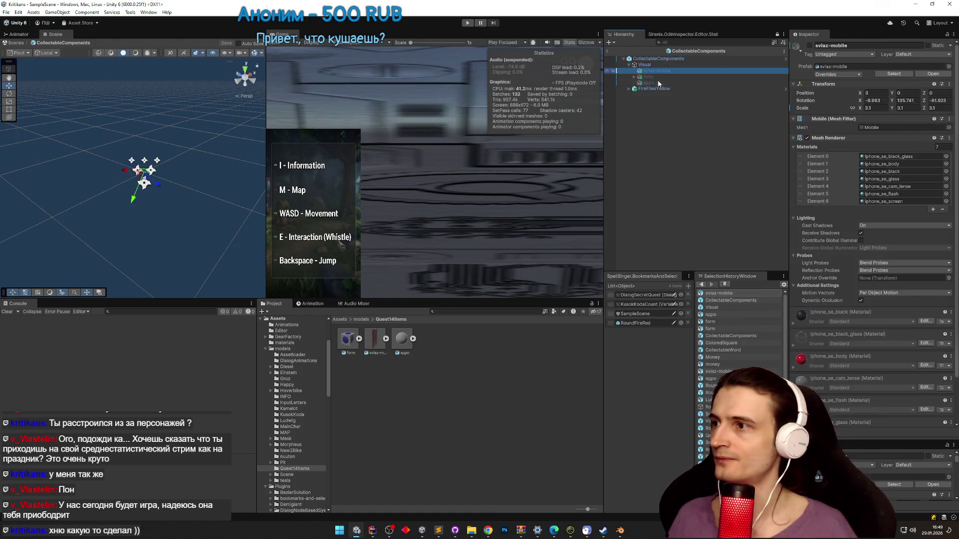
shift+click(661, 73)
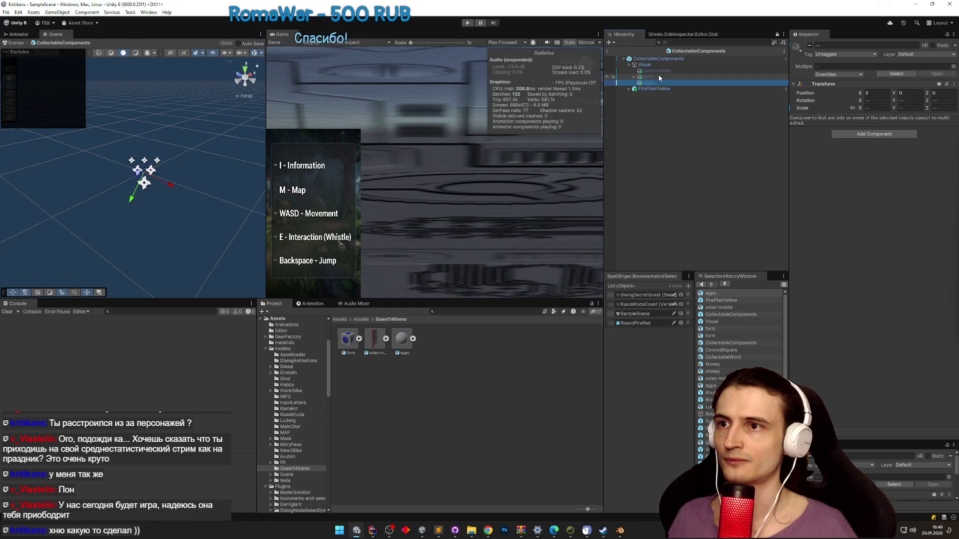
click(810, 45)
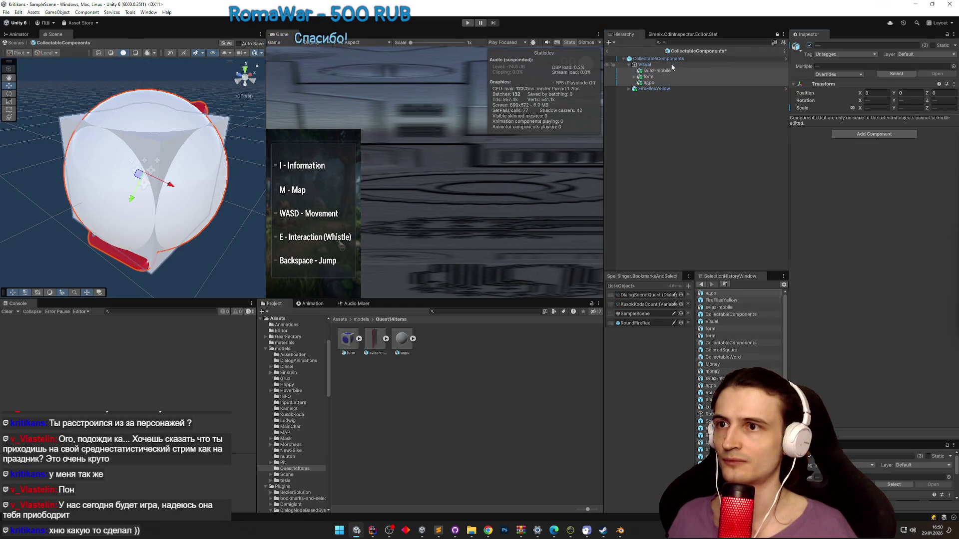
click(664, 59)
click(658, 70)
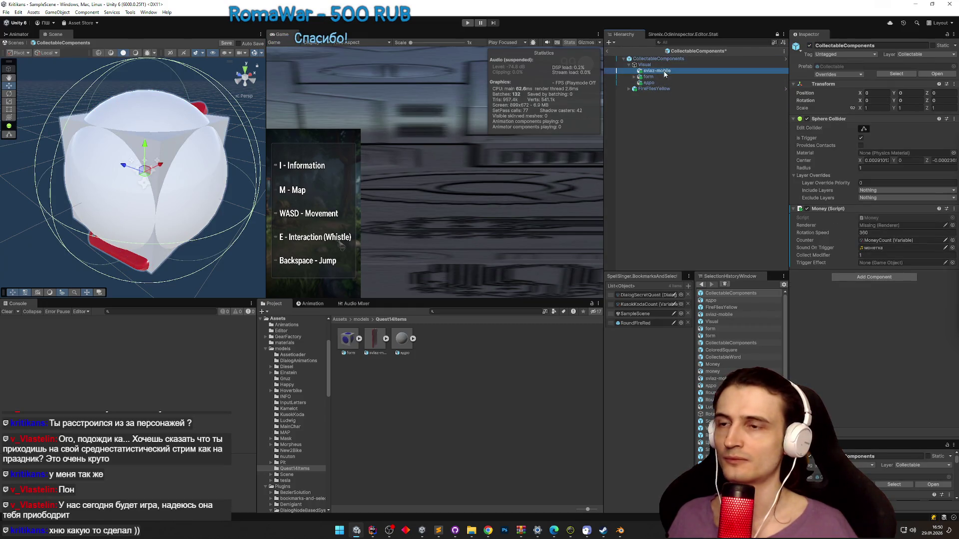
key(ctrl+z)
key(ctrl+z)
key(ctrl+z)
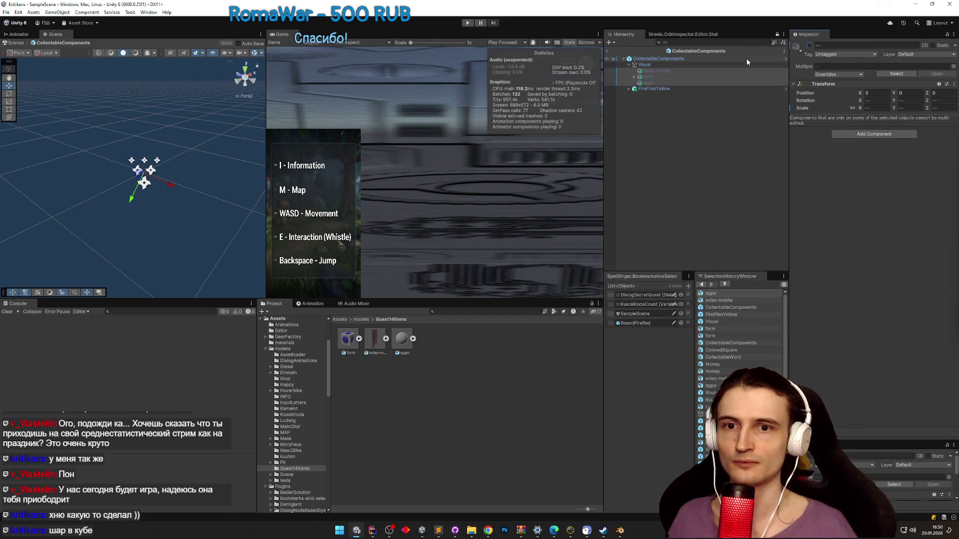
click(675, 60)
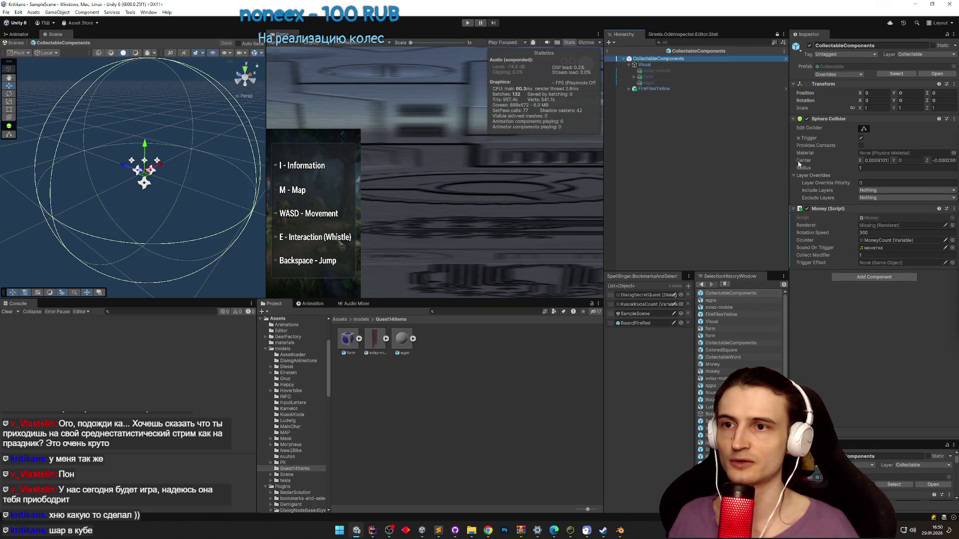
click(954, 34)
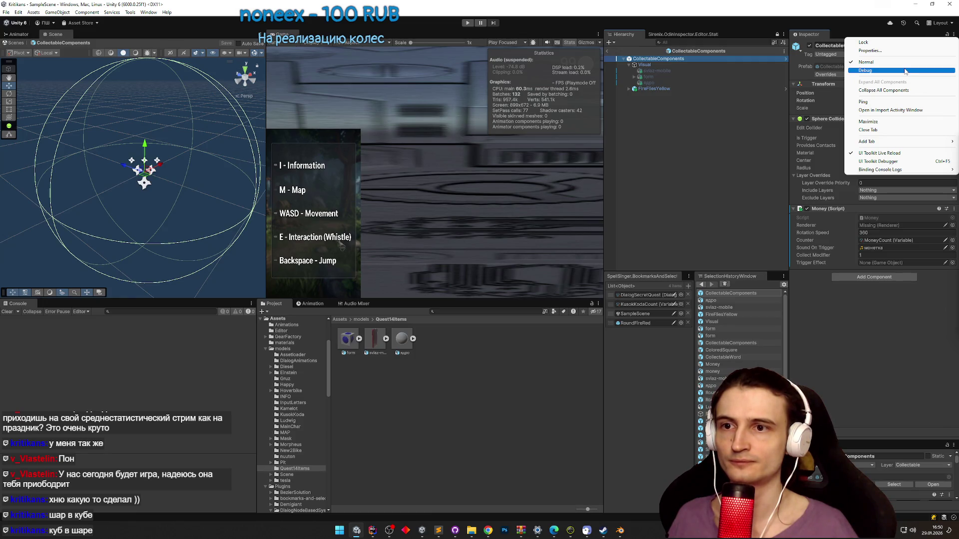
- Swap the Money script for CollectableComponent via Debug mode, then return the Inspector to Normal
click(901, 70)
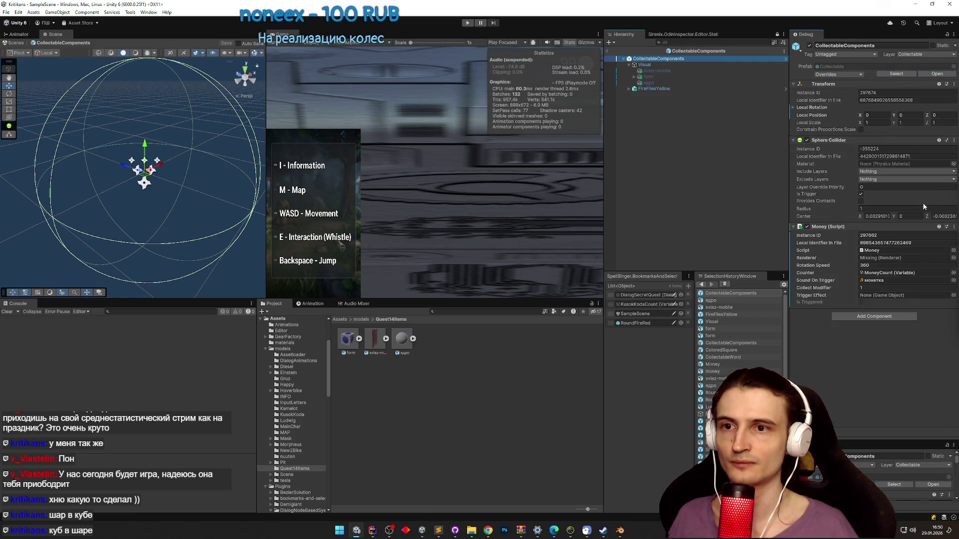
click(953, 251)
text(colle)
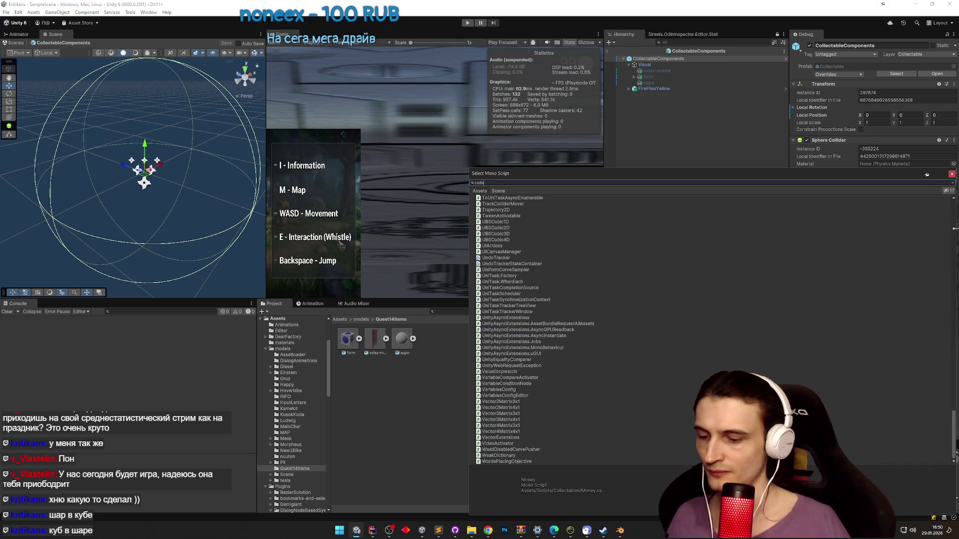
text(ctab)
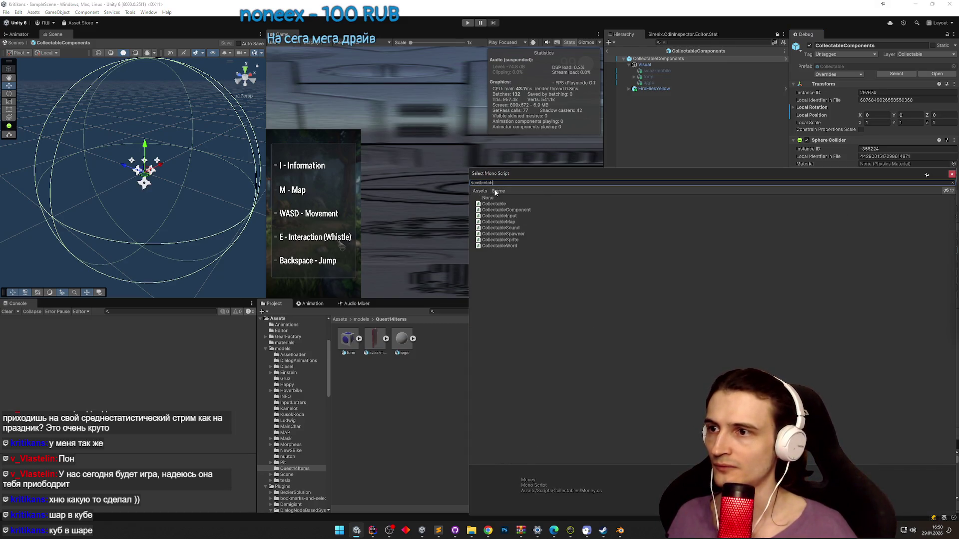
double_click(526, 209)
click(953, 35)
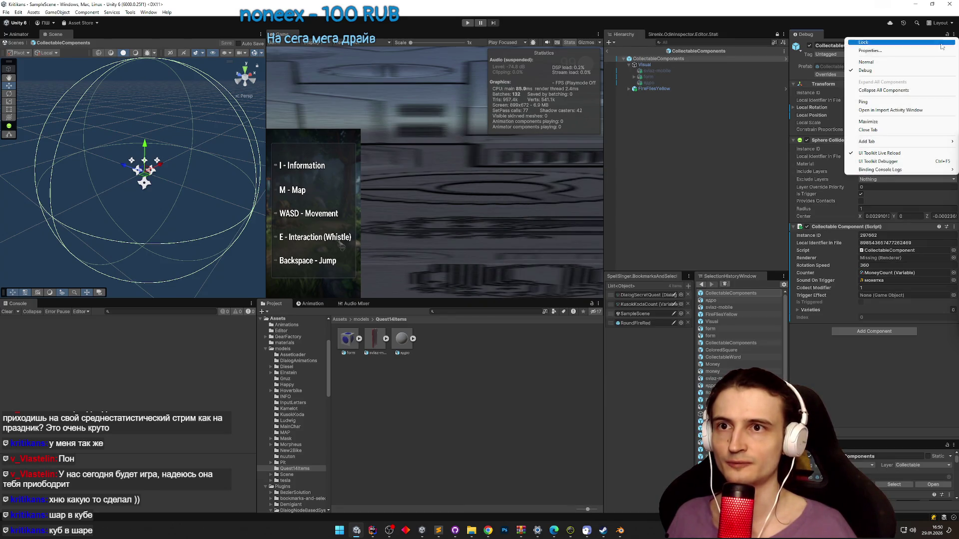
click(922, 62)
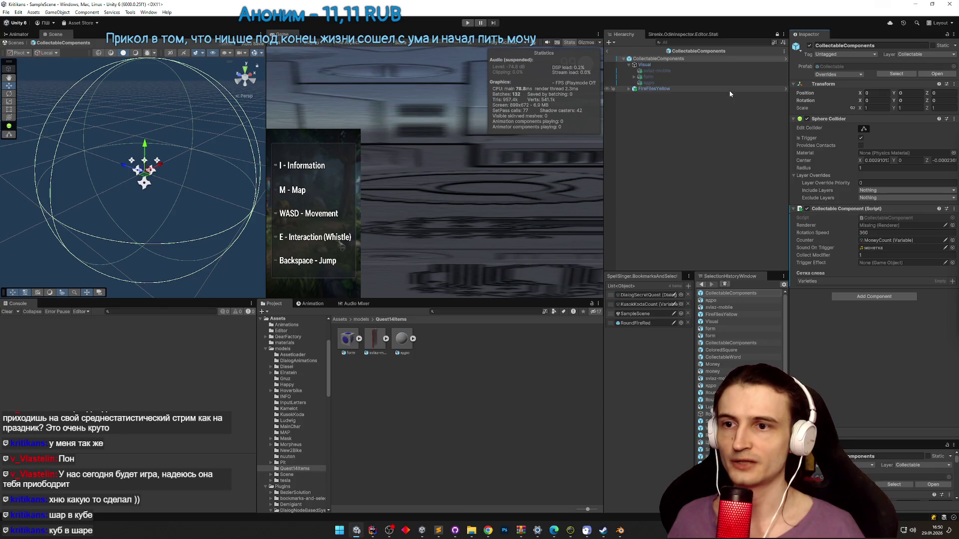
- Clear Sound On Trigger and duplicate the MoneyCount variable as ComponentsCount
click(882, 249)
key(Delete)
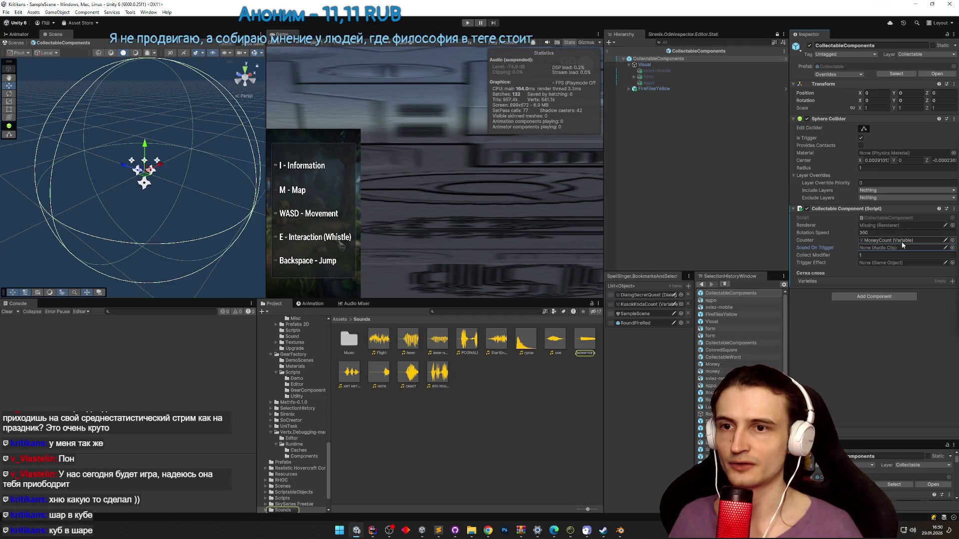
click(916, 242)
click(533, 345)
key(ctrl+d)
text(Cou)
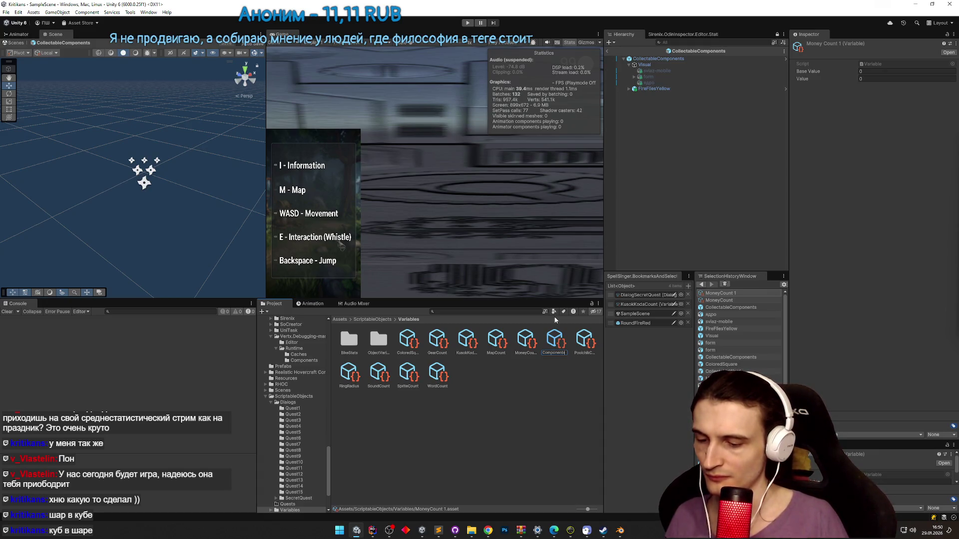
text(nt)
key(Return)
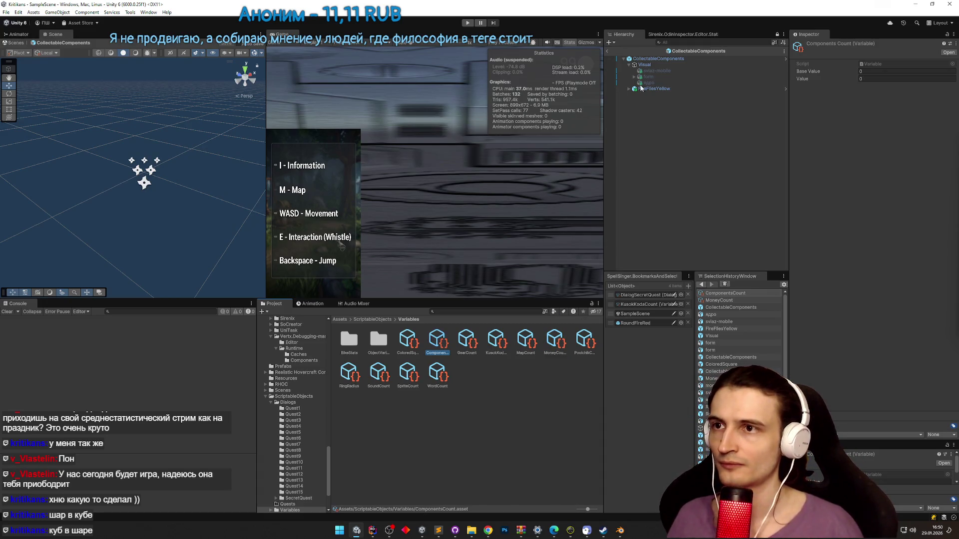
- Assign ComponentsCount to the prefab's Counter field and open CollectableComponent.cs
click(656, 59)
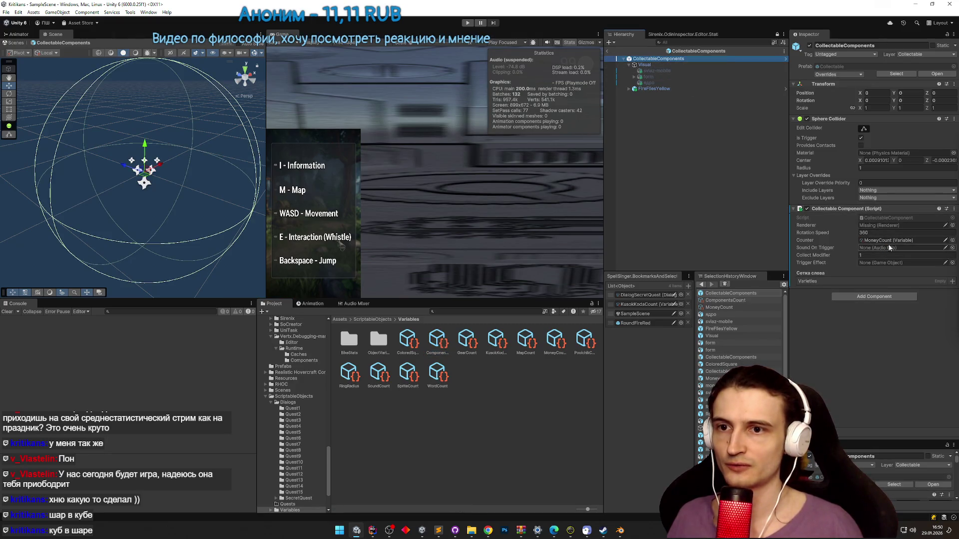
click(952, 240)
text(compo)
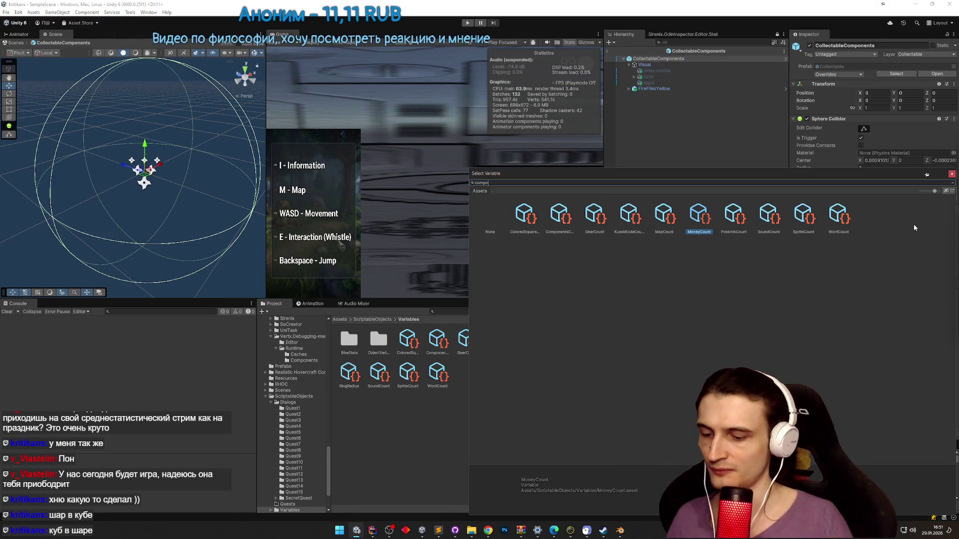
text(ne)
key(Return)
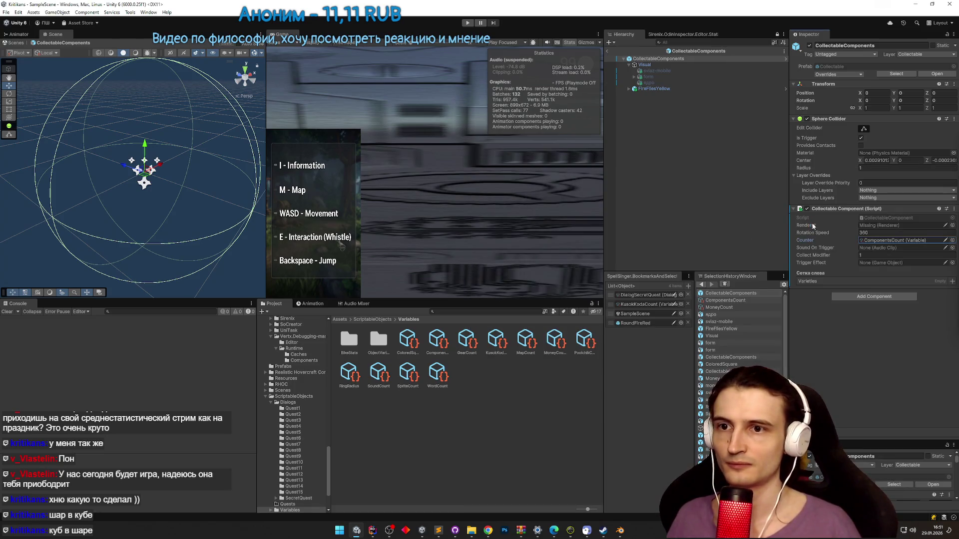
double_click(895, 218)
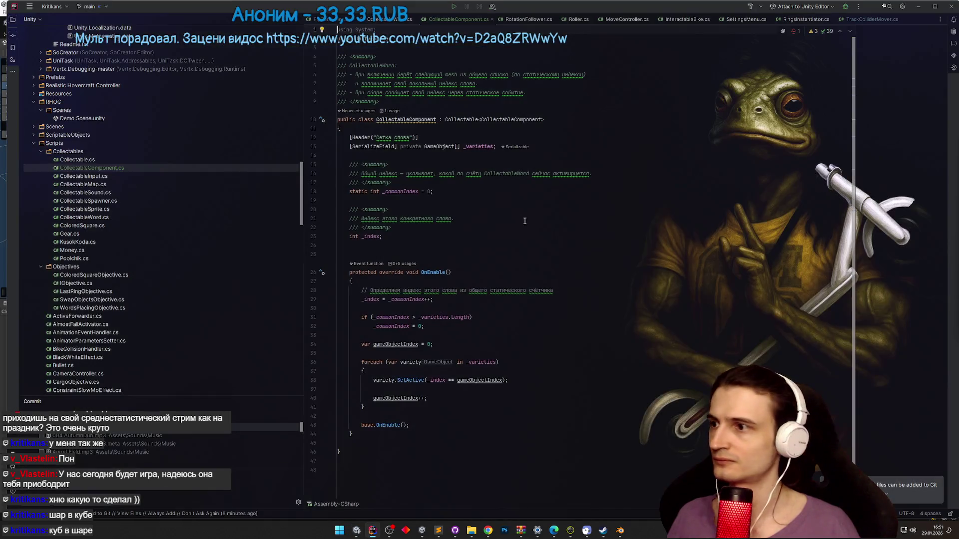
- Remove an unfinished _renderer assignment and stray text from OnEnable's foreach loop
click(429, 272)
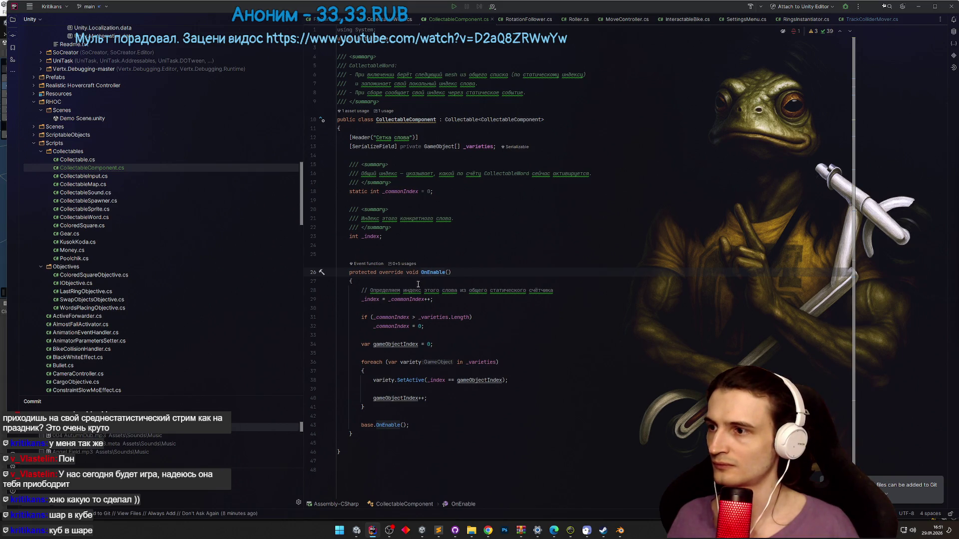
key(Down)
key(Down)
key(Down)
text(_renderer)
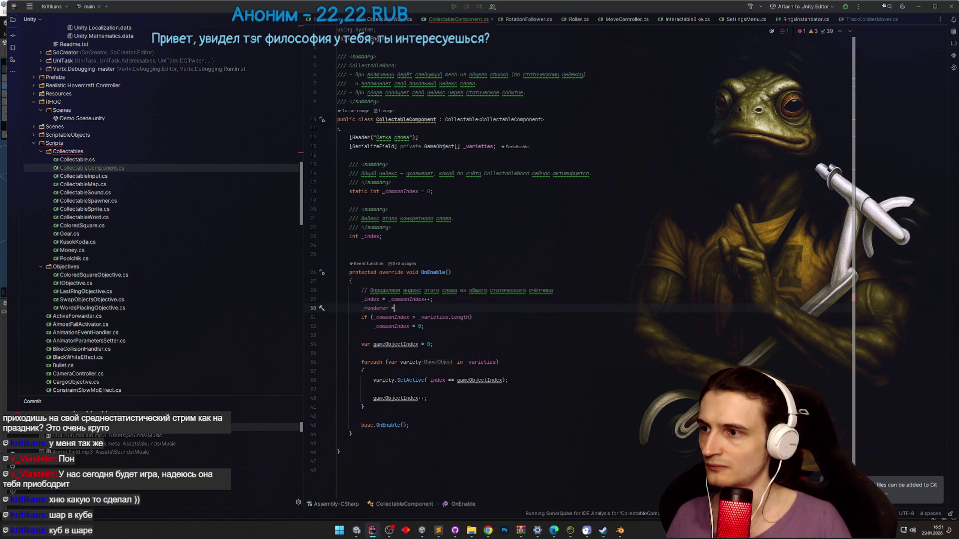
text( =)
click(362, 290)
drag(362, 308, 400, 308)
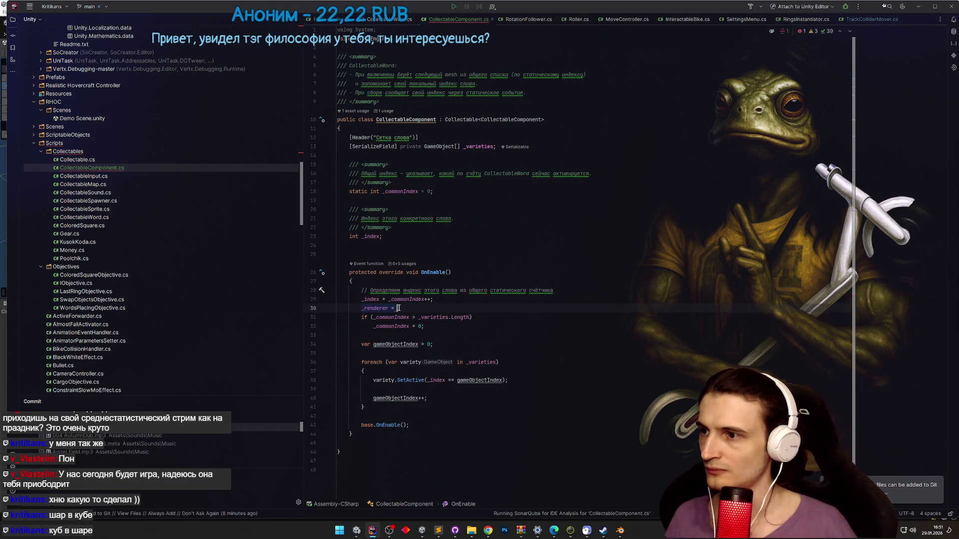
key(BackSpace)
click(373, 390)
key(Return)
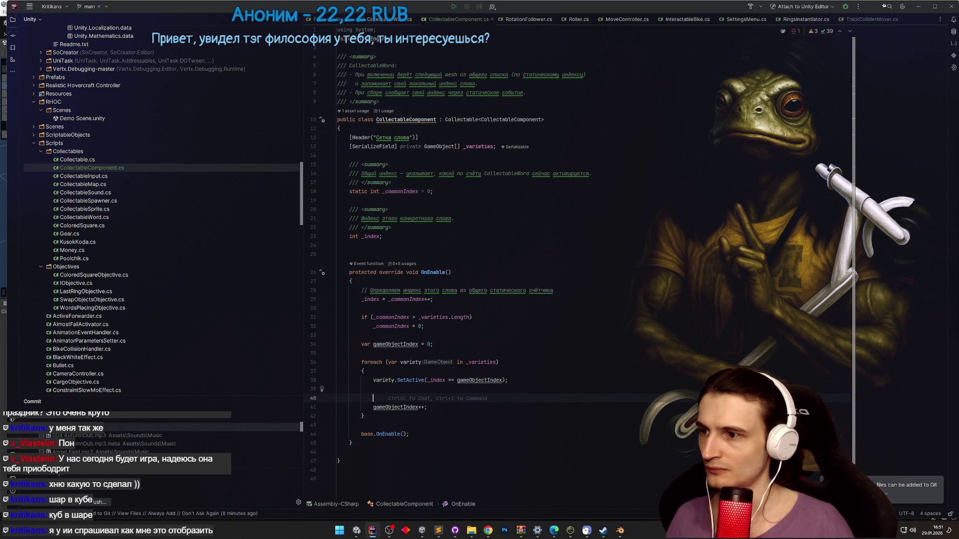
text(if ())
key(BackSpace)
key(BackSpace)
key(BackSpace)
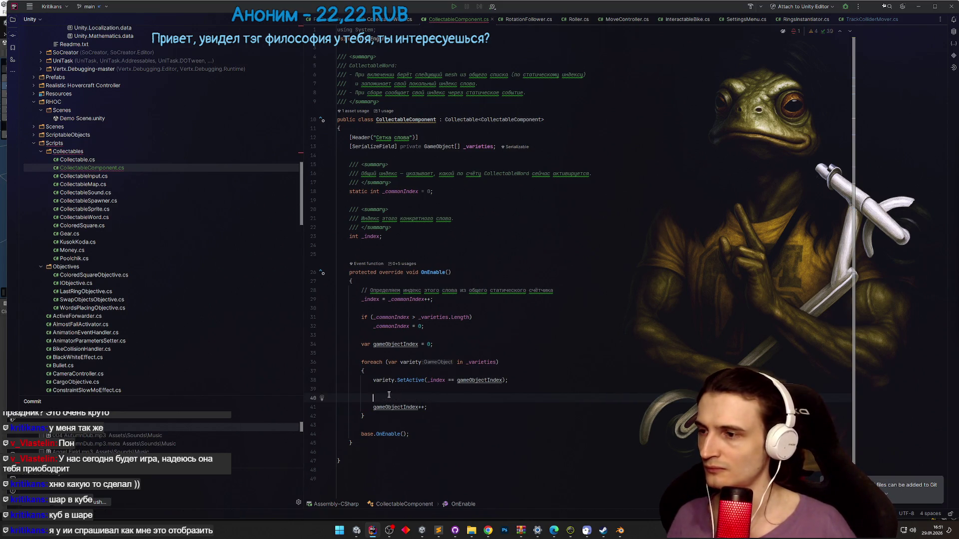
- Declare a var activate variable at the top of the foreach loop body
click(386, 372)
key(Return)
text(var )
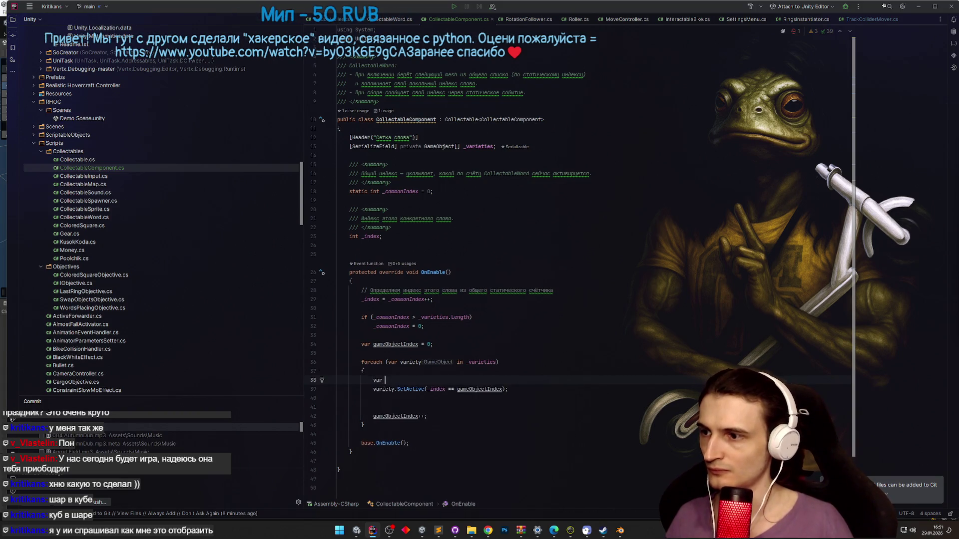
text(toActive)
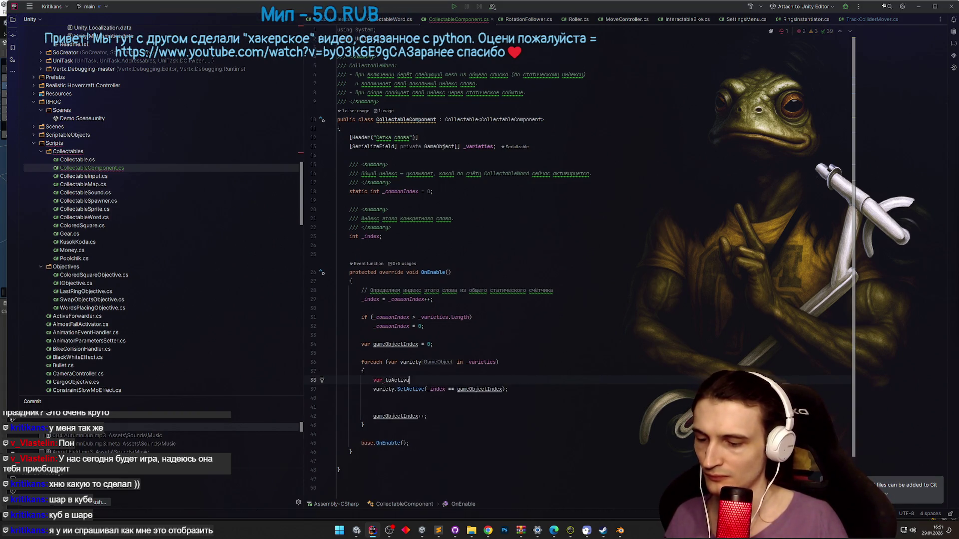
click(389, 380)
text(ate =)
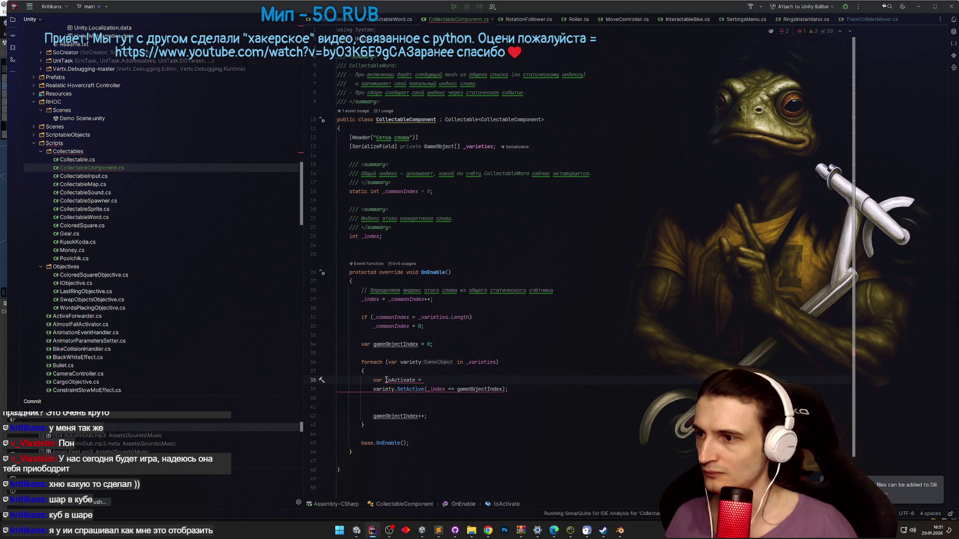
key(BackSpace)
key(Delete)
text(a)
key(Delete)
- Assign activate = _index == gameObjectIndex and pass activate to SetActive
click(462, 389)
key(ctrl+c)
key(Up)
key(End)
key(ctrl+v)
text(;)
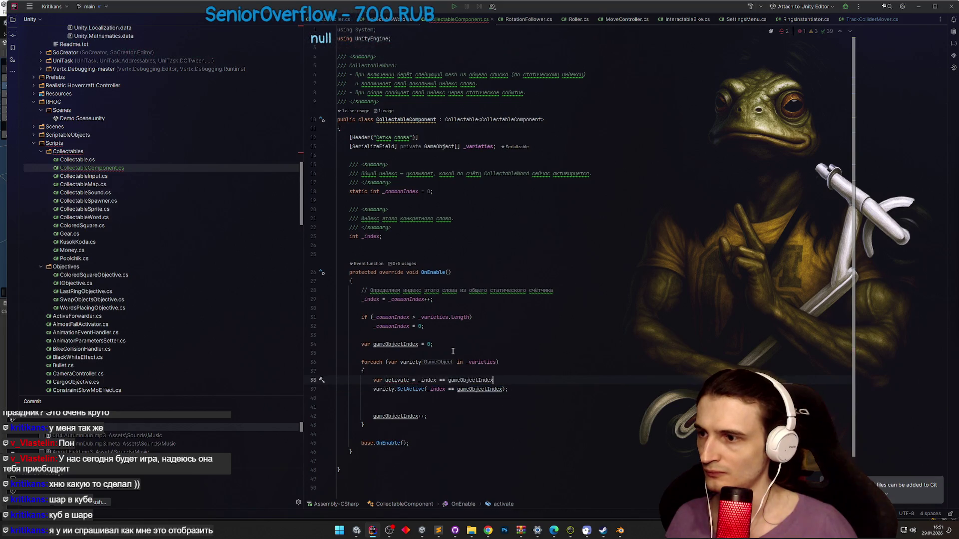
drag(425, 389, 506, 390)
text(activate)
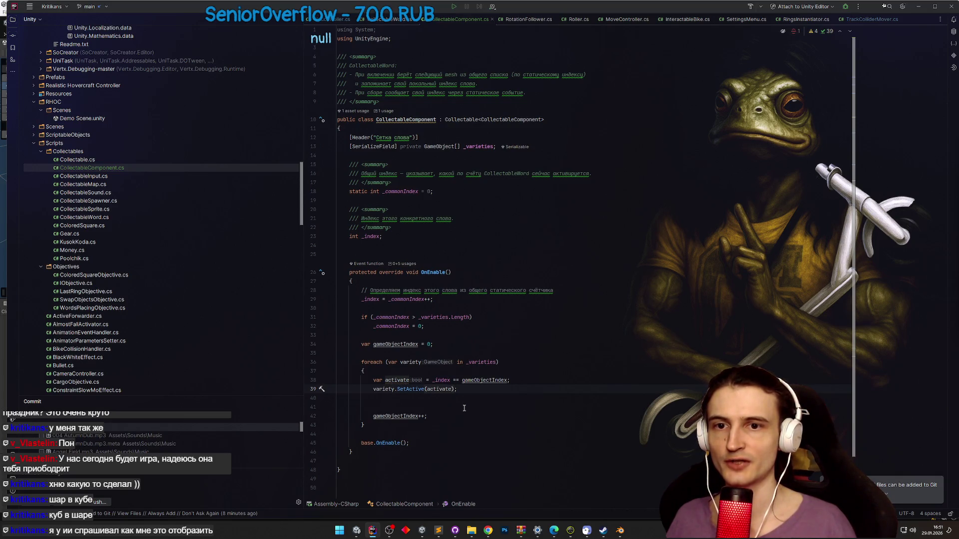
- Add an if (activate) block below SetActive with a _renderer body line
click(436, 399)
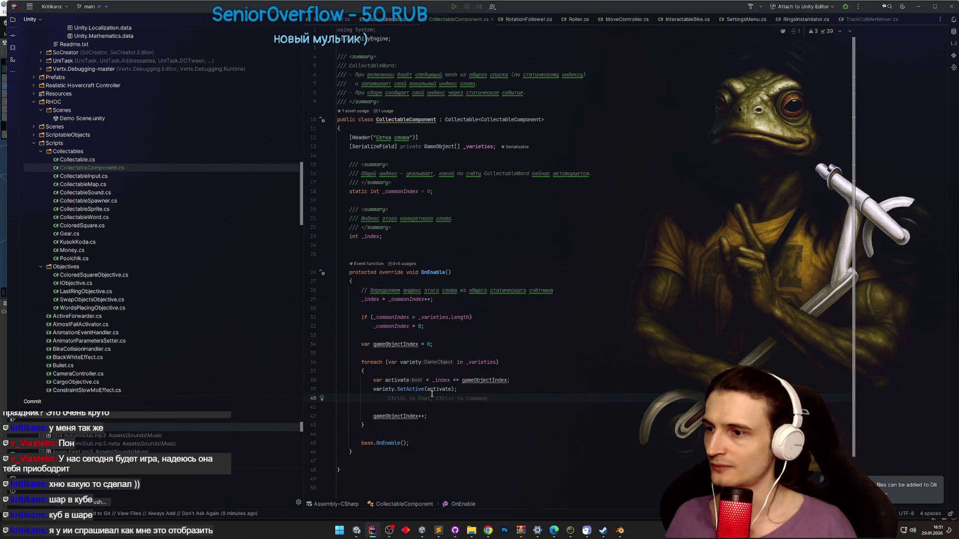
key(Return)
text(if ()
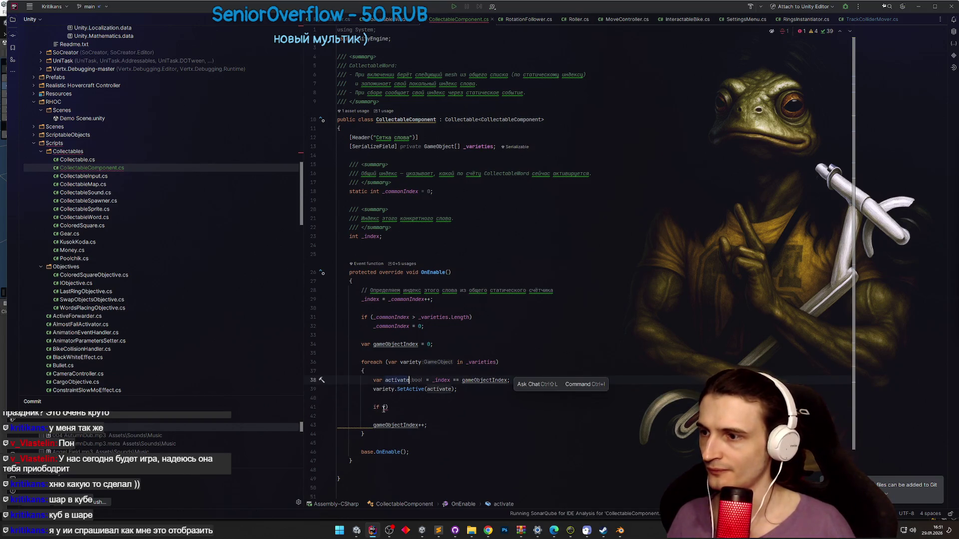
text(activate))
key(Return)
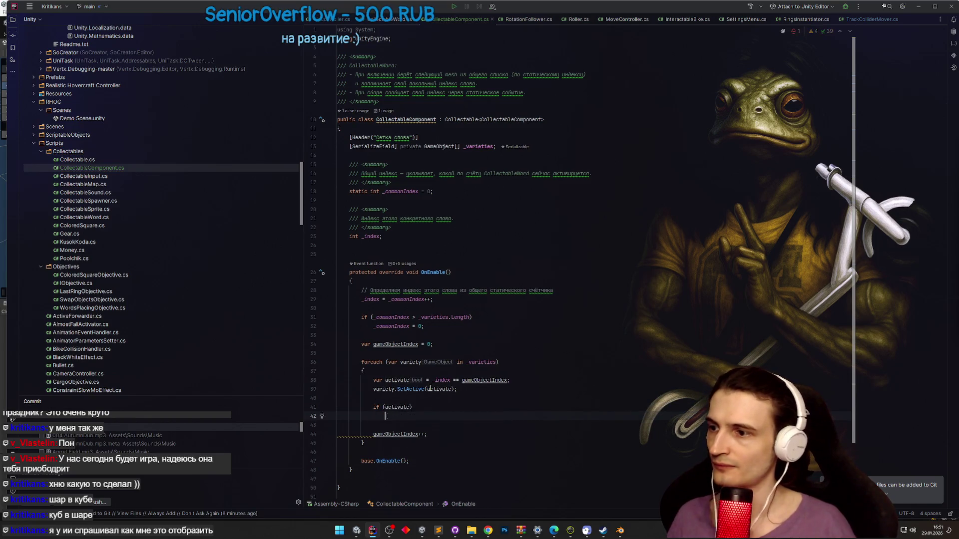
text(_renderer =)
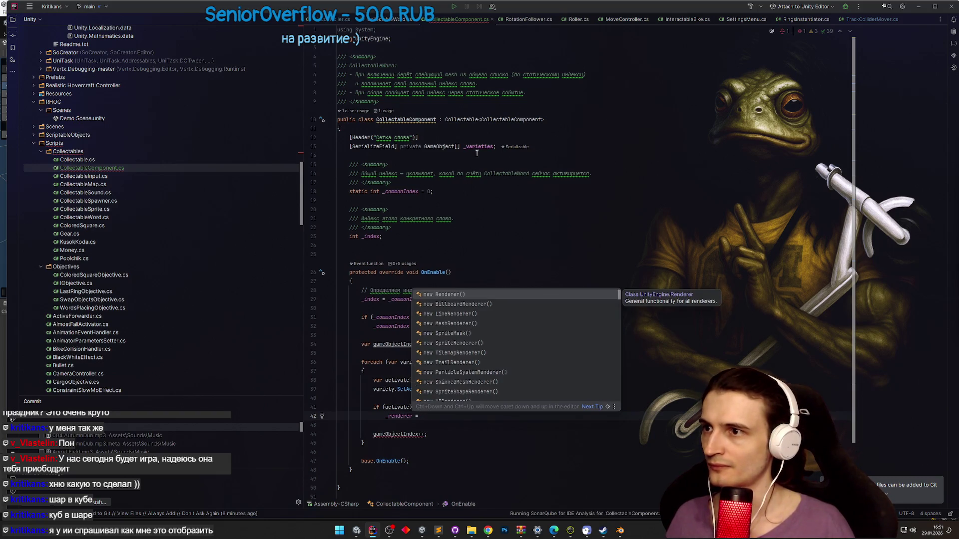
key(Escape)
- Complete the assignment _renderer = variety.GetComponentInChildren<Renderer>(); inside the if block
click(409, 380)
key(ctrl+shift+BackSpace)
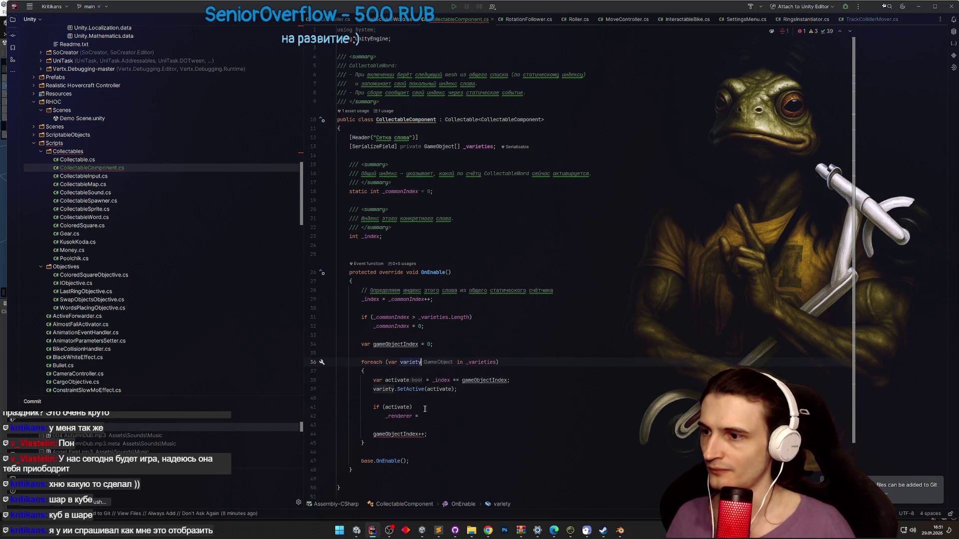
text(variety.GetC)
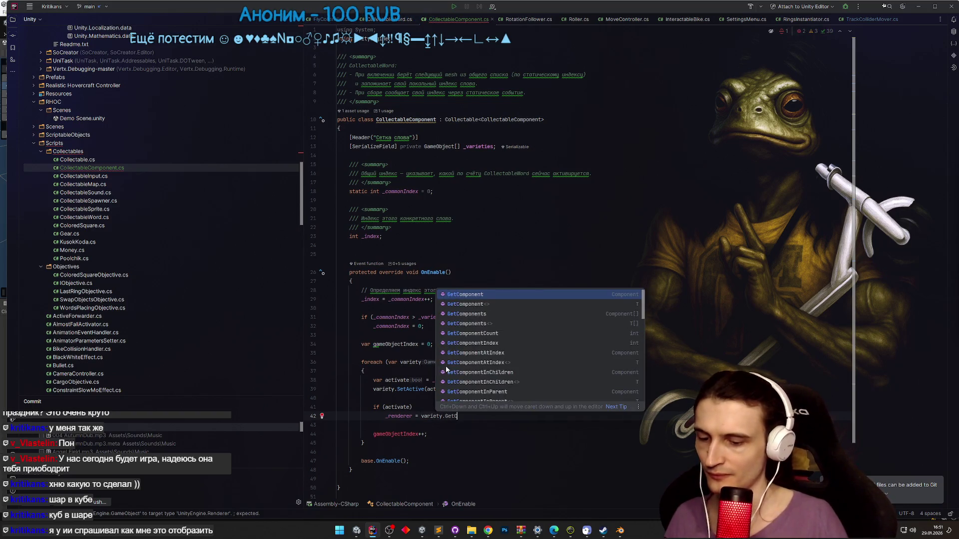
key(Down)
key(Down)
key(Down)
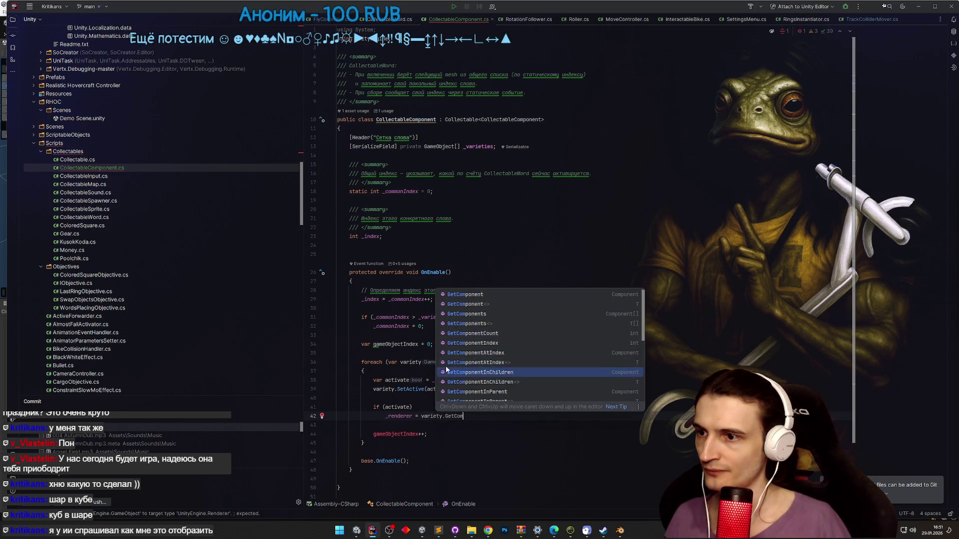
key(Return)
text(Re>()
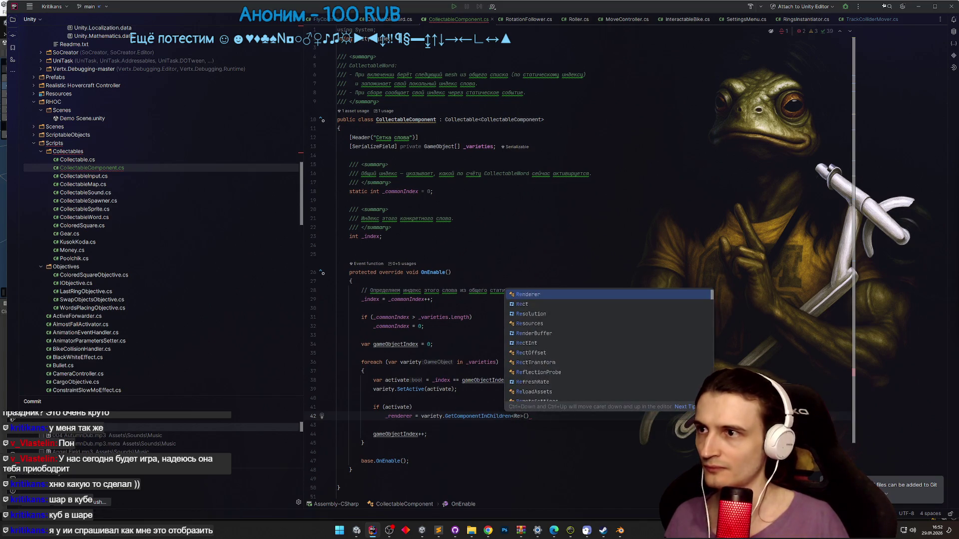
key(Return)
text(;)
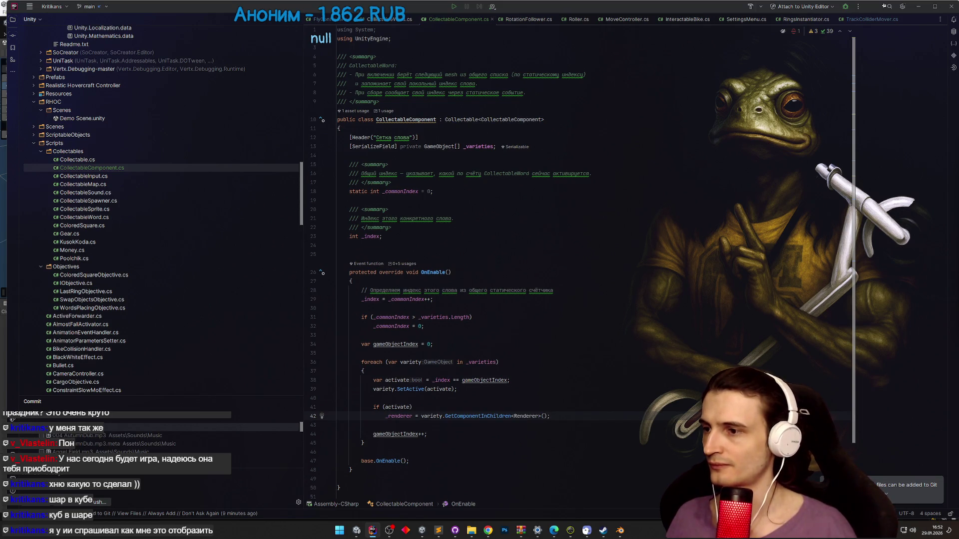
click(918, 6)
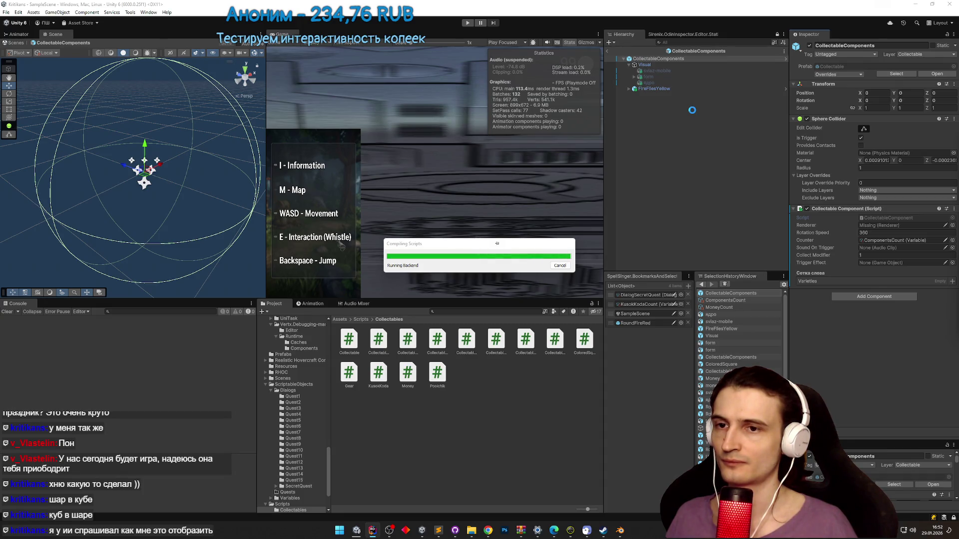
- Clear the console, exit prefab mode, search the Project for quest14, and expand Quest14
click(692, 114)
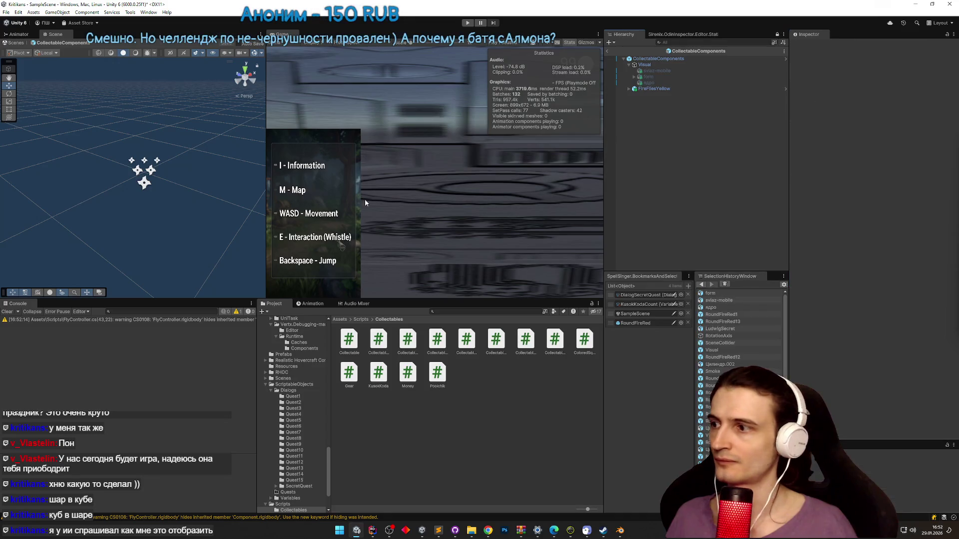
click(8, 312)
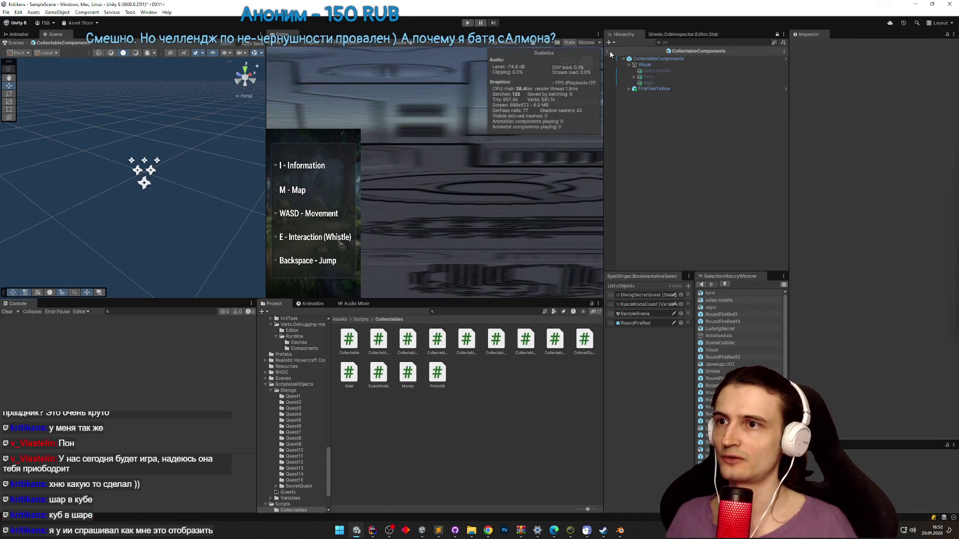
click(608, 50)
text(quest14)
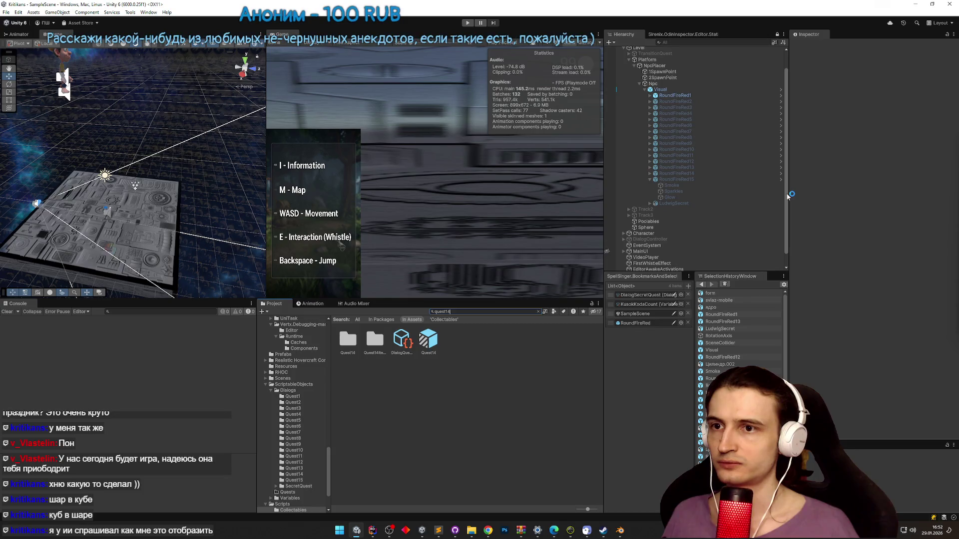
scroll(787, 196, down, 1)
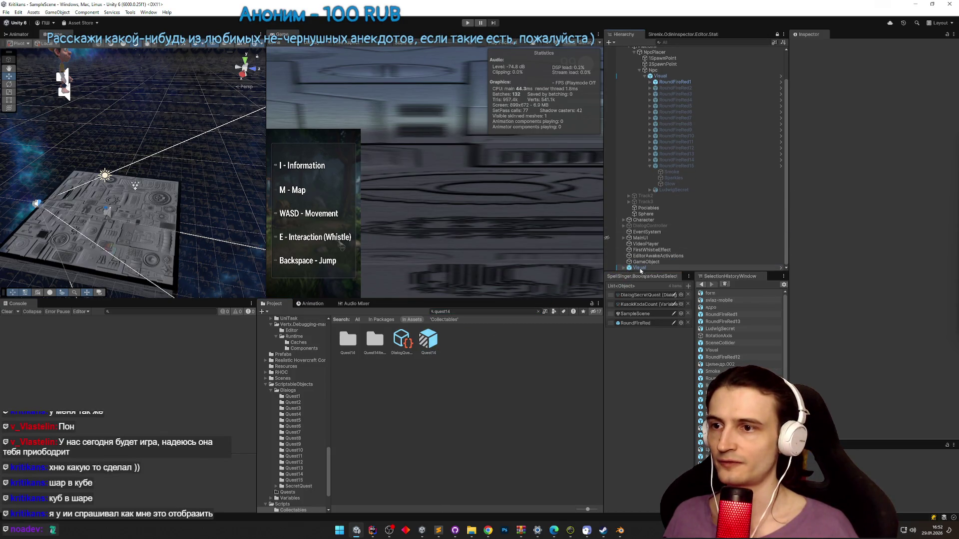
drag(625, 268, 630, 269)
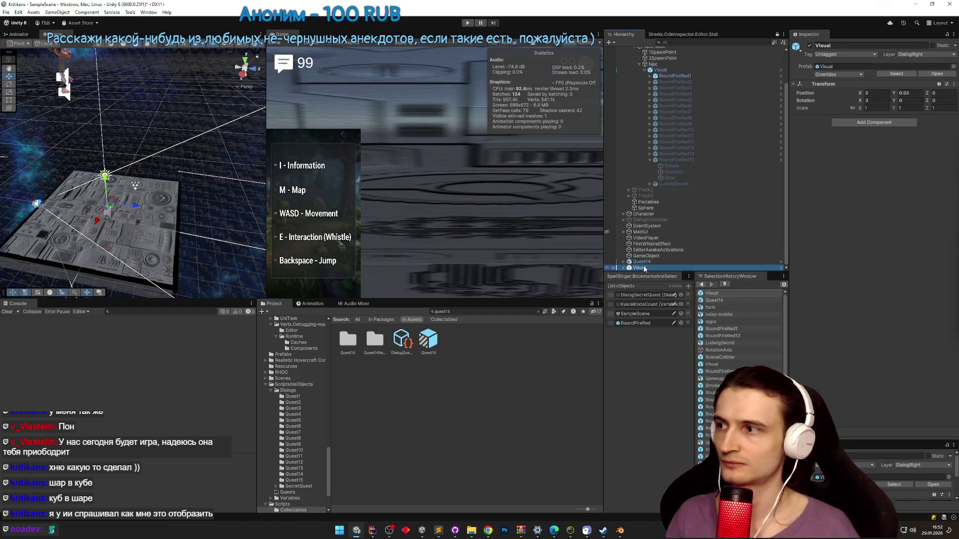
click(623, 268)
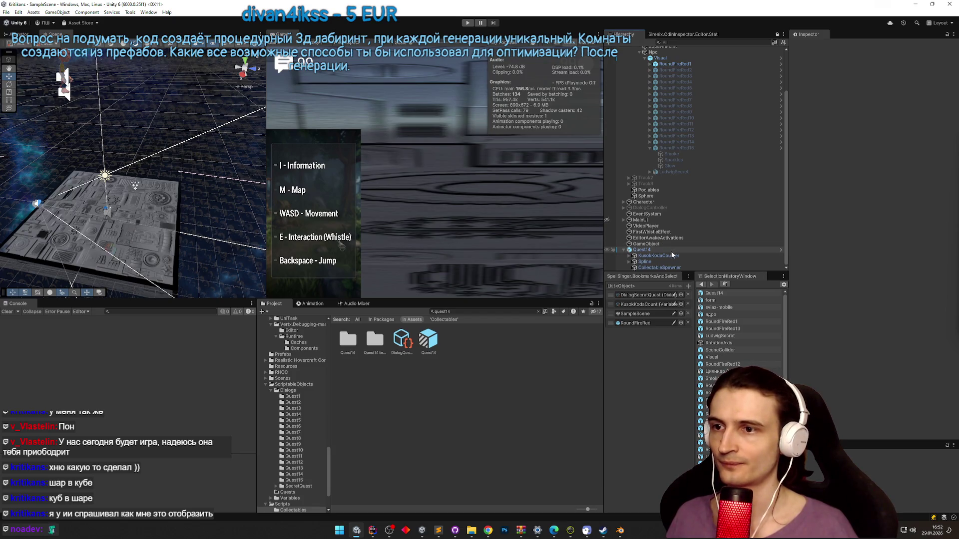
- Open the Quest14 prefab and rename KusokKodaCounter to Counter
click(671, 256)
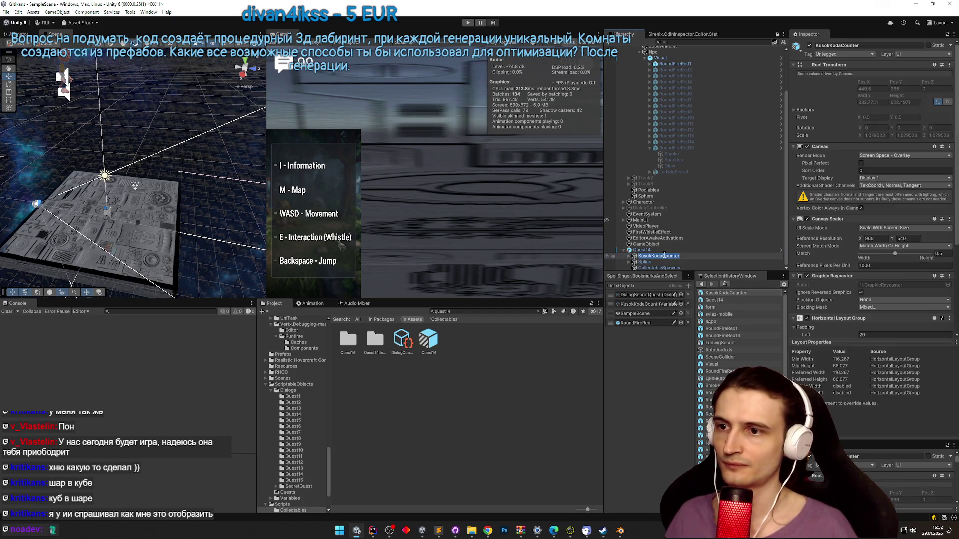
click(642, 250)
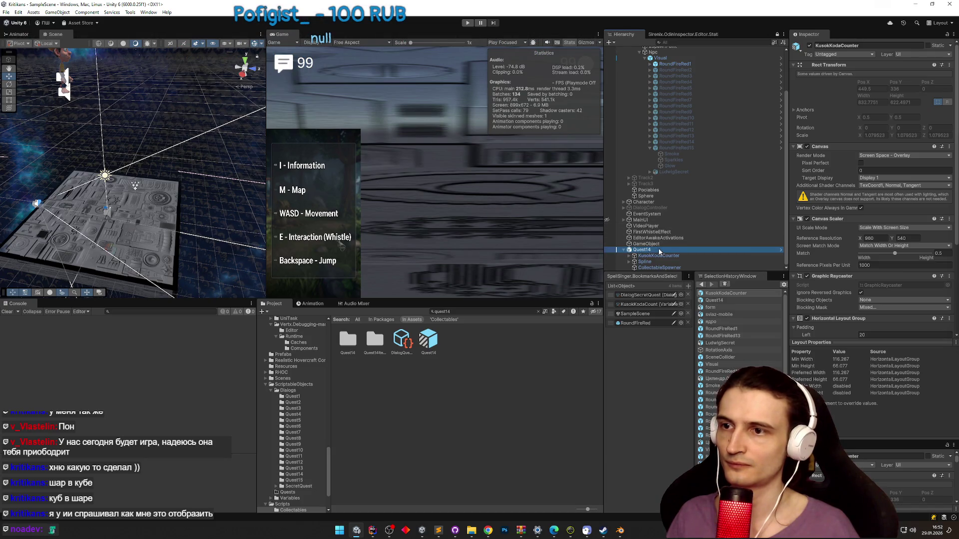
click(937, 74)
click(683, 71)
click(662, 65)
text(Counter)
key(Return)
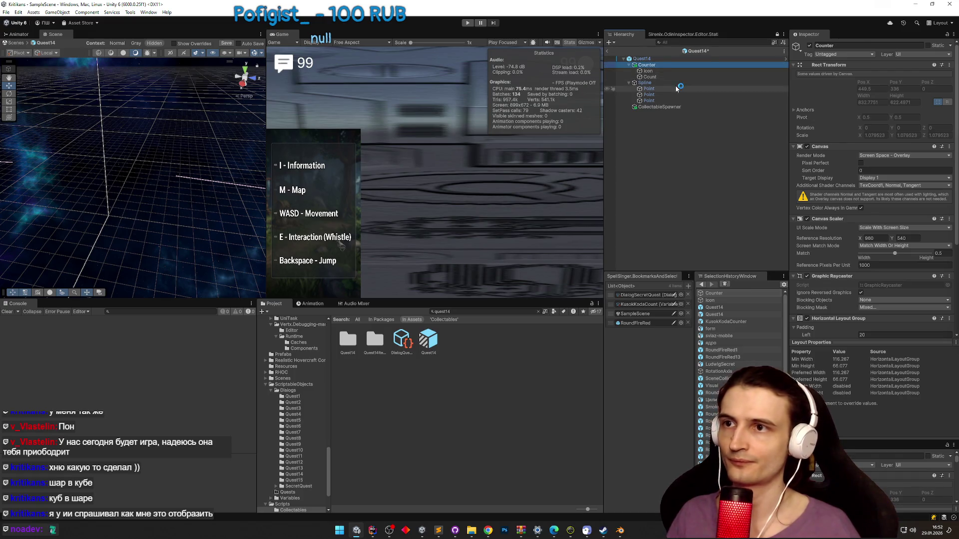
- Set the counter's Variable View variable to ComponentsCount
scroll(829, 187, down, 2)
scroll(831, 196, down, 5)
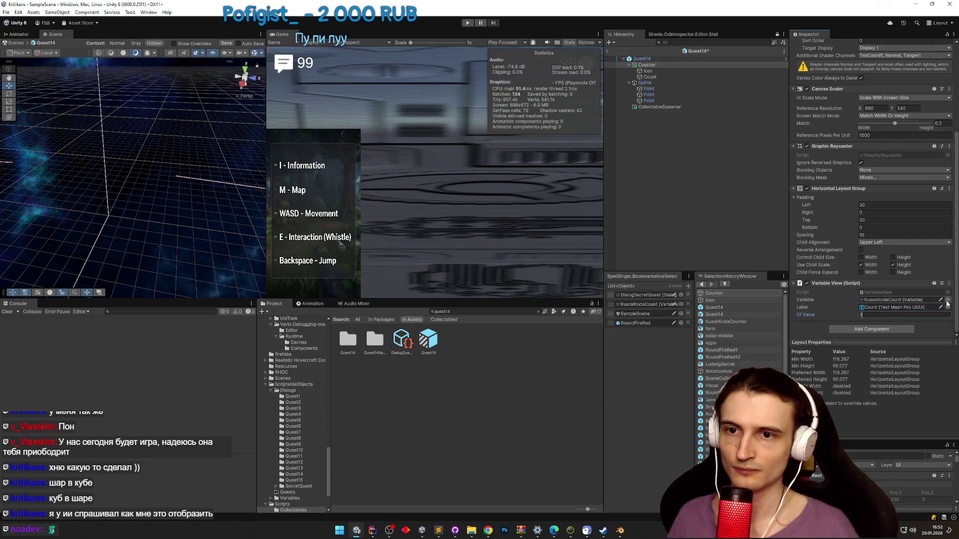
click(948, 300)
text(po)
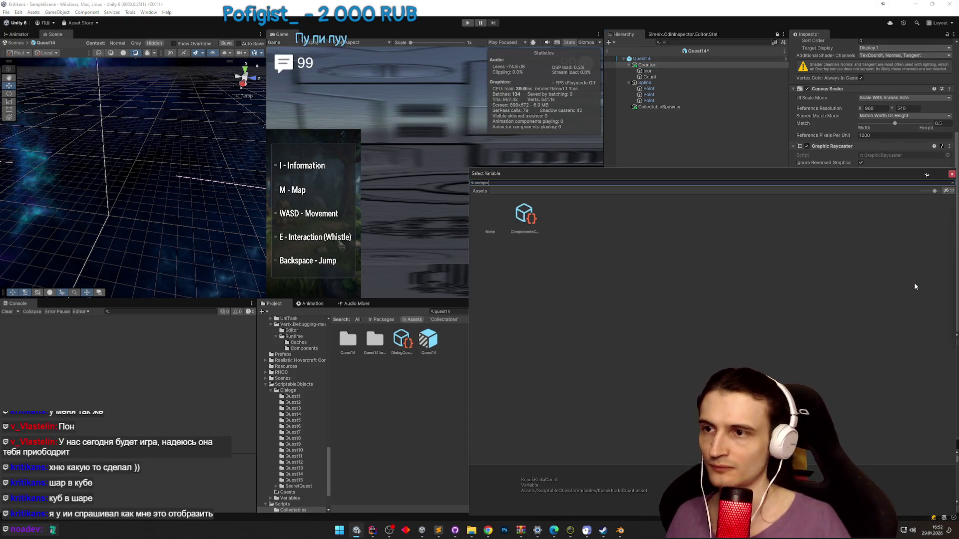
double_click(538, 221)
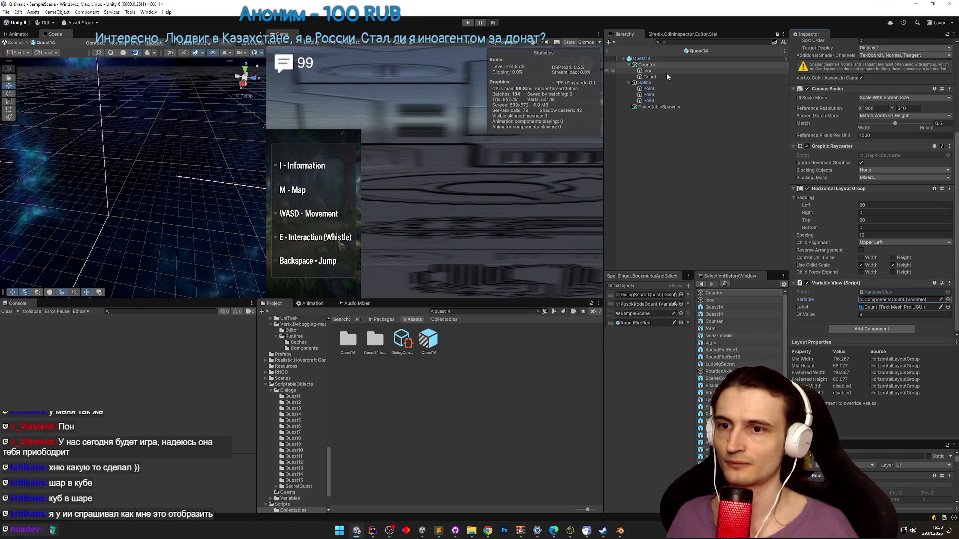
- Put the CollectableComponents prefab into CollectableSpawner's second Collectable field
click(666, 107)
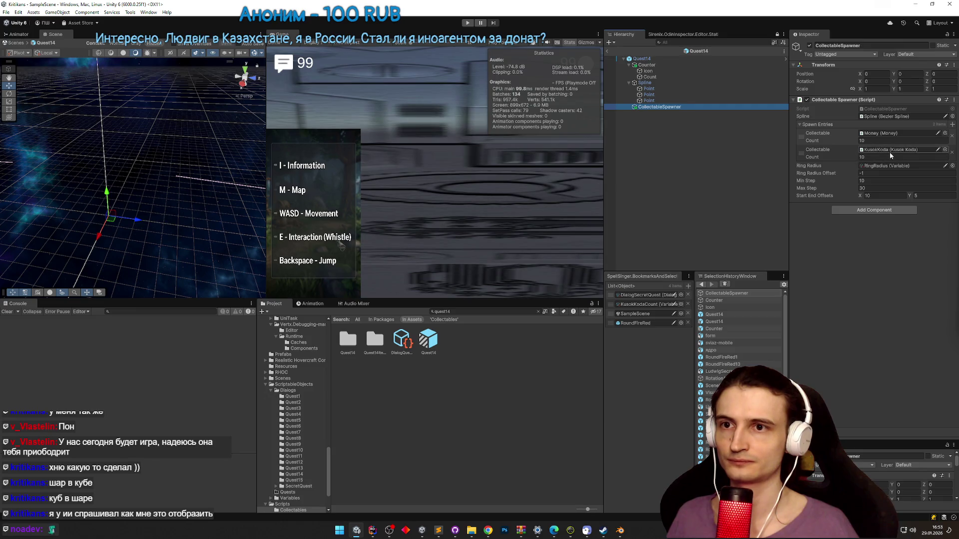
click(890, 153)
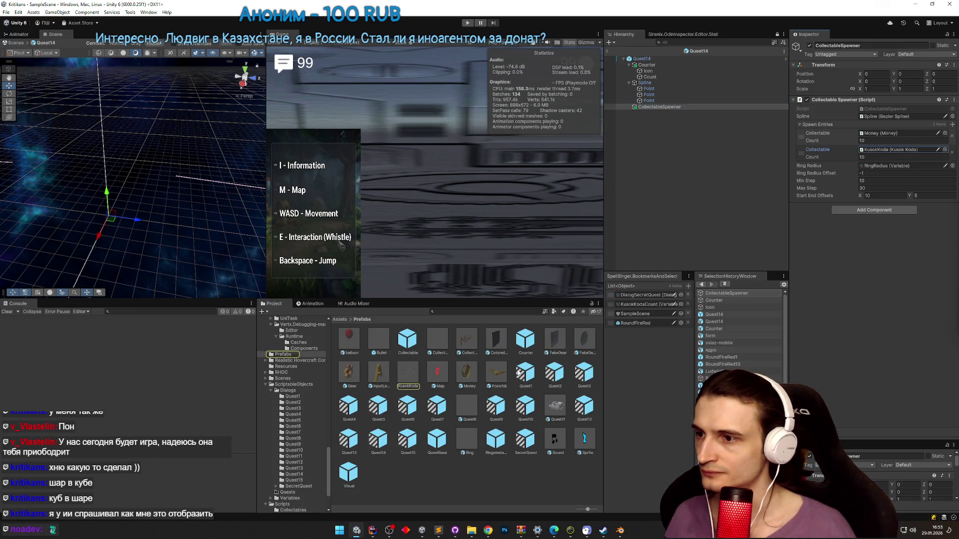
click(435, 336)
drag(535, 306, 860, 151)
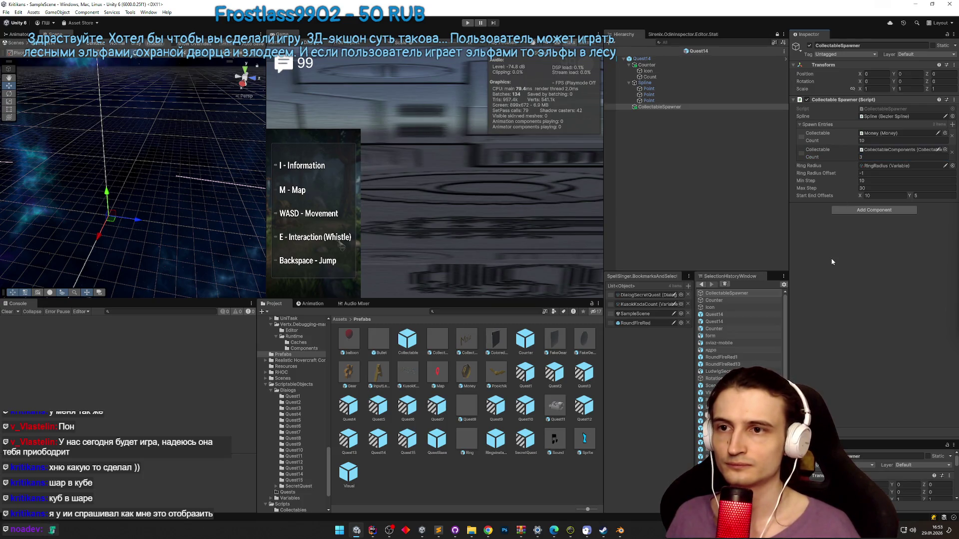
- Play-test Quest14, restore the editor layout, and open the unassigned _renderer error in code
click(609, 51)
key(ctrl+p)
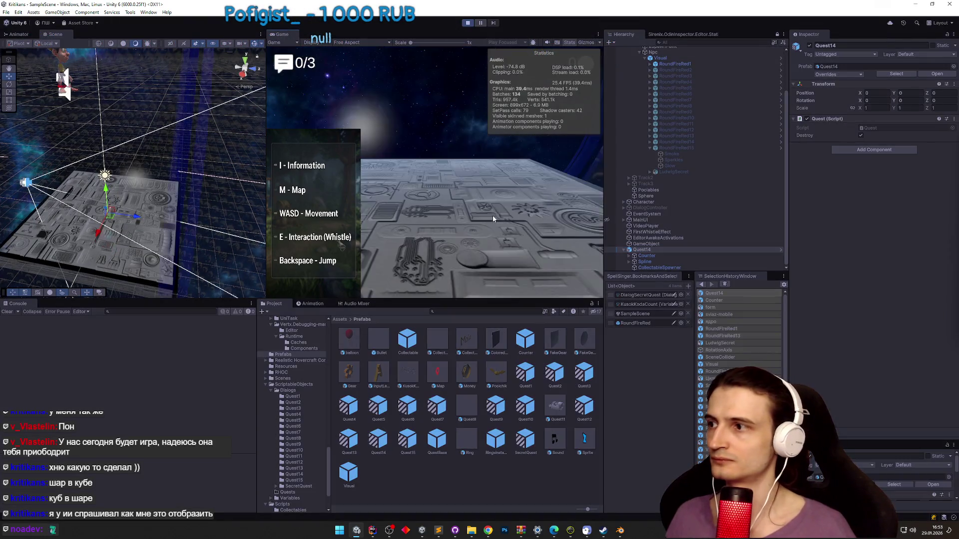
key(shift+space)
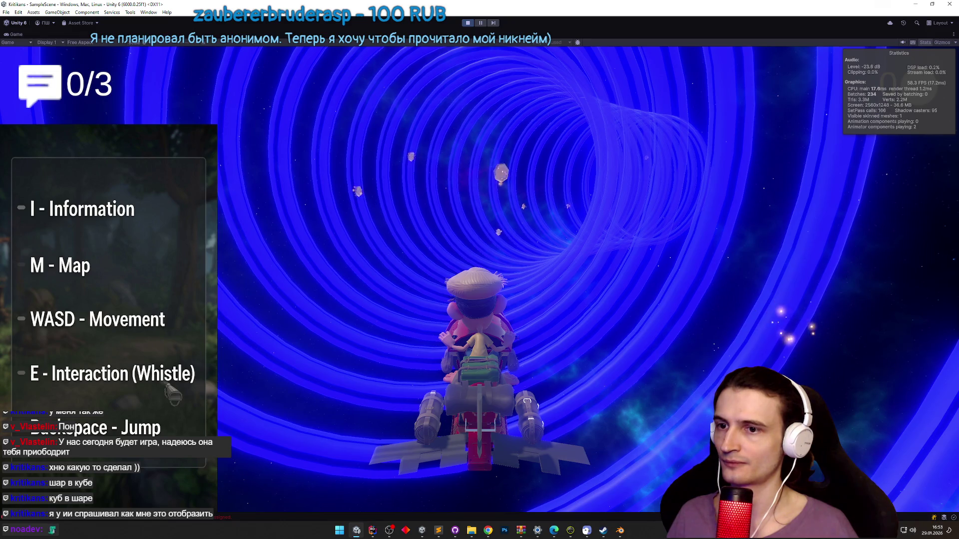
key(shift+space)
mouse_move(165, 232)
mouse_down()
mouse_move(242, 64)
mouse_move(196, 291)
mouse_up()
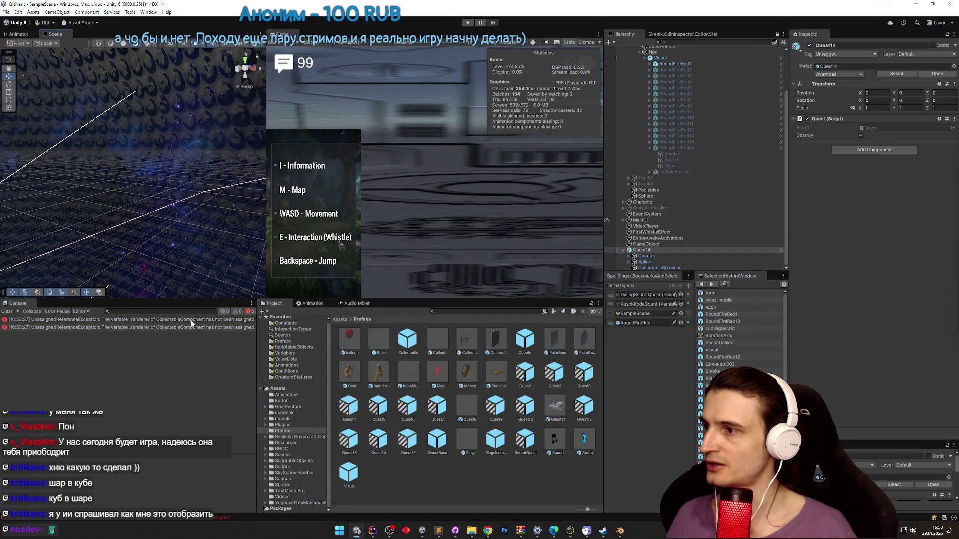
double_click(192, 323)
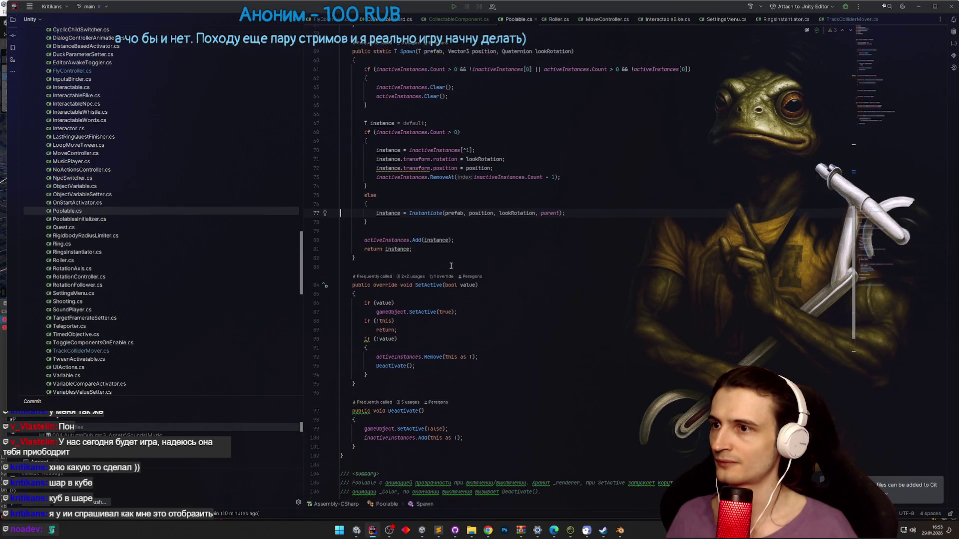
- Jump to Poolable.cs line 119 and inspect where _renderer is read
key(alt+Tab)
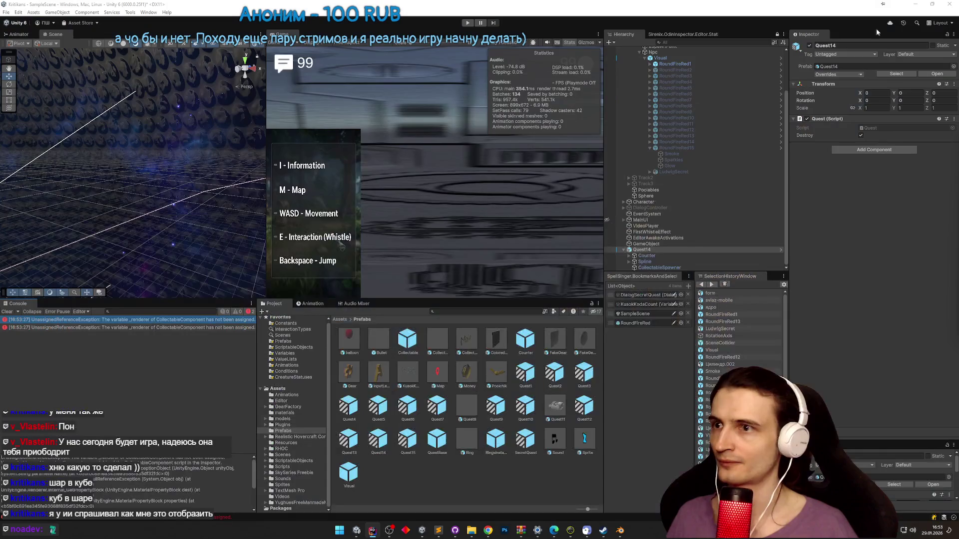
scroll(180, 482, down, 3)
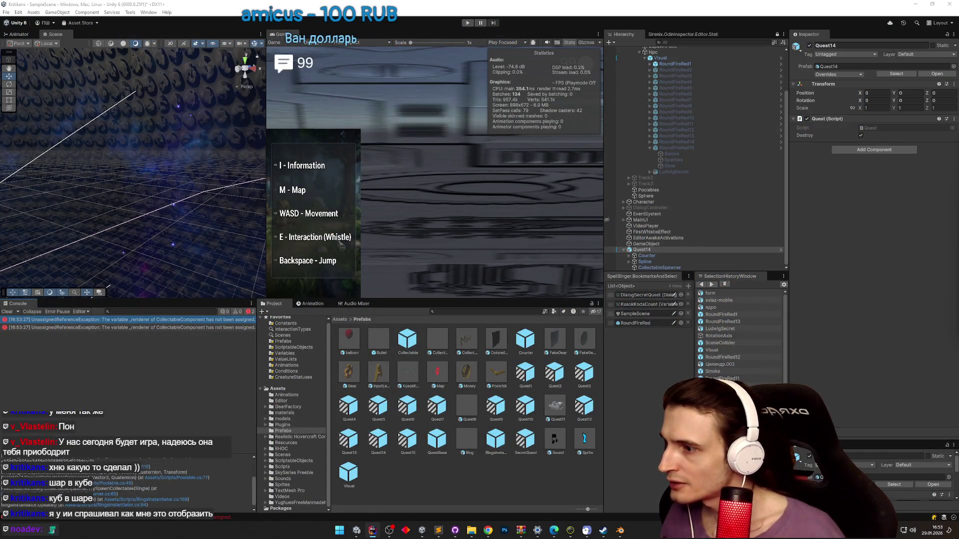
click(150, 466)
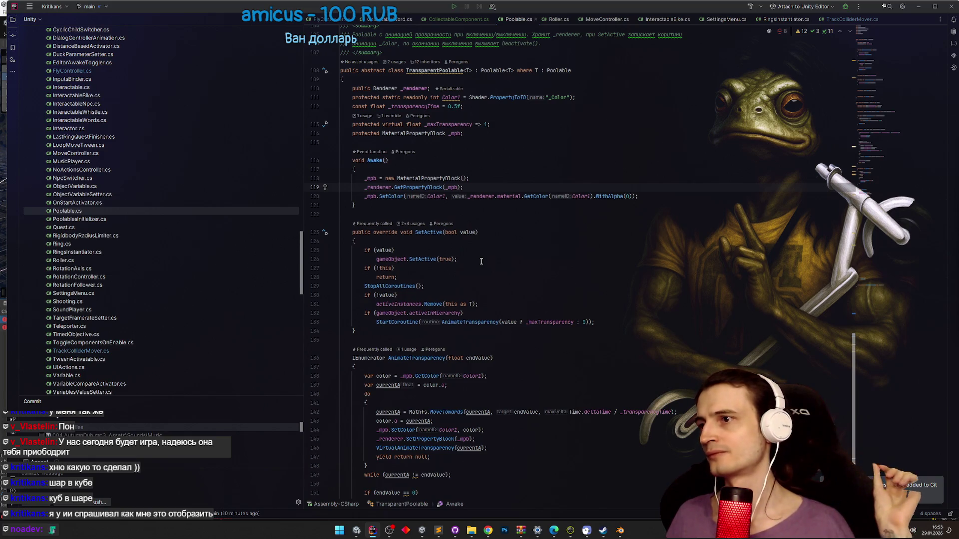
scroll(481, 261, up, 1)
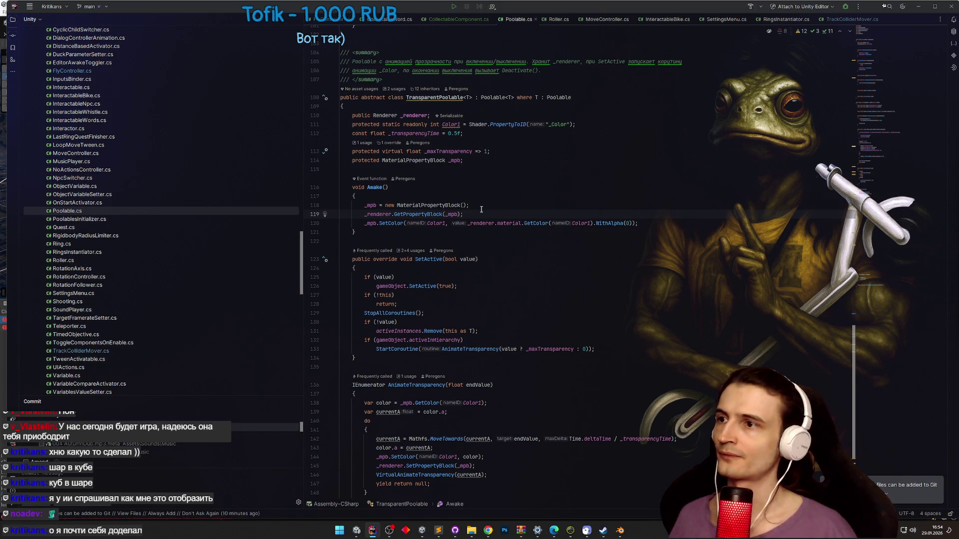
key(Home)
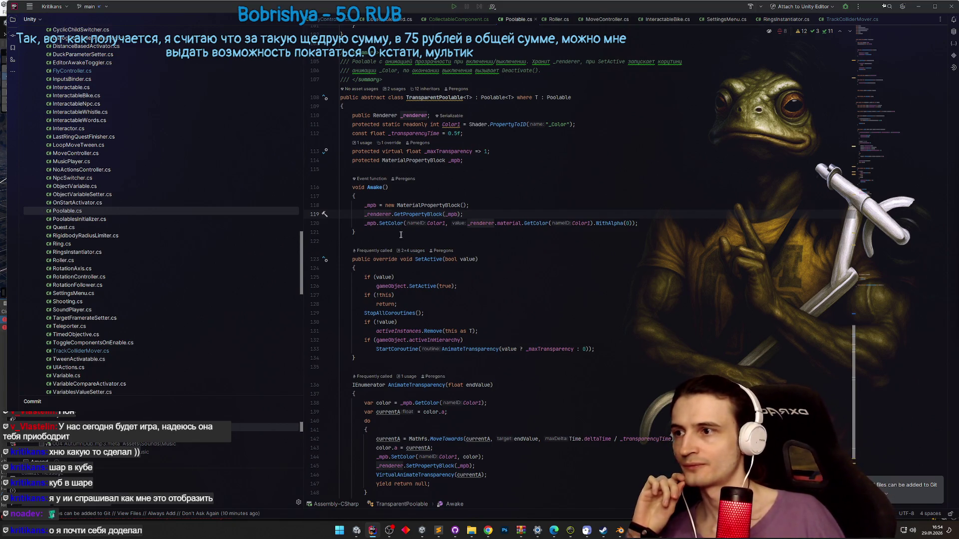
- Return to Unity, clear the console errors, and select Quest14
key(alt+Tab)
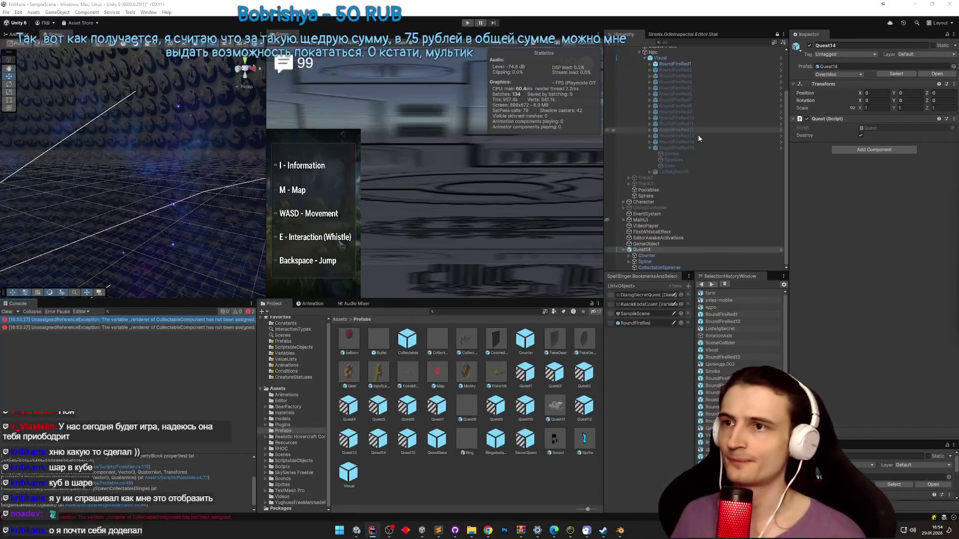
key(alt+Tab)
click(378, 528)
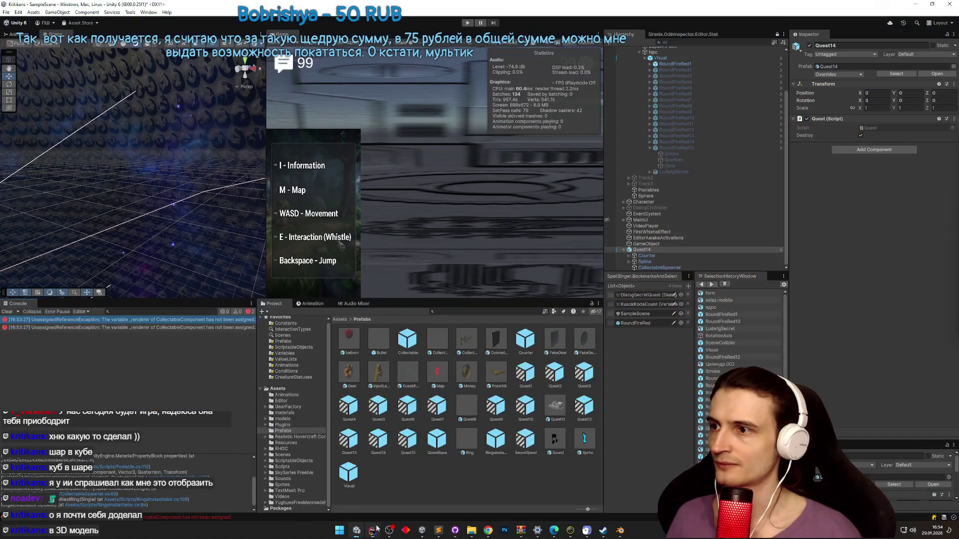
click(377, 529)
click(374, 532)
click(374, 534)
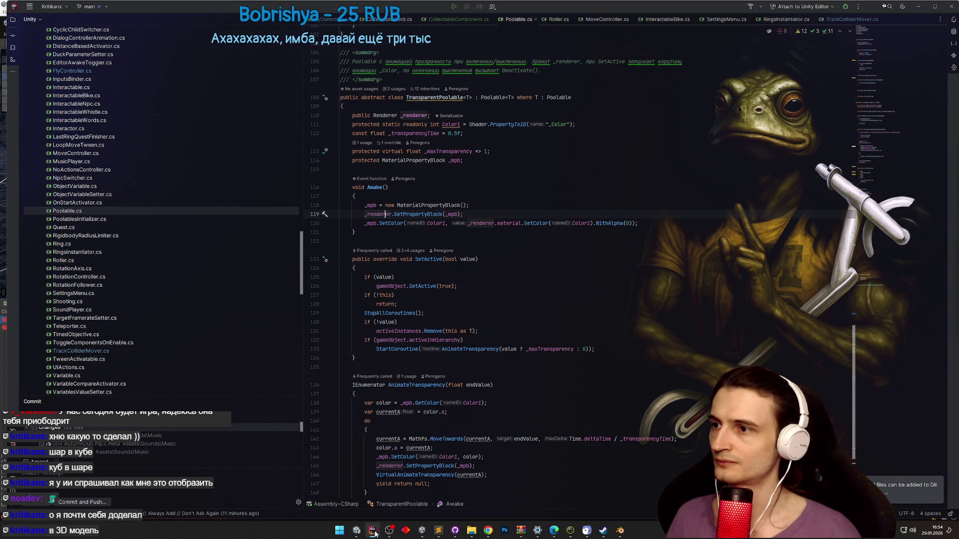
click(373, 532)
click(7, 312)
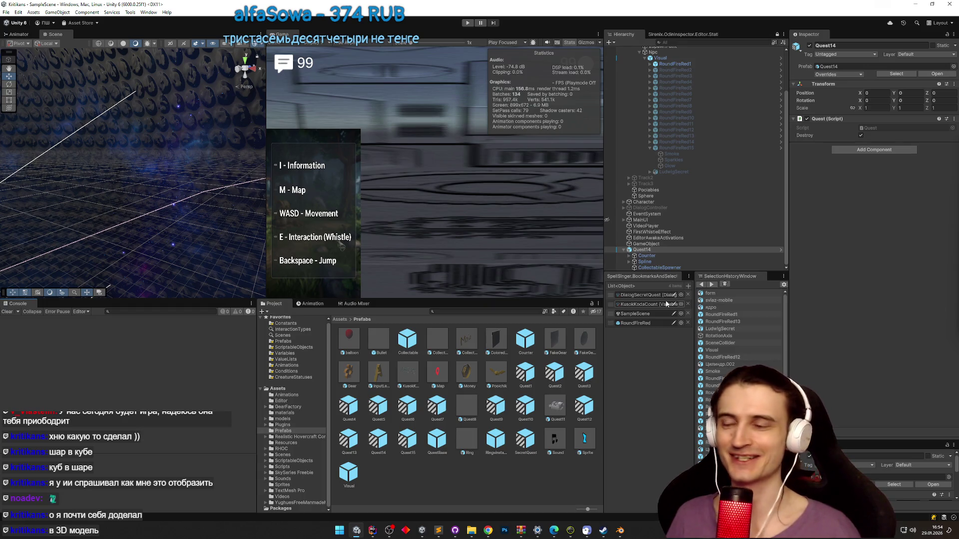
click(663, 250)
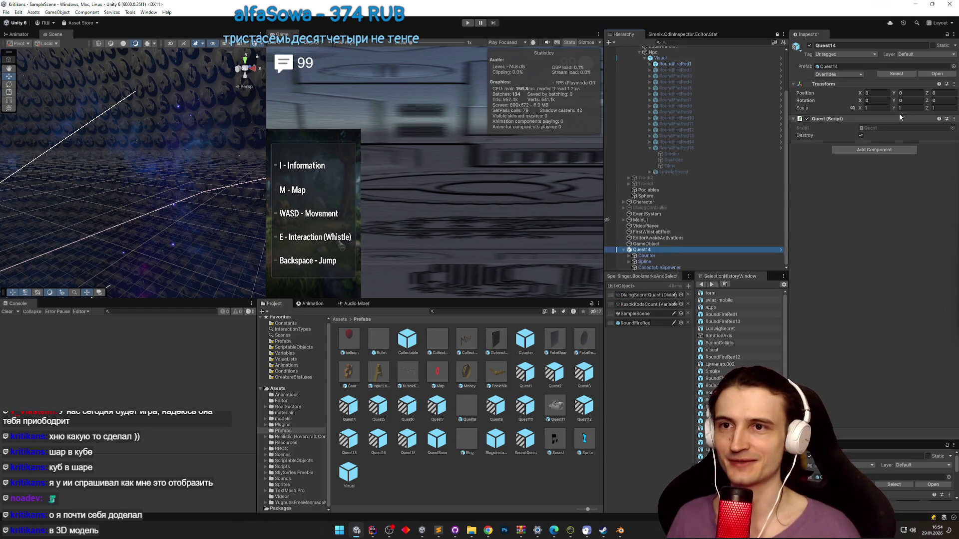
- Open the Quest14 prefab for editing, then go back to Rider
click(937, 74)
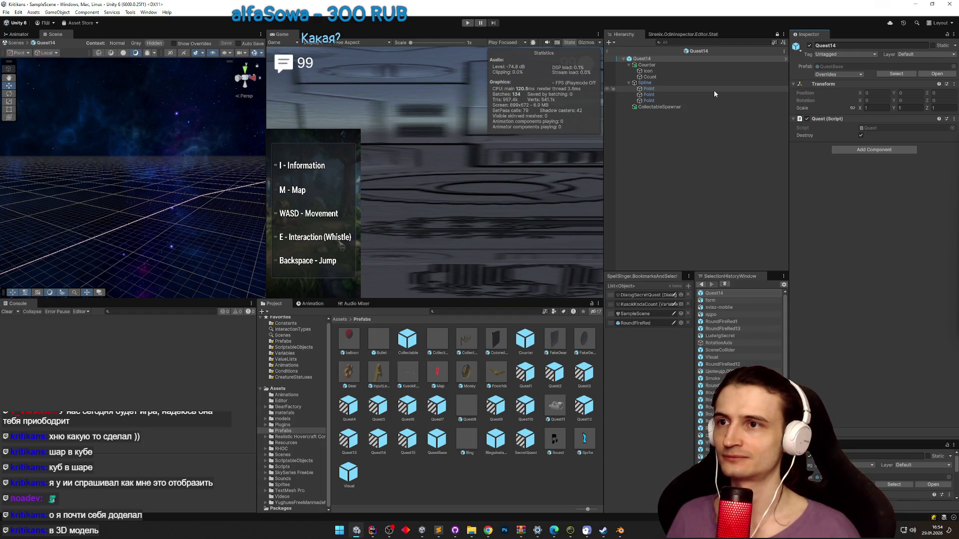
click(377, 526)
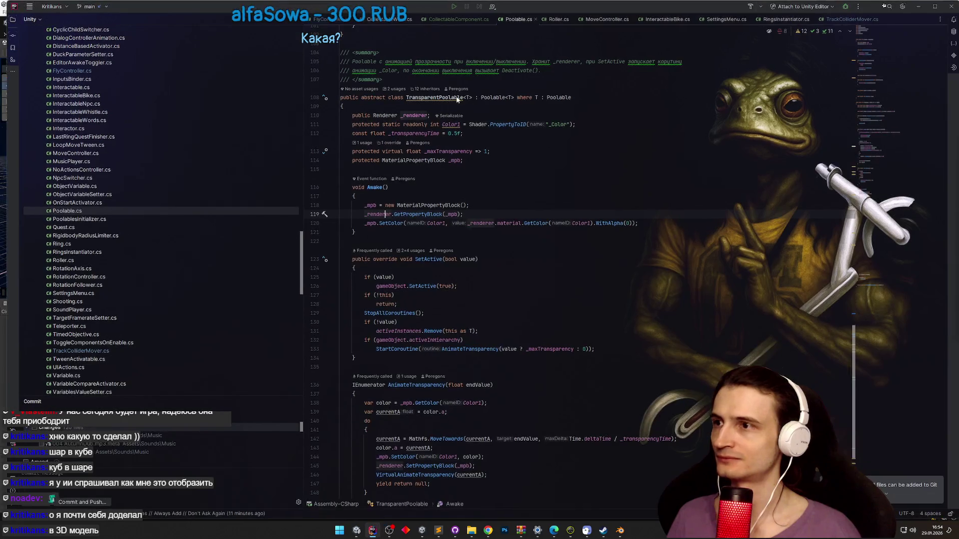
- Cut the if (activate) _renderer assignment lines out of OnEnable's loop and return to Unity
scroll(463, 244, down, 2)
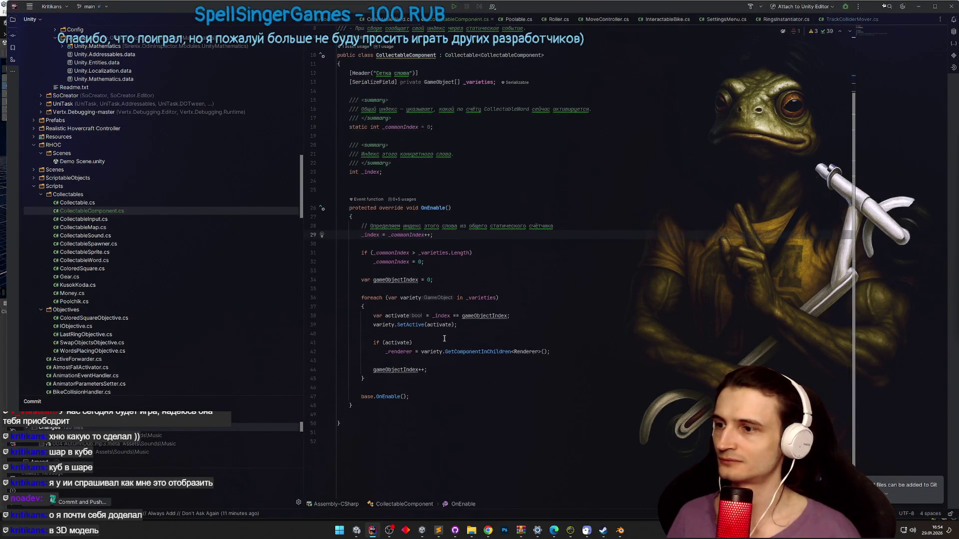
drag(566, 349, 370, 343)
key(ctrl+c)
key(Delete)
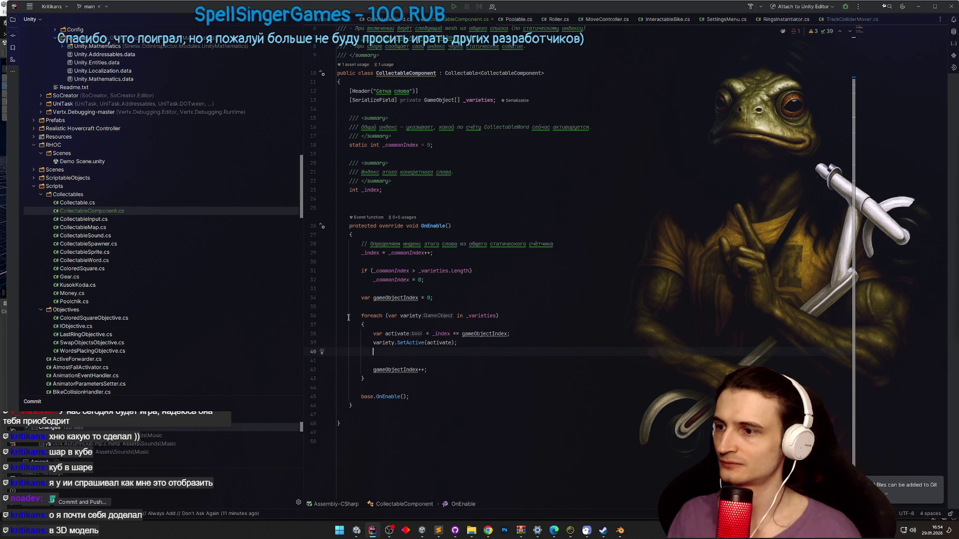
key(alt+Tab)
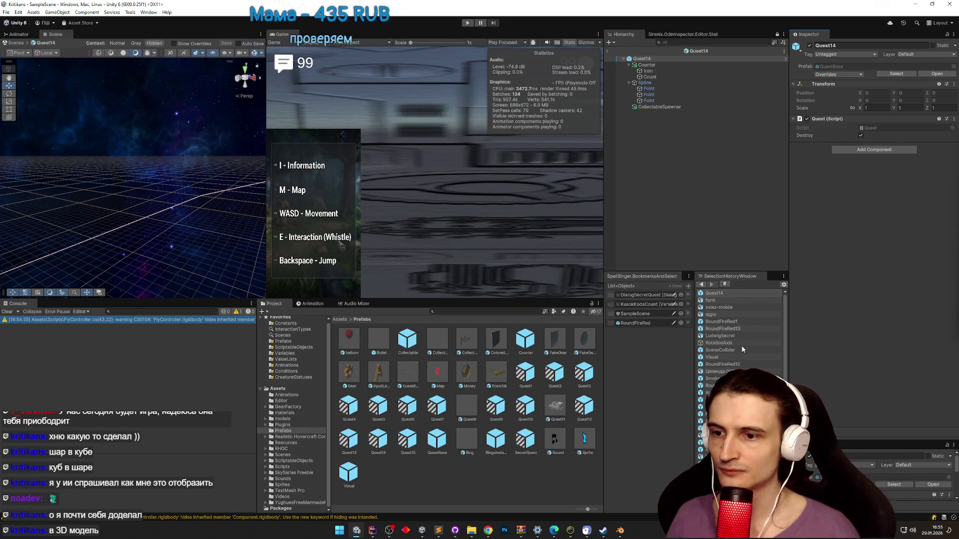
- Set the CollectableComponents prefab's Renderer field to sviaz-mobile's Mesh Renderer and start play
click(465, 311)
text(c)
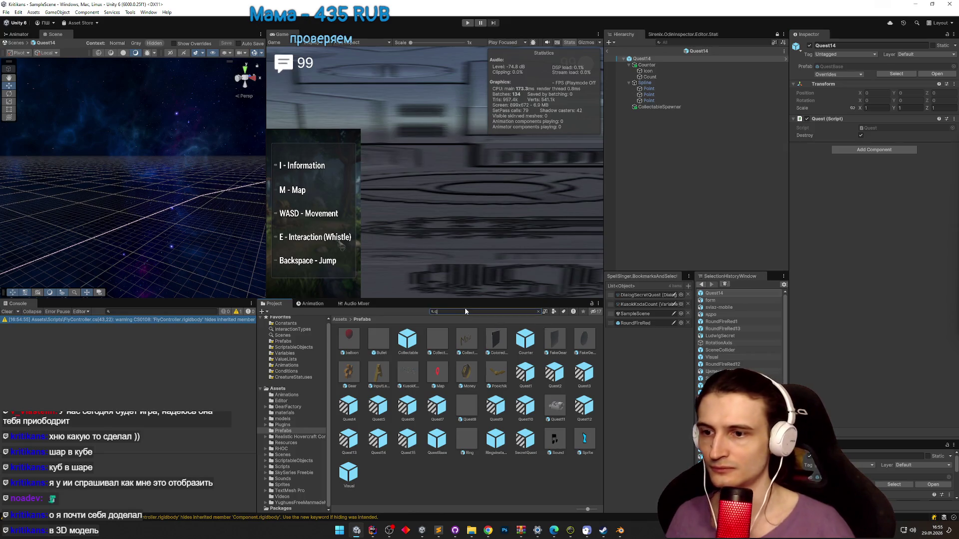
text(ollecta)
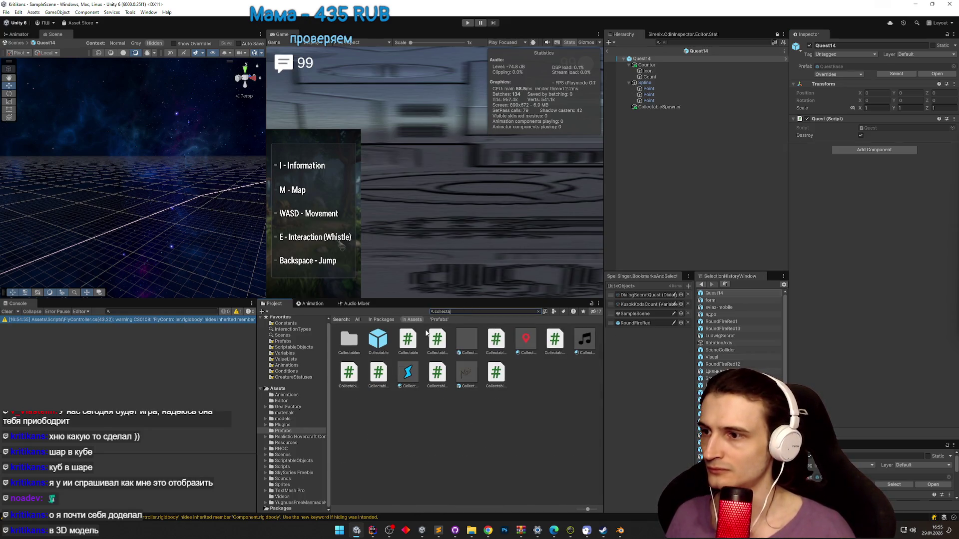
double_click(474, 336)
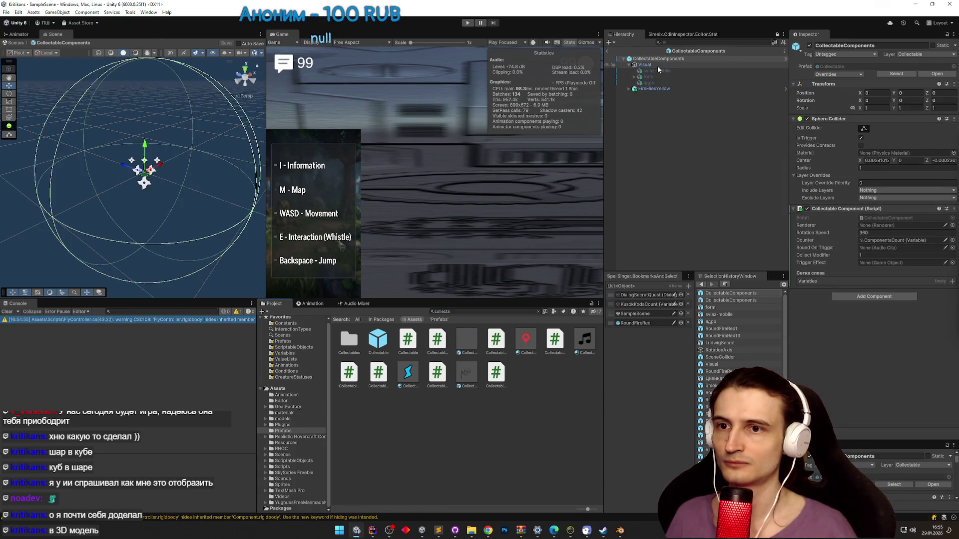
drag(670, 71, 894, 226)
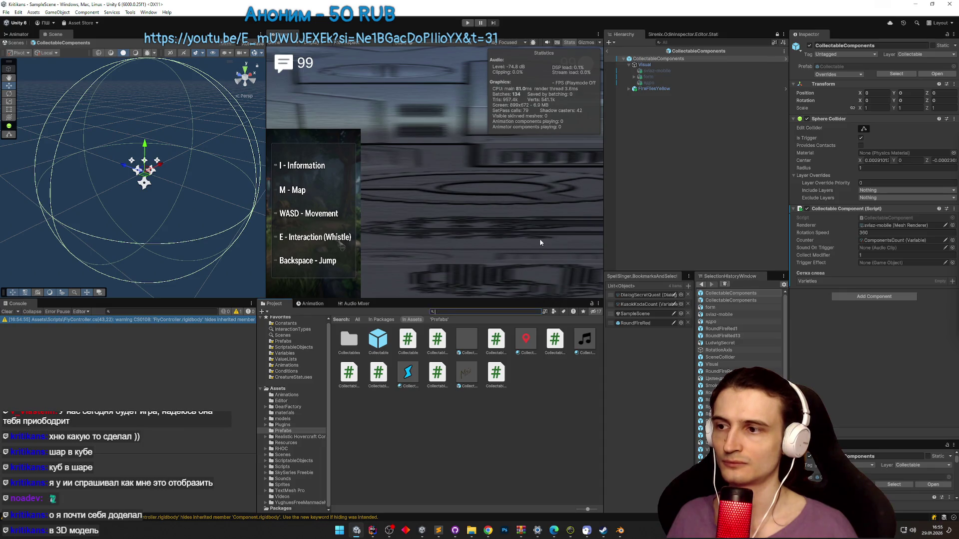
key(ctrl+p)
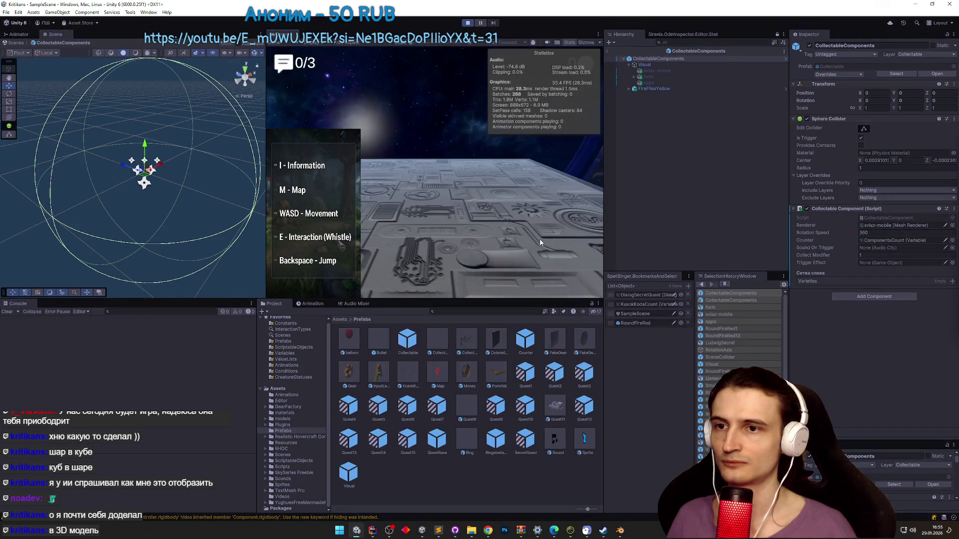
key(alt+Tab)
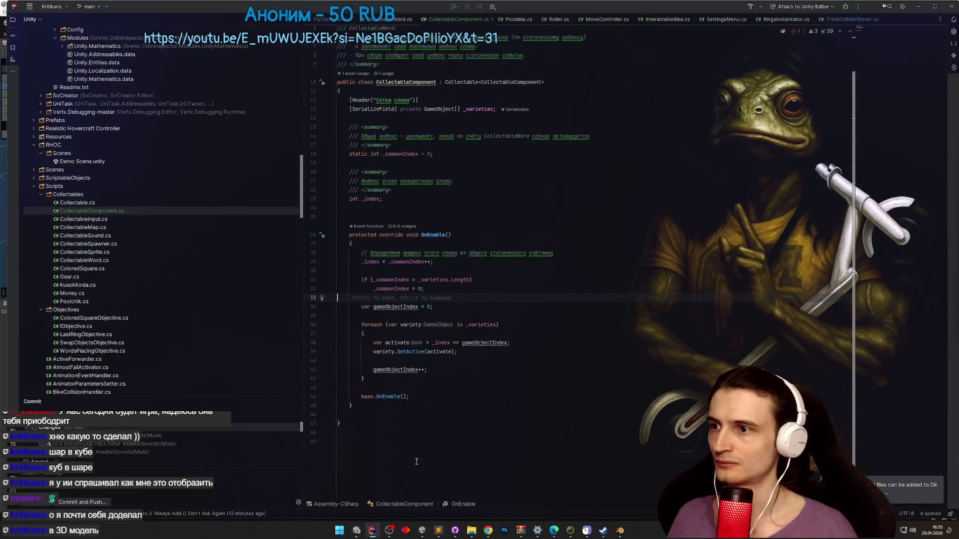
- Paste the if (activate) _renderer assignment back below variety.SetActive(activate)
click(450, 365)
key(Return)
key(Return)
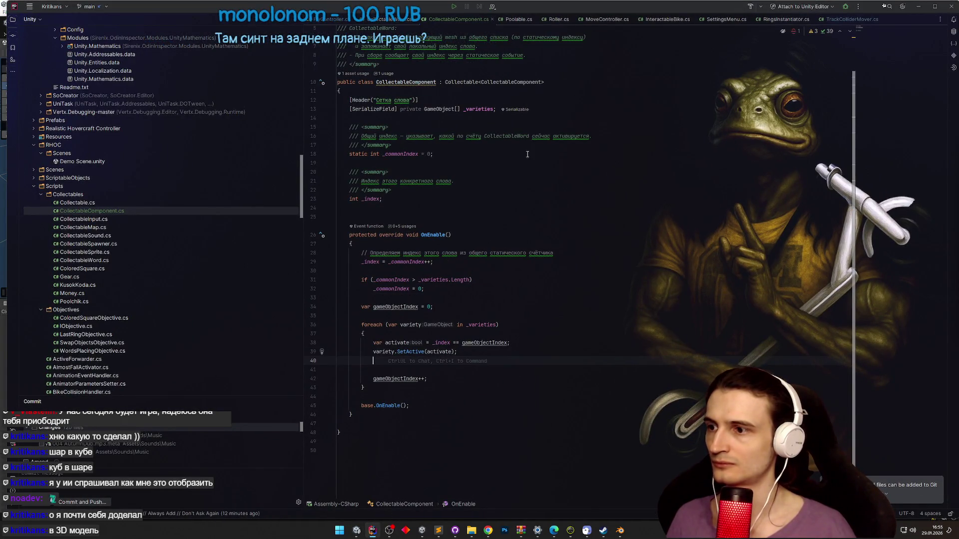
key(ctrl+v)
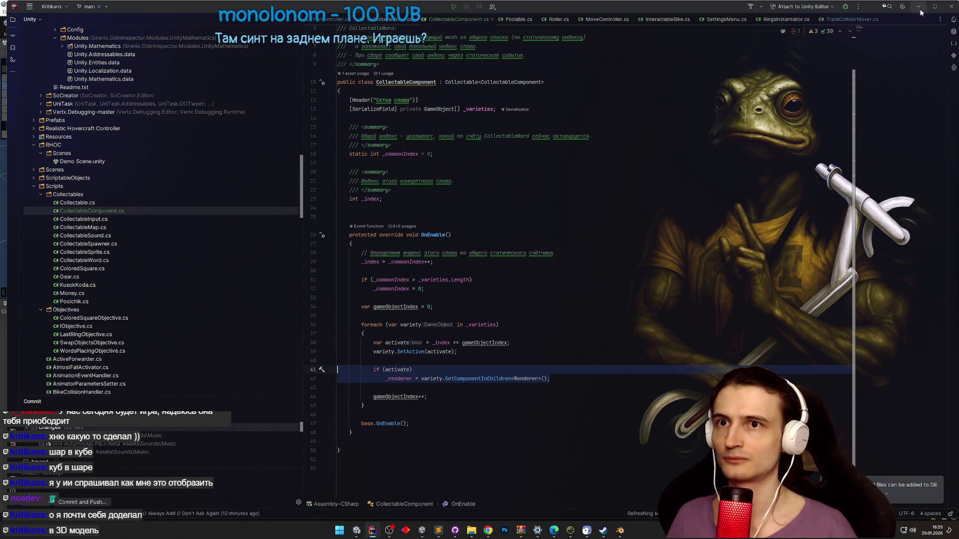
key(alt+Tab)
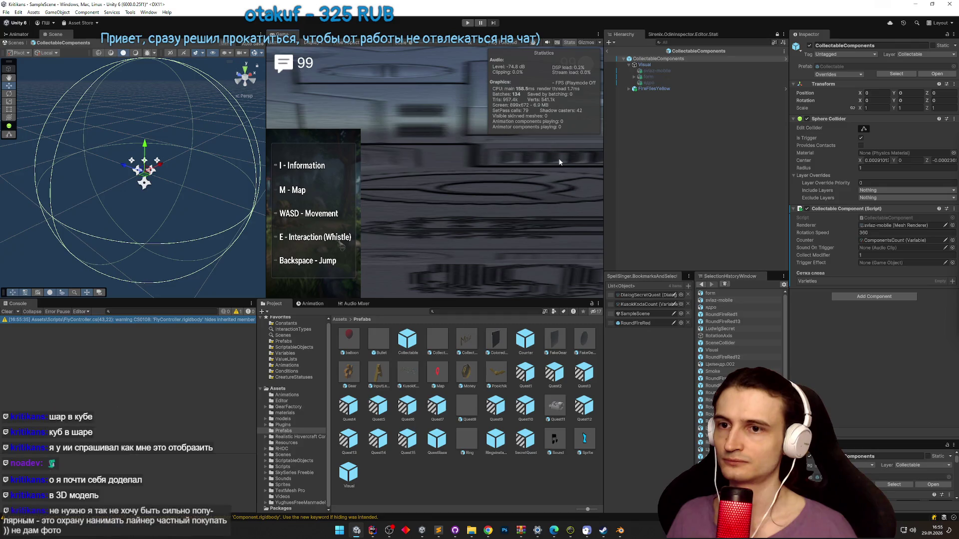
- Fly through the tunnel with the counter at 0/3, toggling the maximized Game view, then pause
key(shift+space)
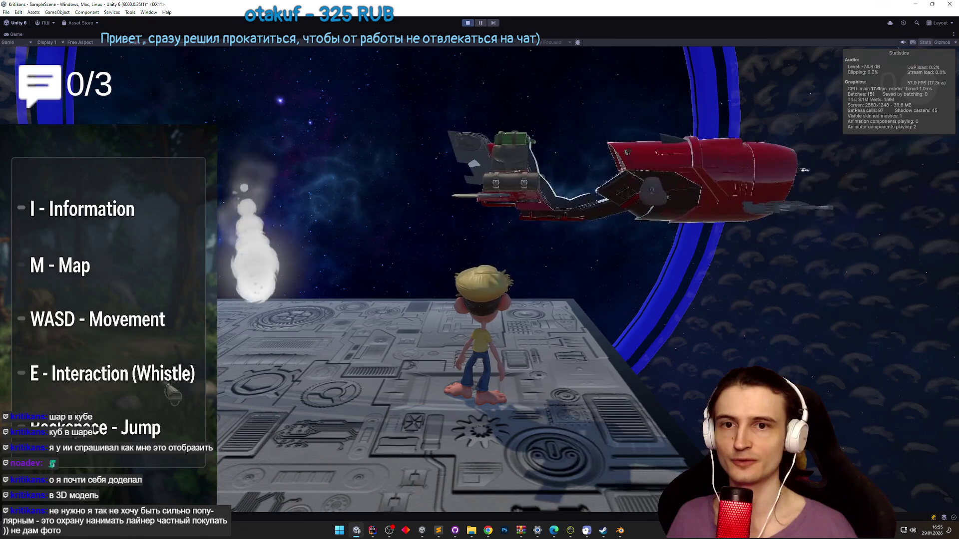
key(BackSpace)
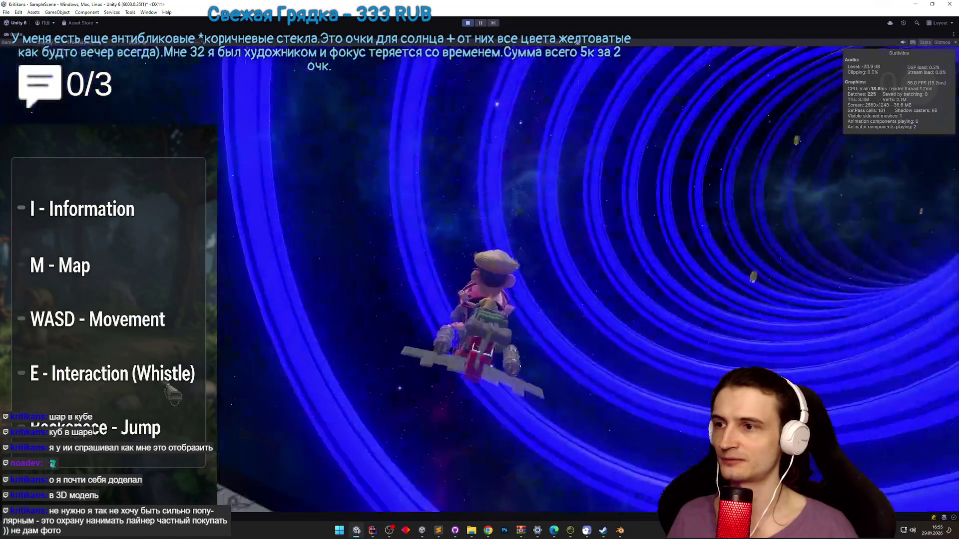
key(shift+space)
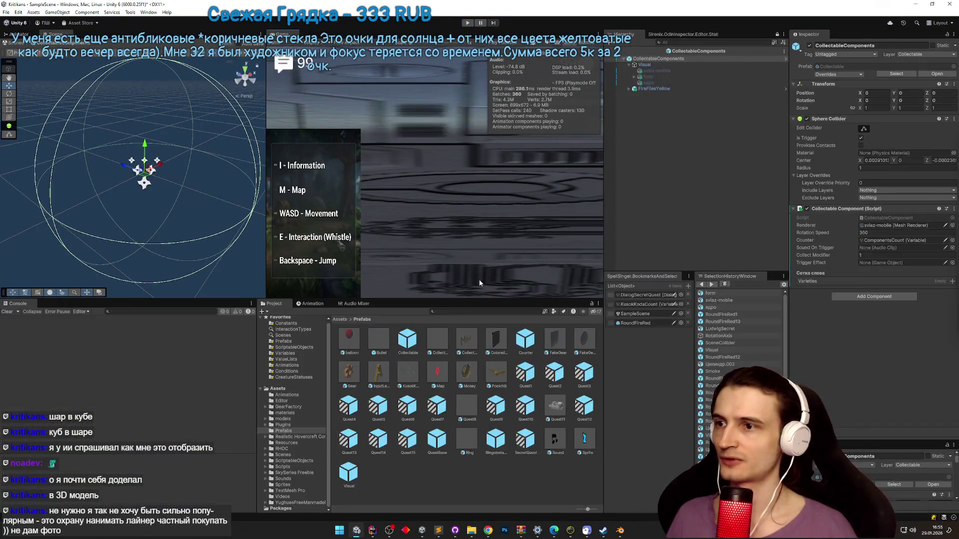
key(shift+space)
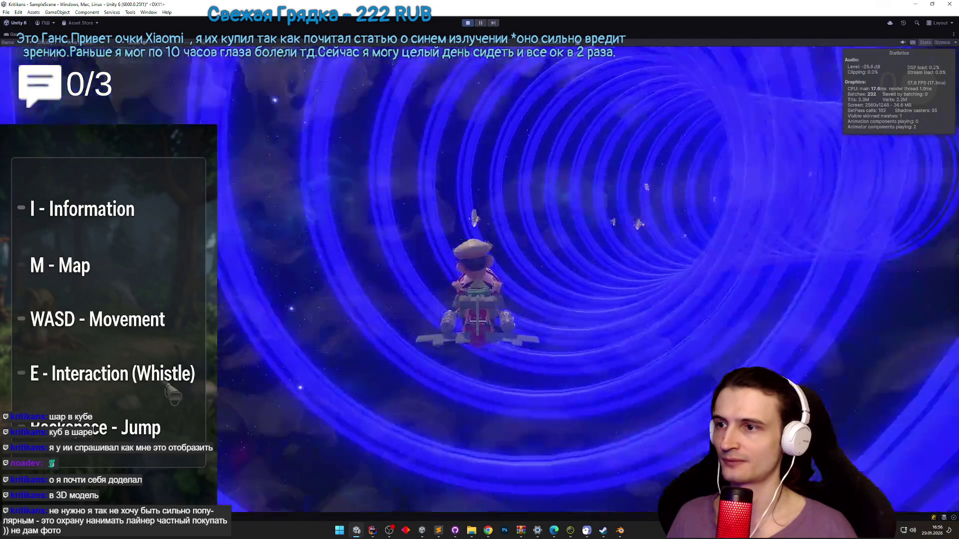
key(a)
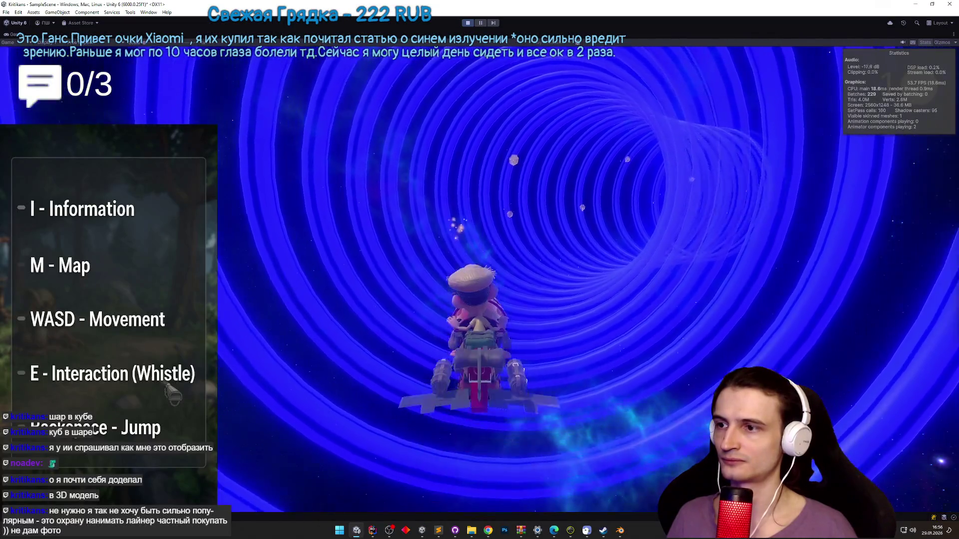
key(shift+space)
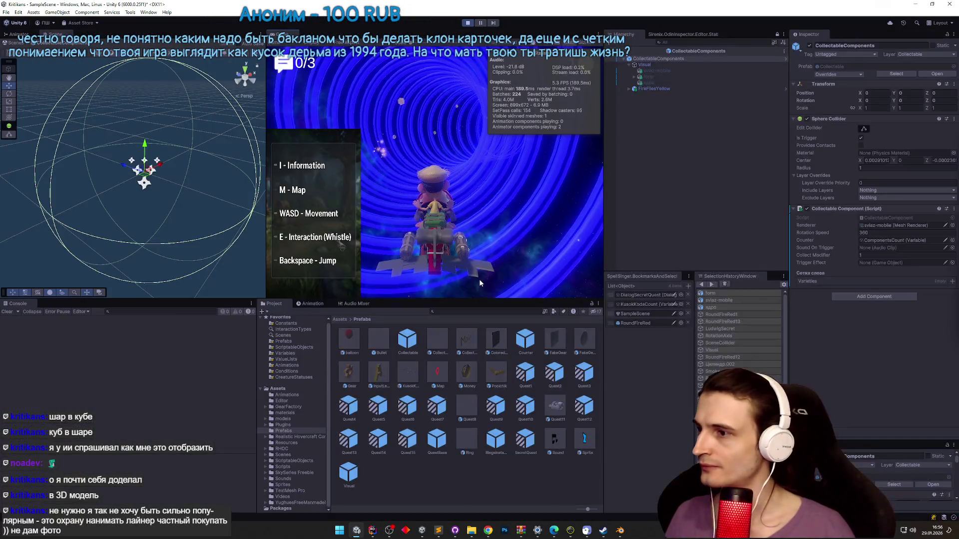
key(shift+space)
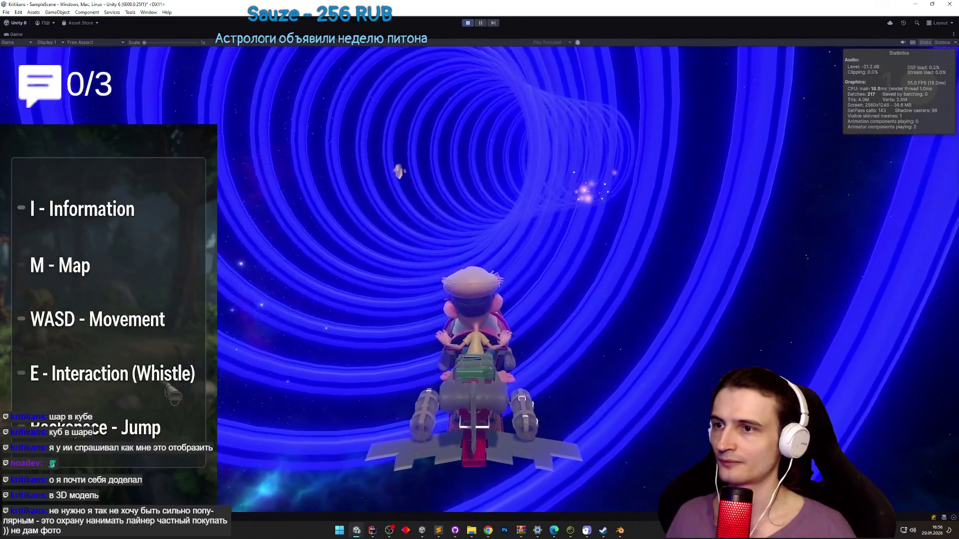
key(ctrl+shift+p)
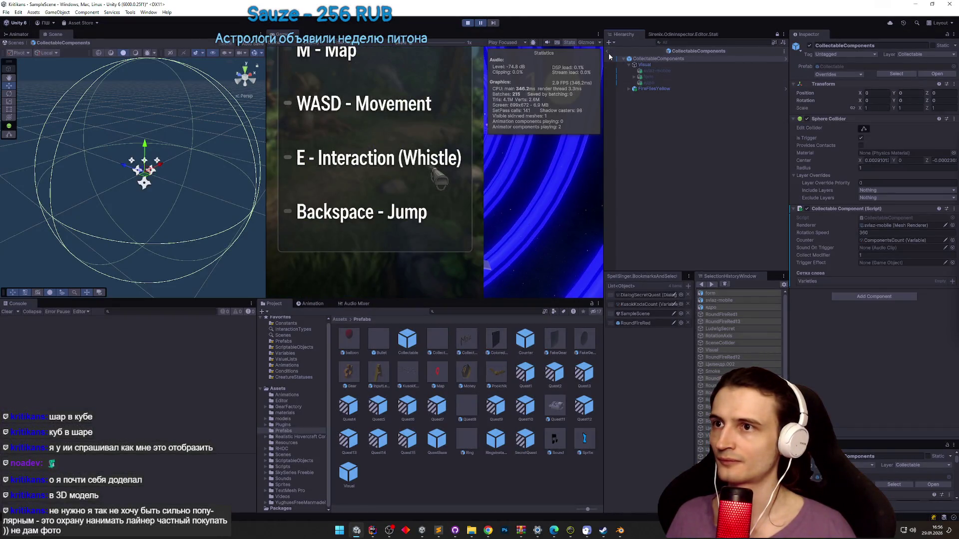
- Leave prefab mode and select Poolables in the Hierarchy through a search
click(608, 52)
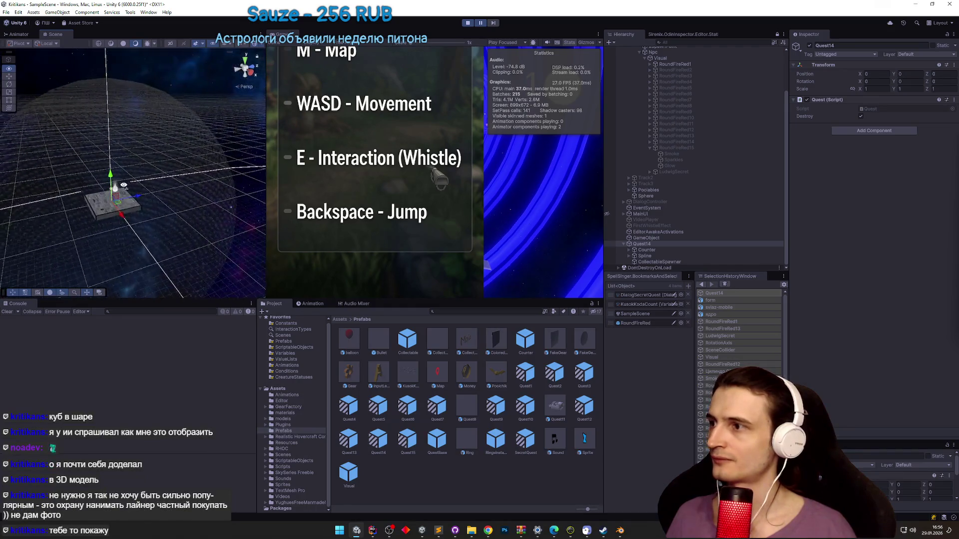
scroll(635, 92, up, 3)
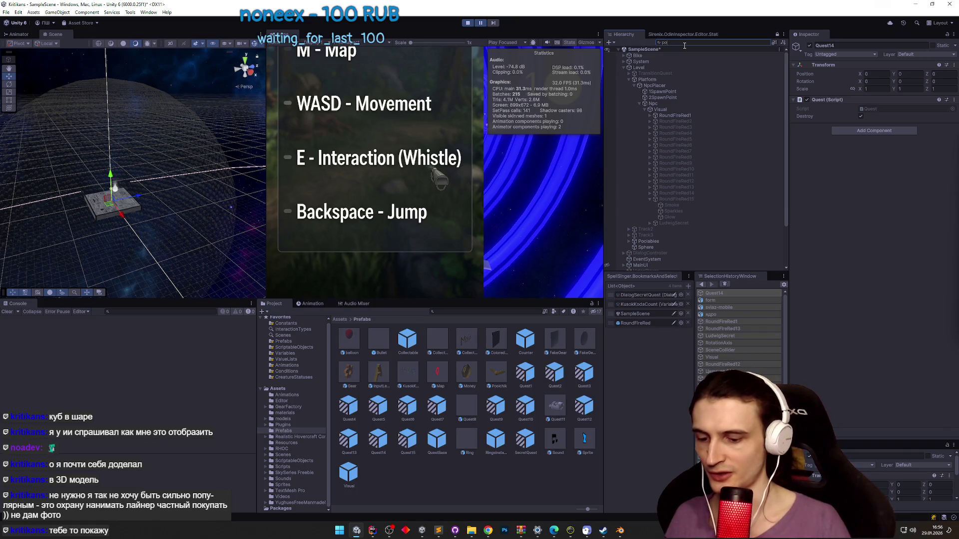
text(olabl)
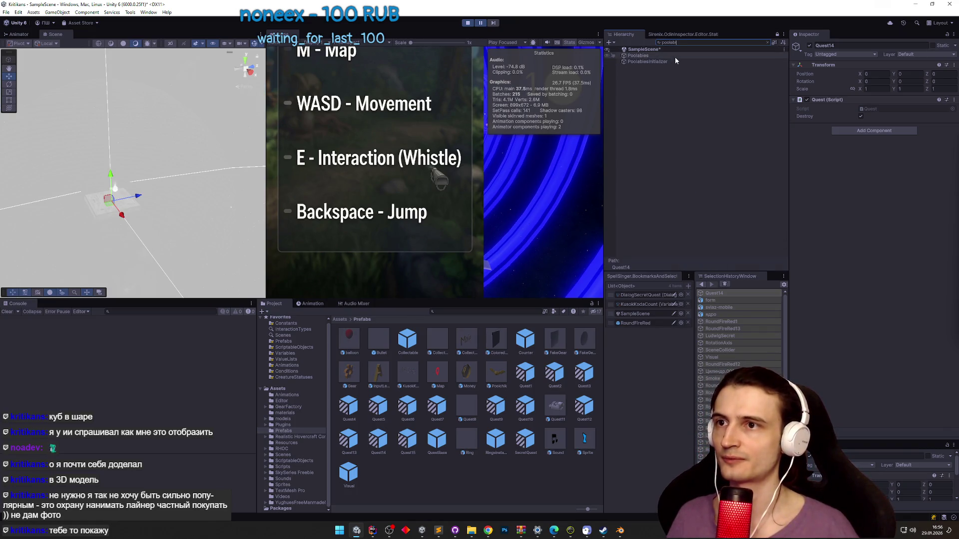
click(675, 56)
click(768, 42)
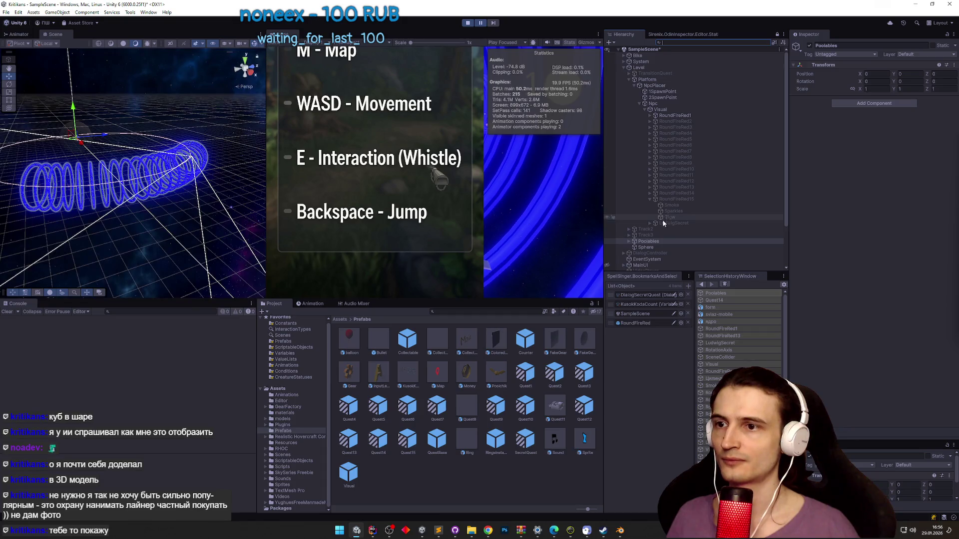
- Frame a spawned CollectableComponents clone under Poolables, then stop Play mode
click(628, 241)
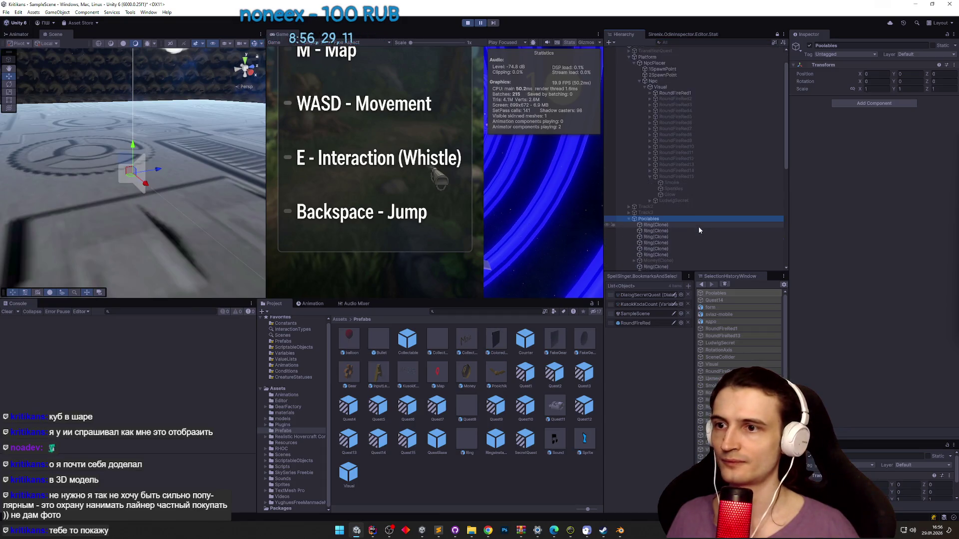
scroll(705, 219, down, 5)
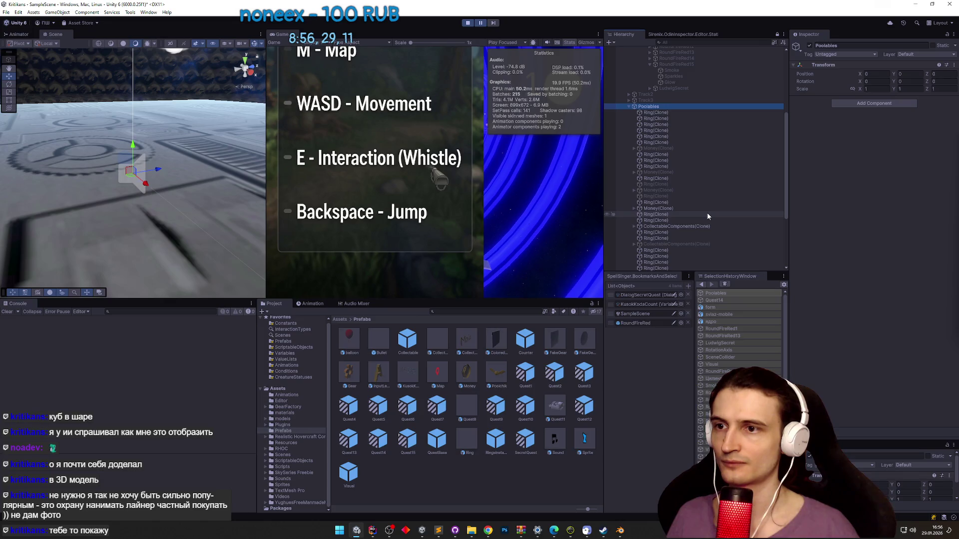
double_click(686, 226)
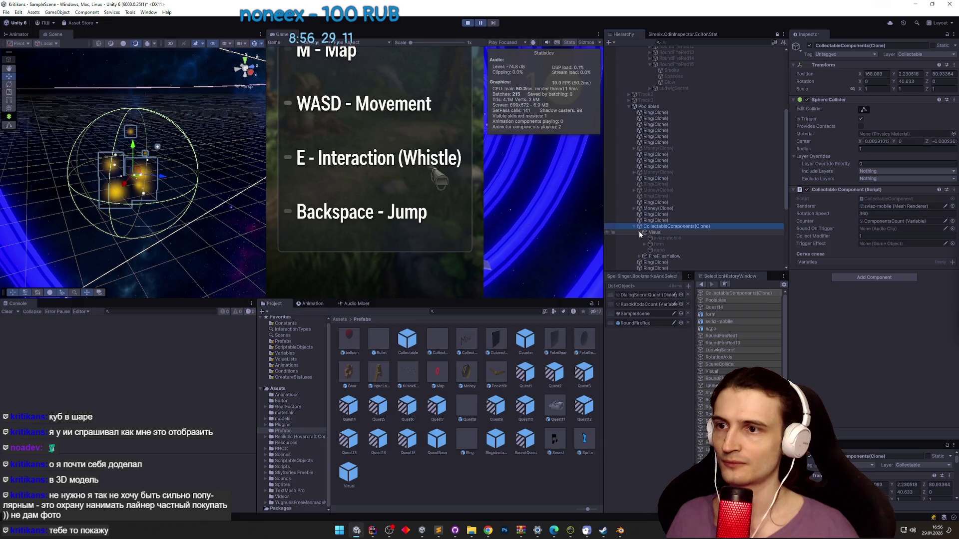
key(ctrl+p)
click(372, 531)
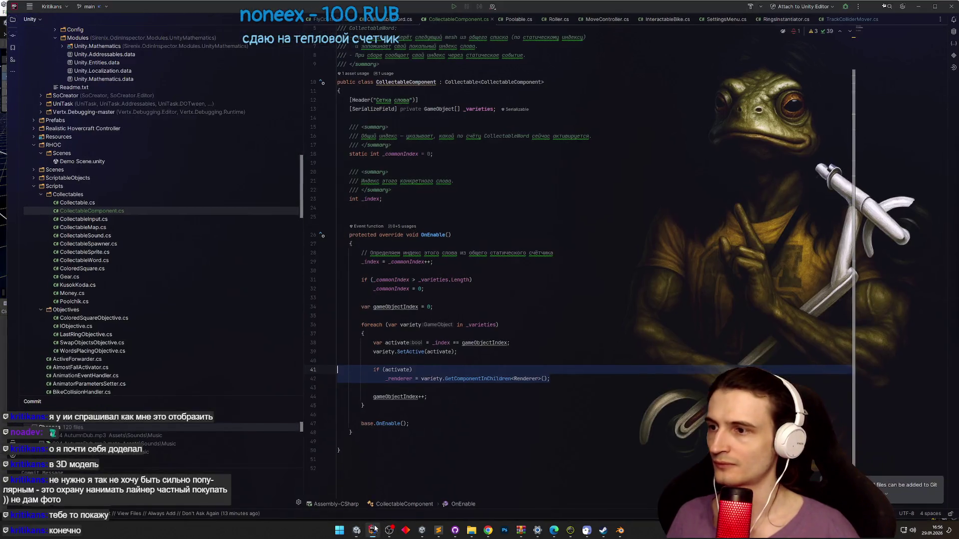
- Move the _commonIndex reset if-block to the top of OnEnable
scroll(523, 248, down, 1)
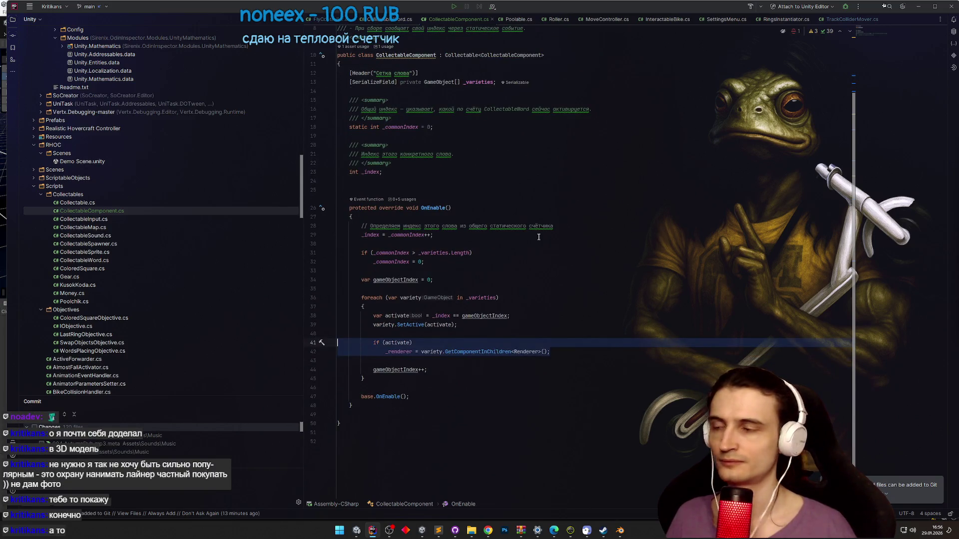
click(555, 270)
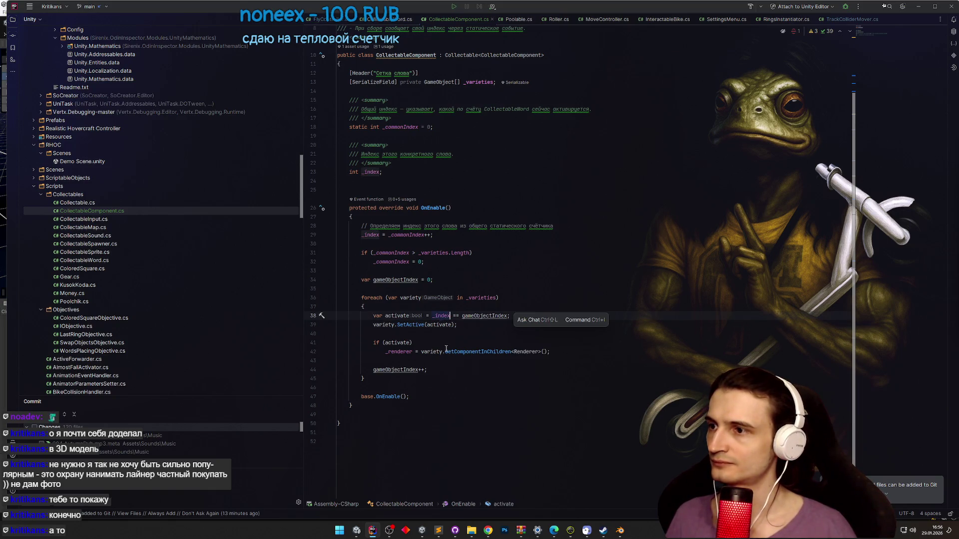
click(411, 236)
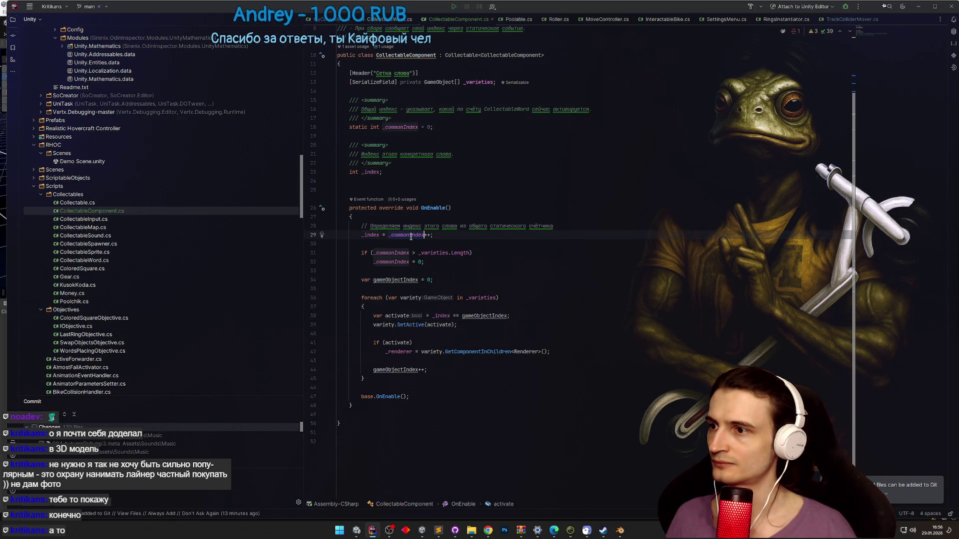
click(455, 270)
key(ctrl+w)
key(ctrl+w)
key(ctrl+w)
key(Delete)
key(ctrl+v)
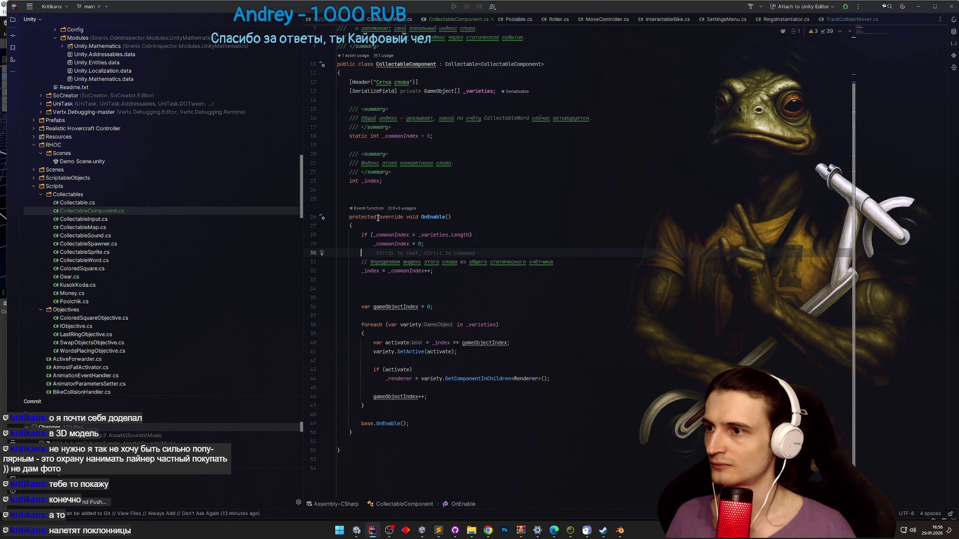
- Review the variety activation comparison and SetActive loop, then return to Unity
scroll(380, 222, up, 1)
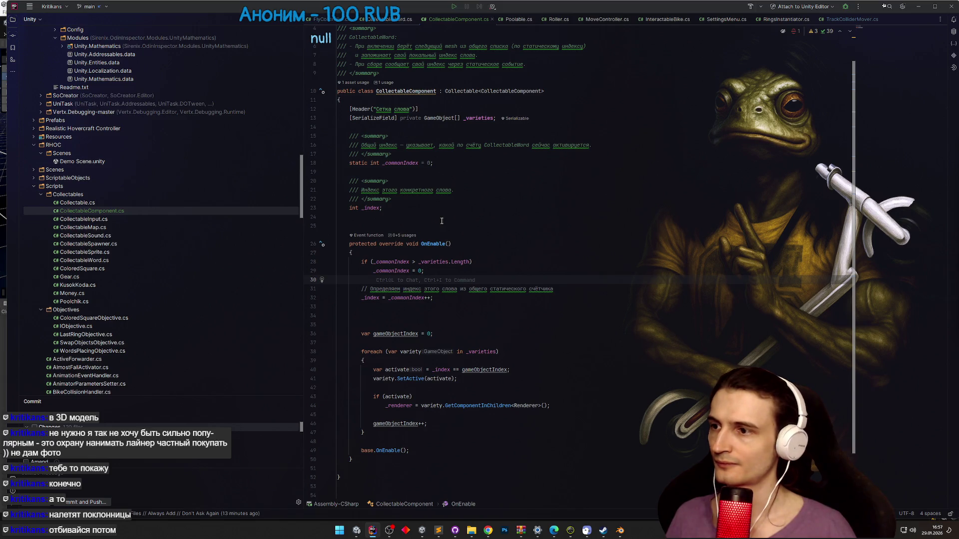
scroll(425, 309, down, 2)
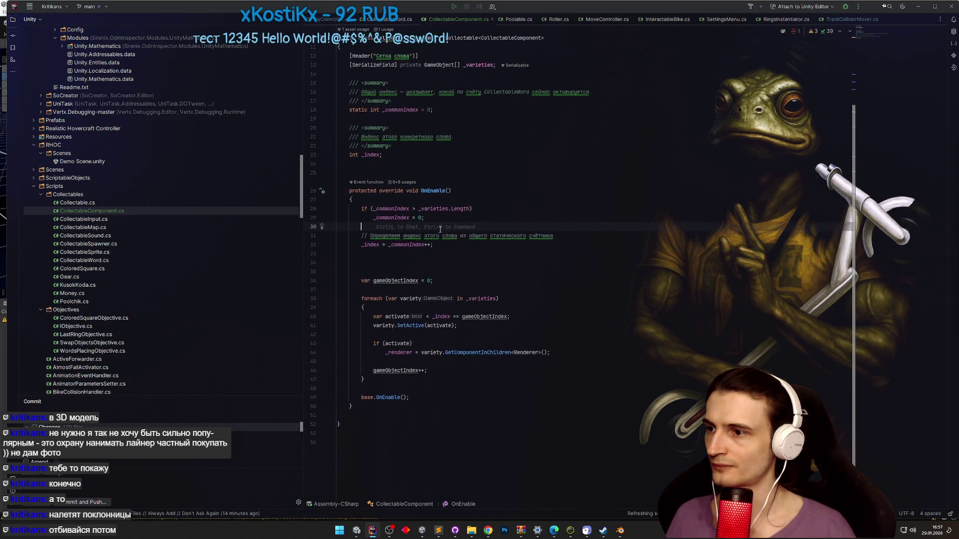
click(477, 298)
click(393, 324)
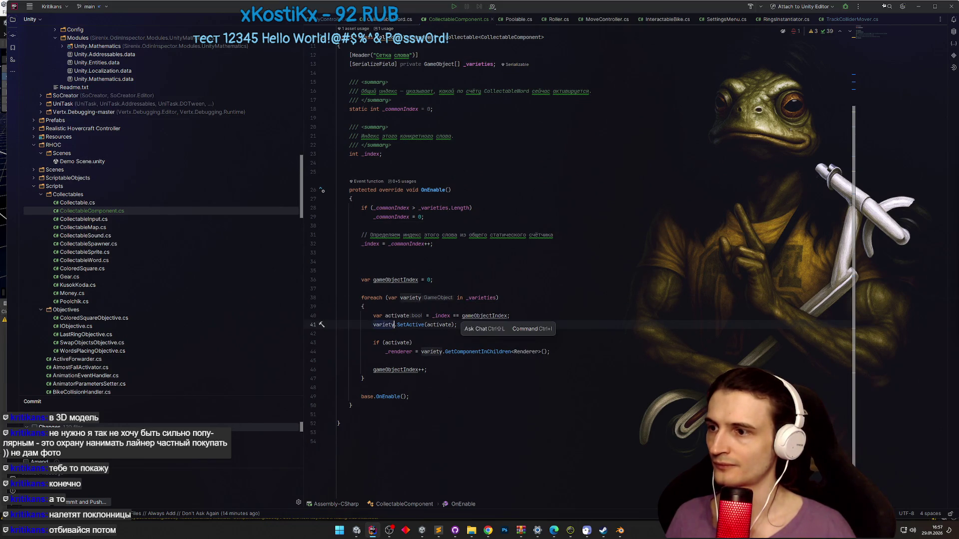
key(alt+Tab)
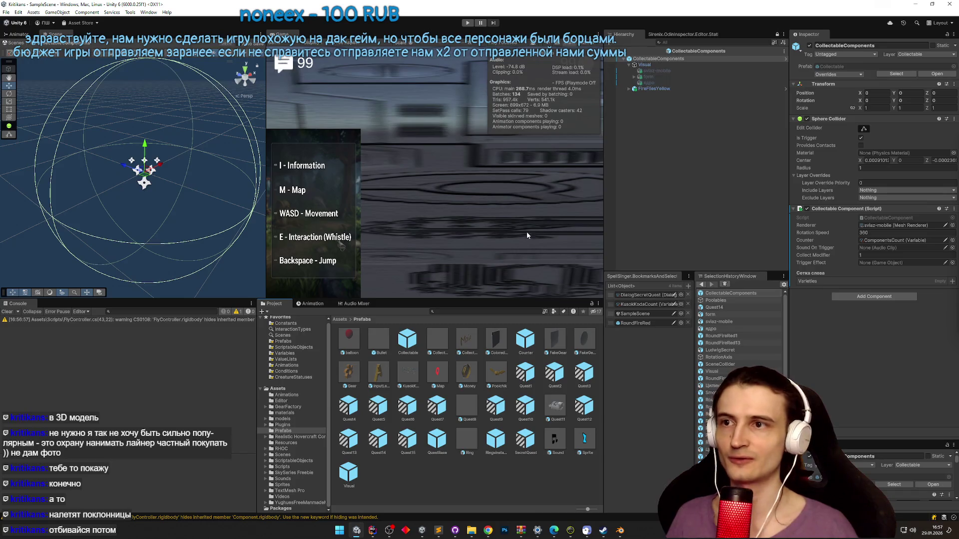
- Drag the children sviaz-mobile, form and ядро into the Varieties list and start Play
click(655, 58)
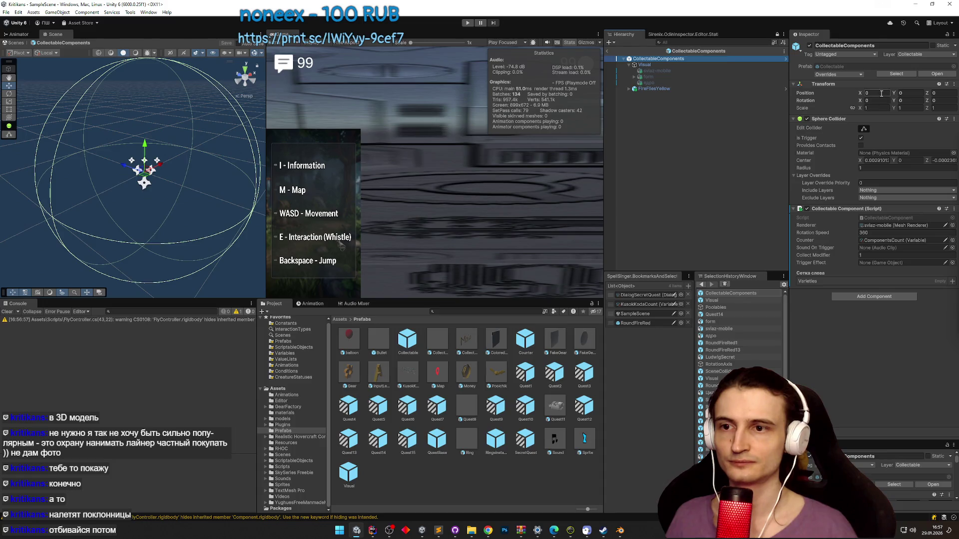
click(656, 71)
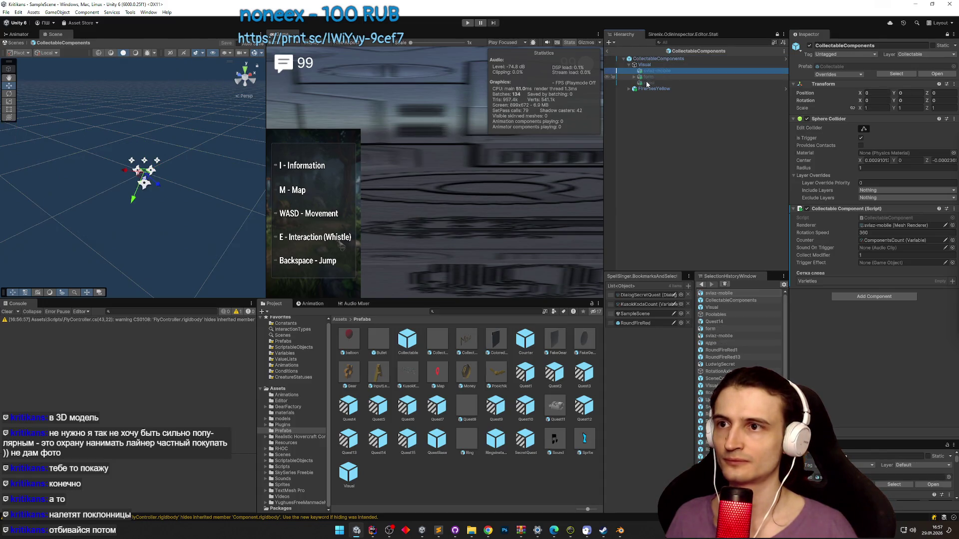
shift+click(649, 82)
drag(814, 287, 812, 285)
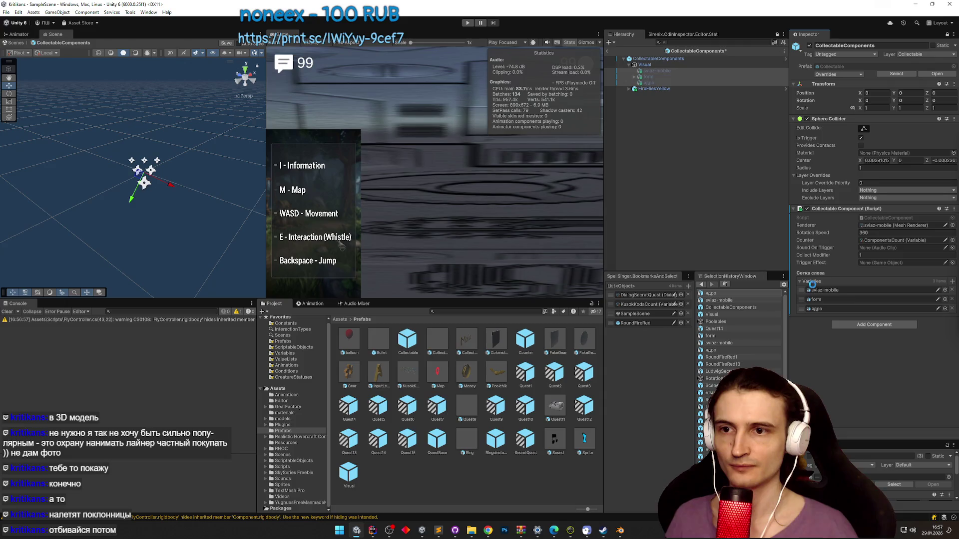
key(ctrl+p)
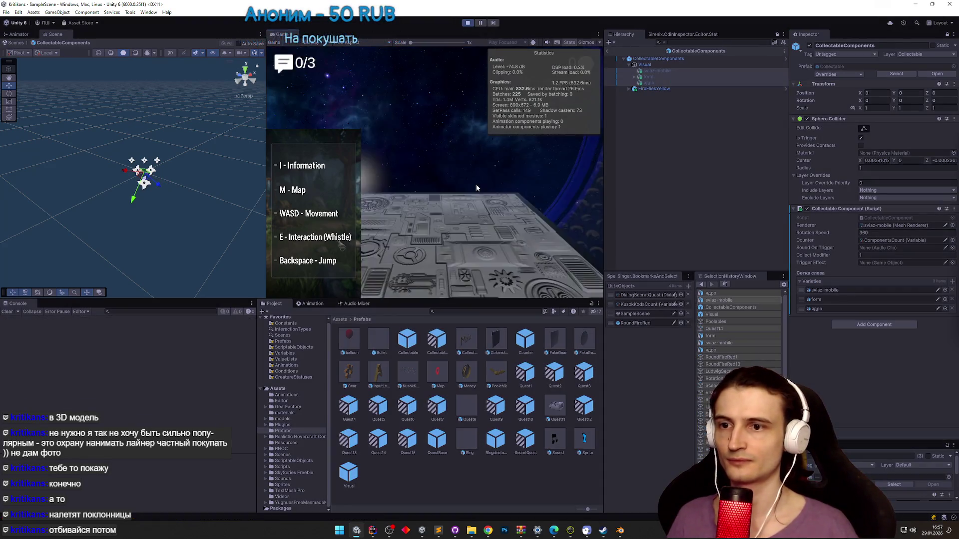
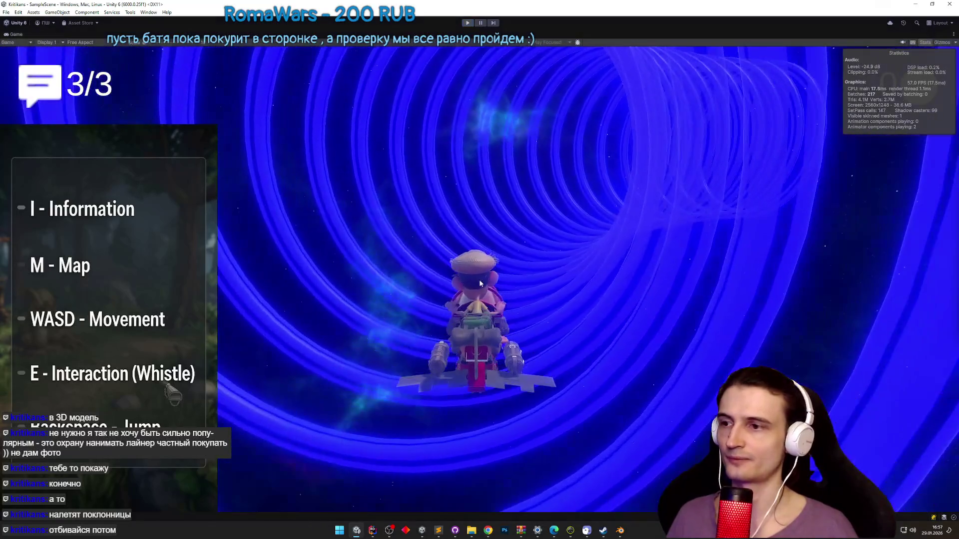
- Stop the running game with Ctrl+P and return to editing
key(ctrl+p)
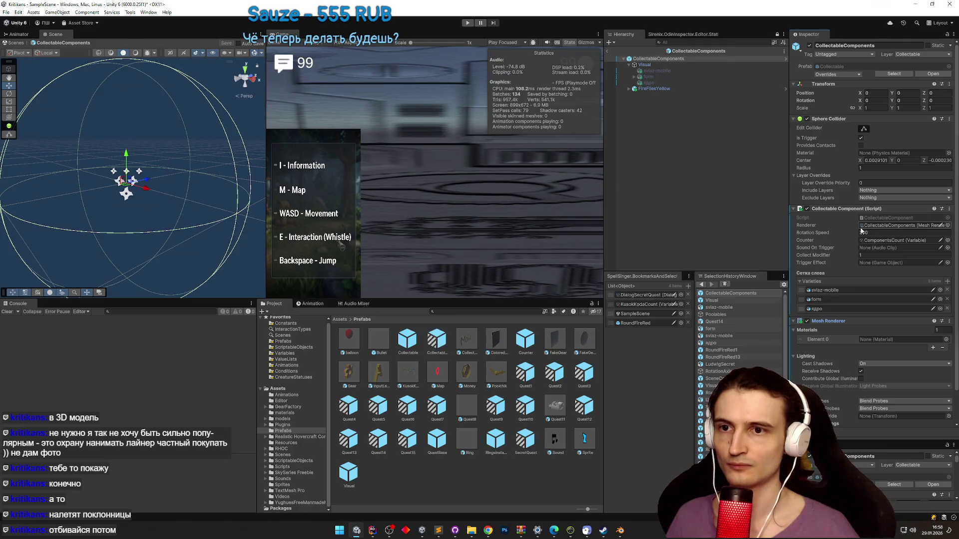
- Comment out lines 43–44 of CollectableComponent.cs in Rider, then start a Unity test run
double_click(875, 220)
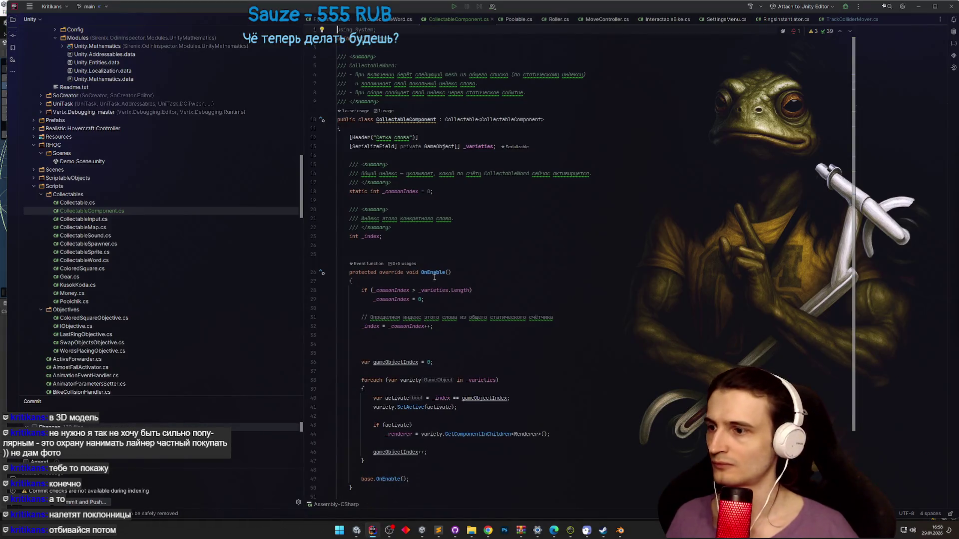
drag(353, 398, 358, 408)
key(ctrl+slash)
key(alt+Tab)
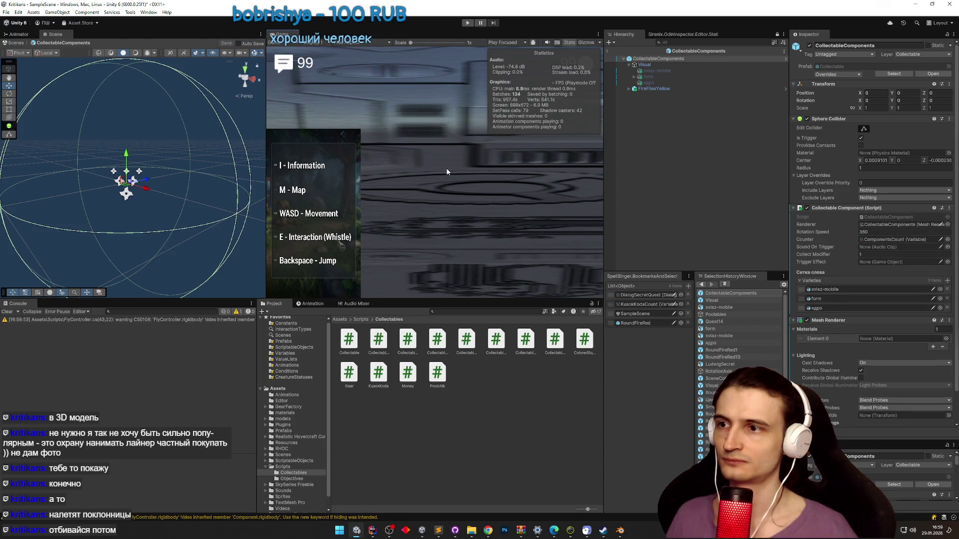
key(ctrl+p)
- Playtest the game in a maximized Game view, stop it, then bring up GitHub Desktop
key(shift+space)
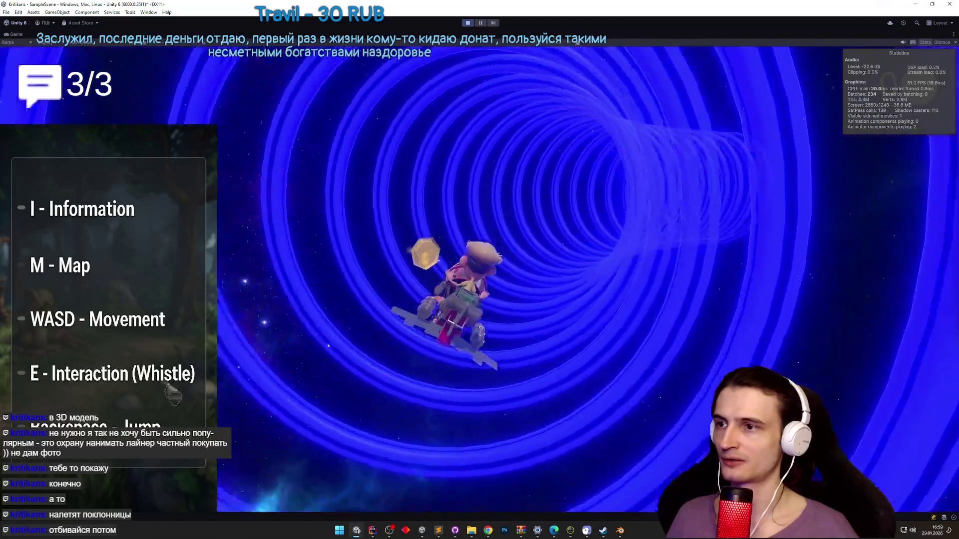
key(ctrl+p)
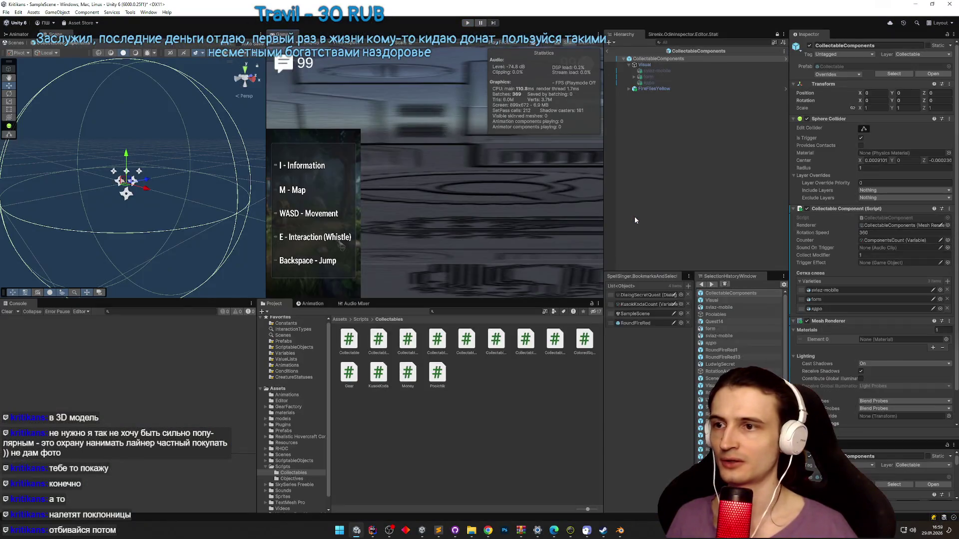
click(445, 528)
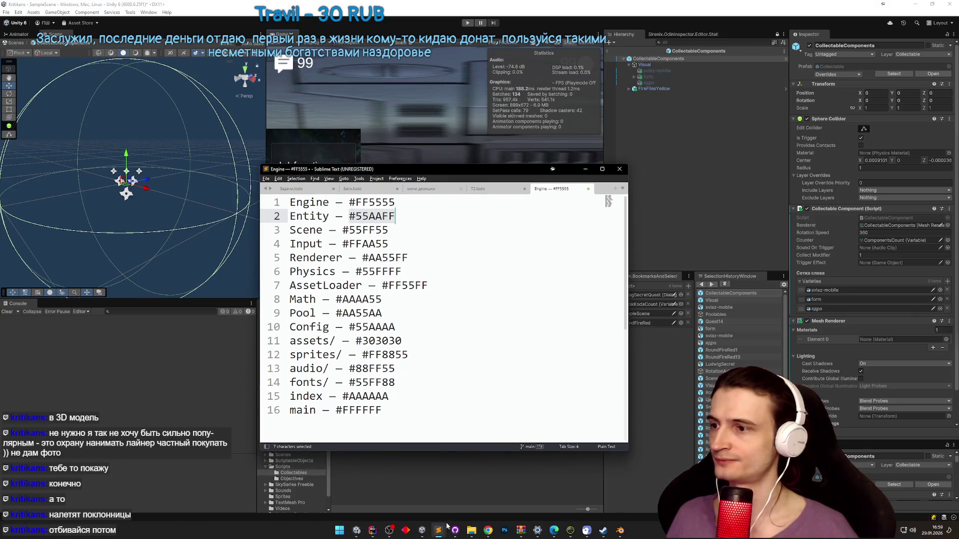
click(445, 528)
click(528, 420)
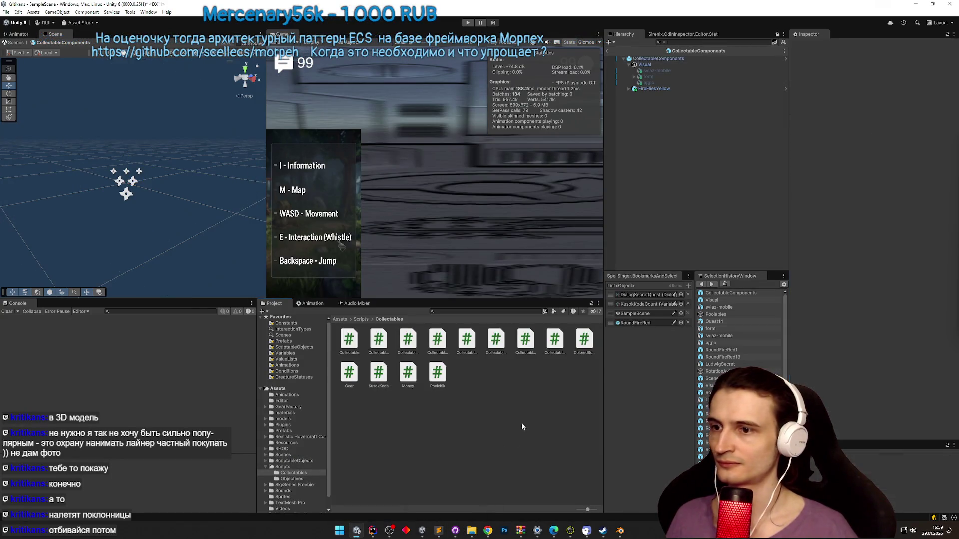
click(460, 530)
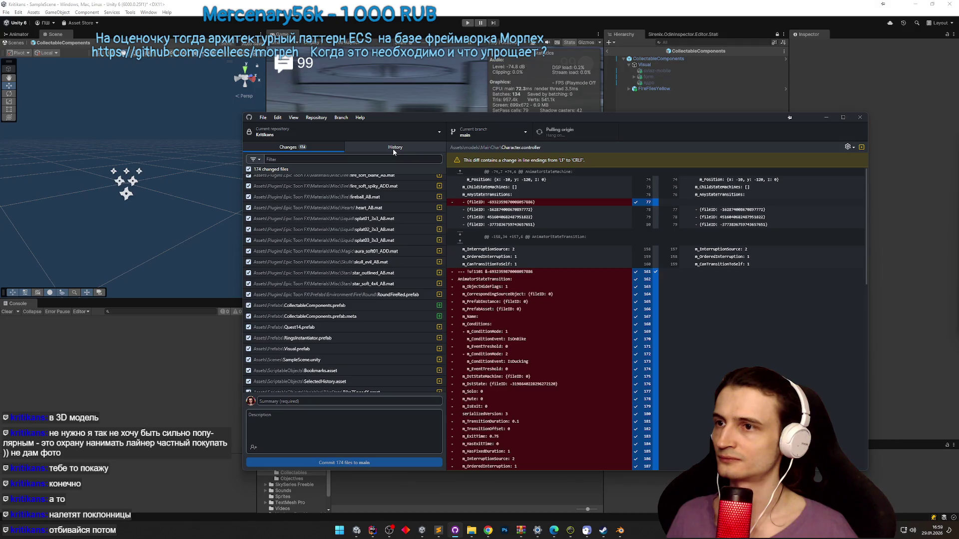
- Review the latest 'Add files via upload' commit, return to Changes, and minimize GitHub Desktop
click(393, 148)
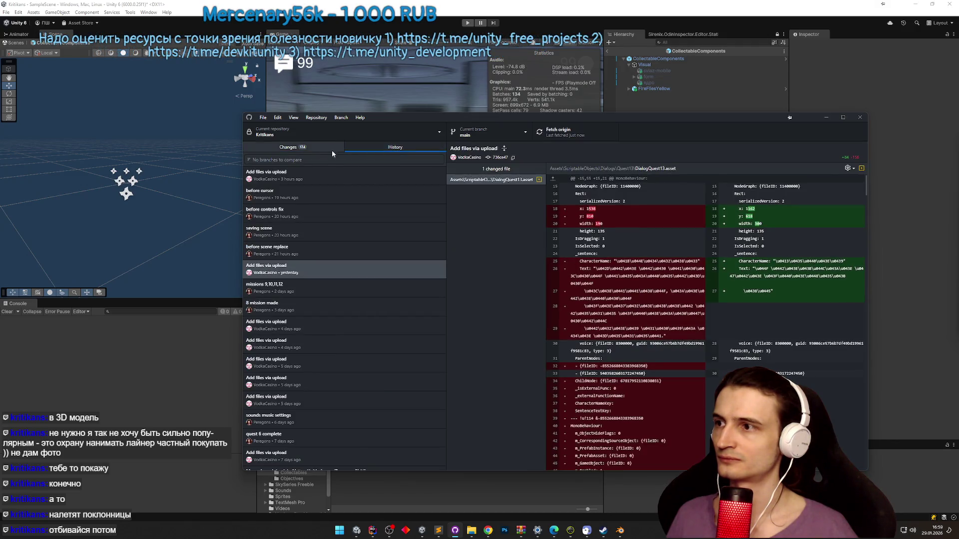
click(308, 171)
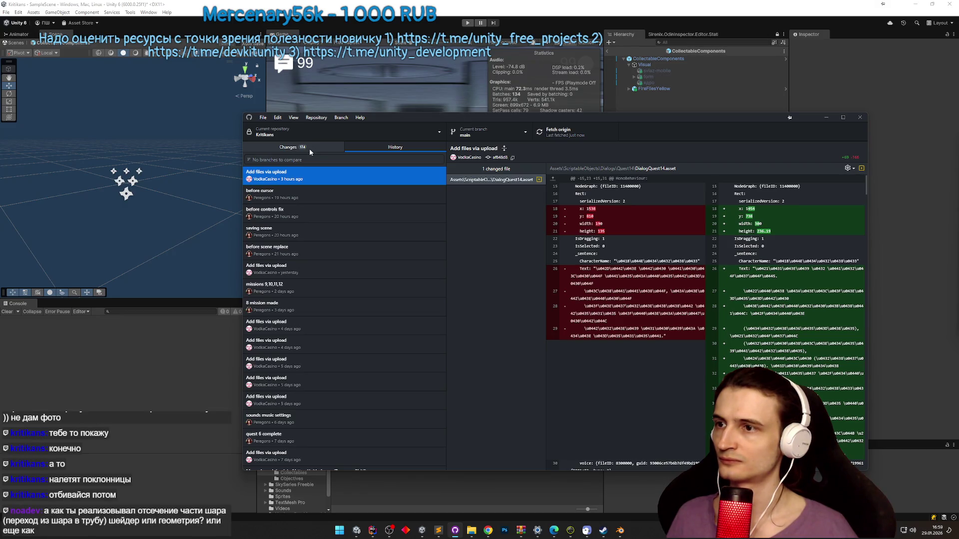
click(310, 148)
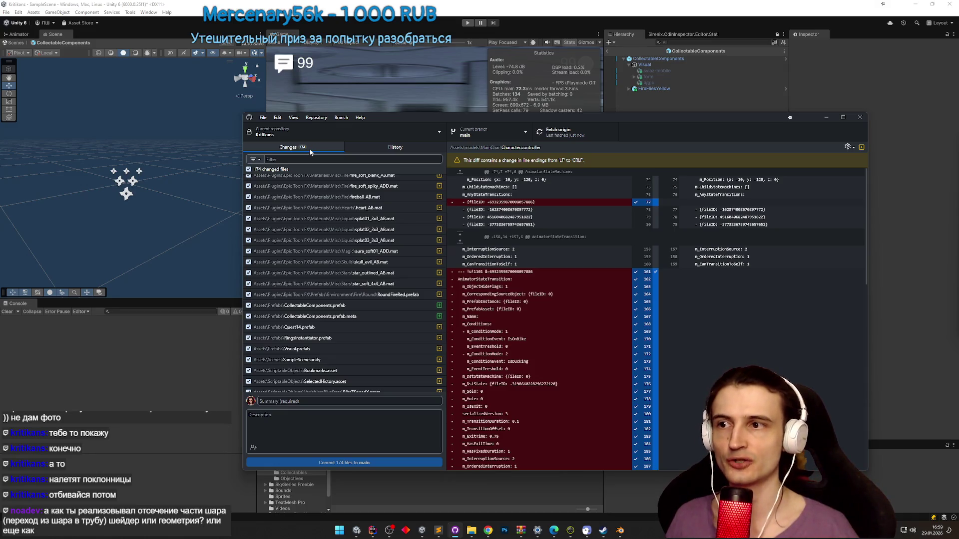
click(819, 119)
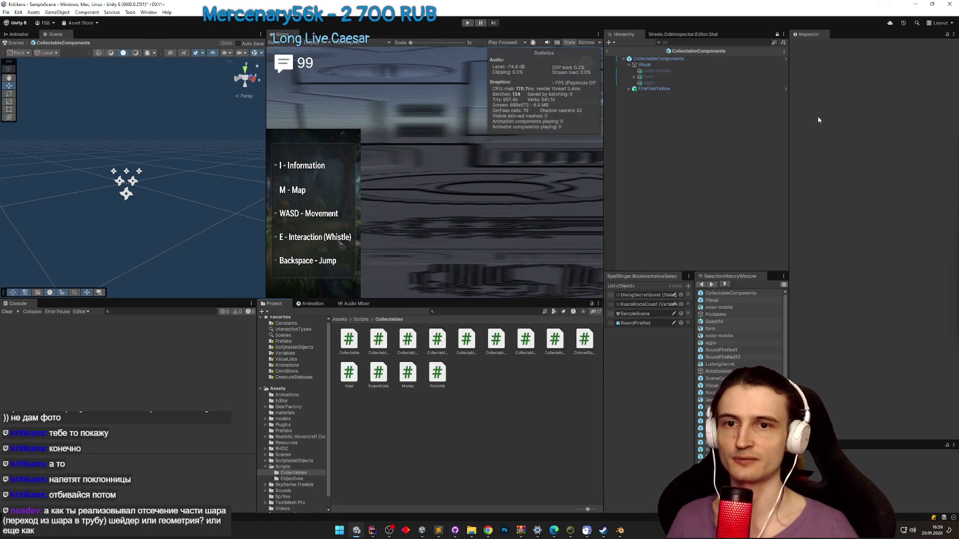
scroll(193, 134, down, 5)
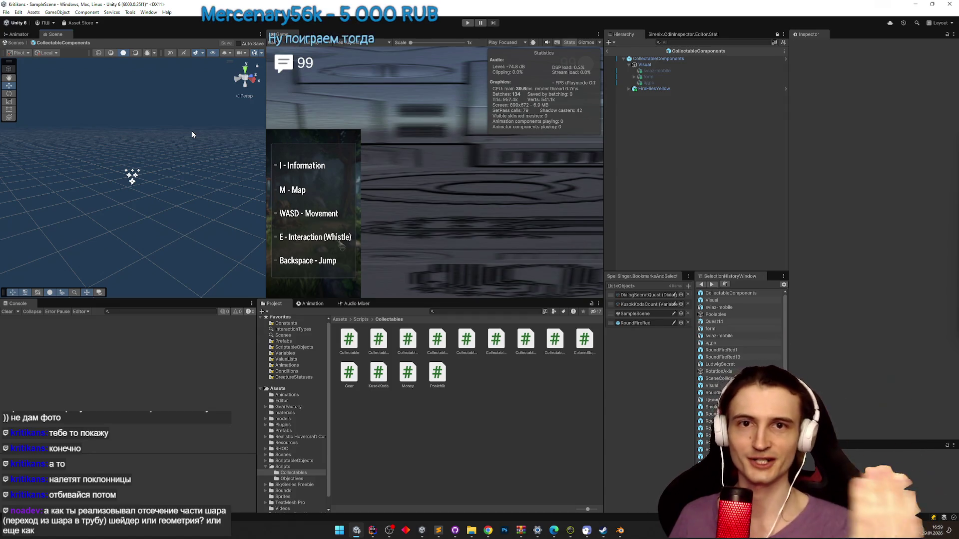
key(ctrl+p)
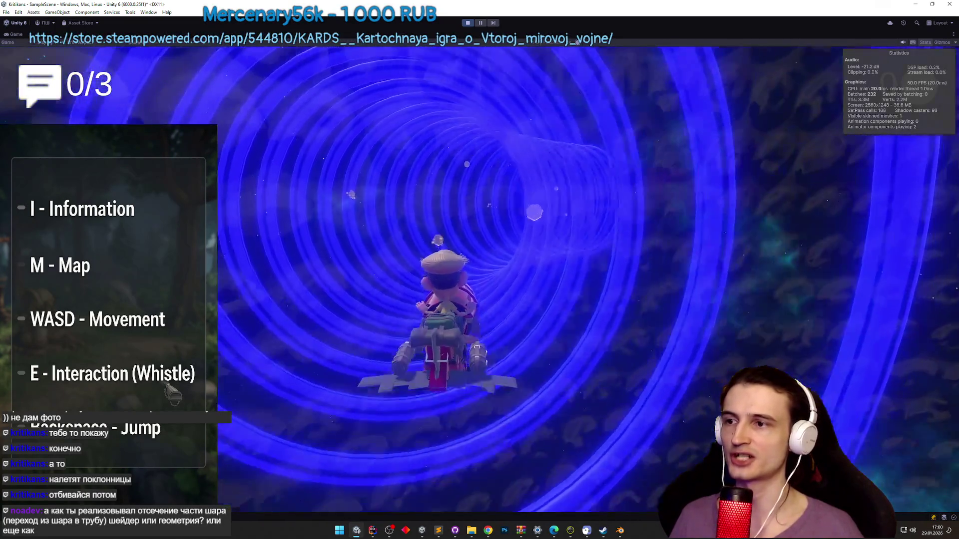
key(ctrl+p)
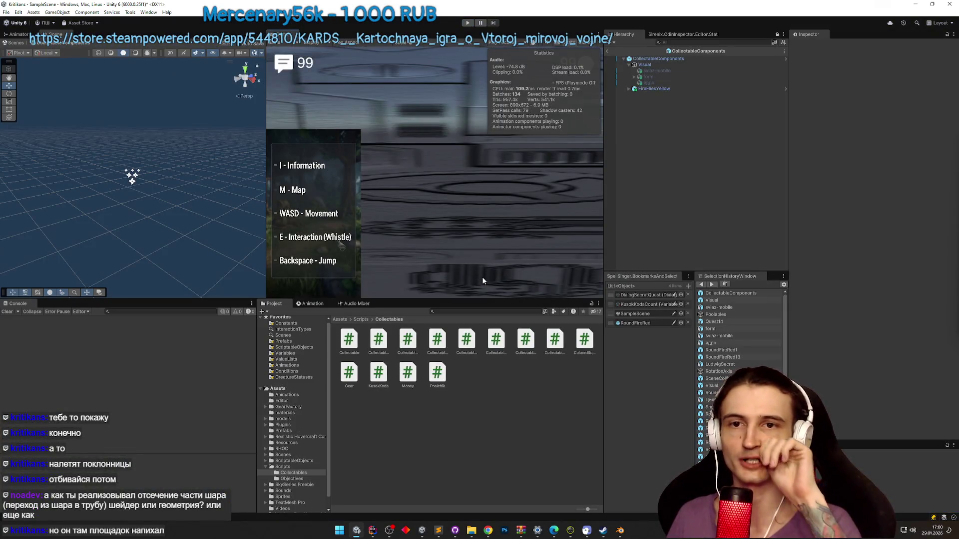
key(ctrl+p)
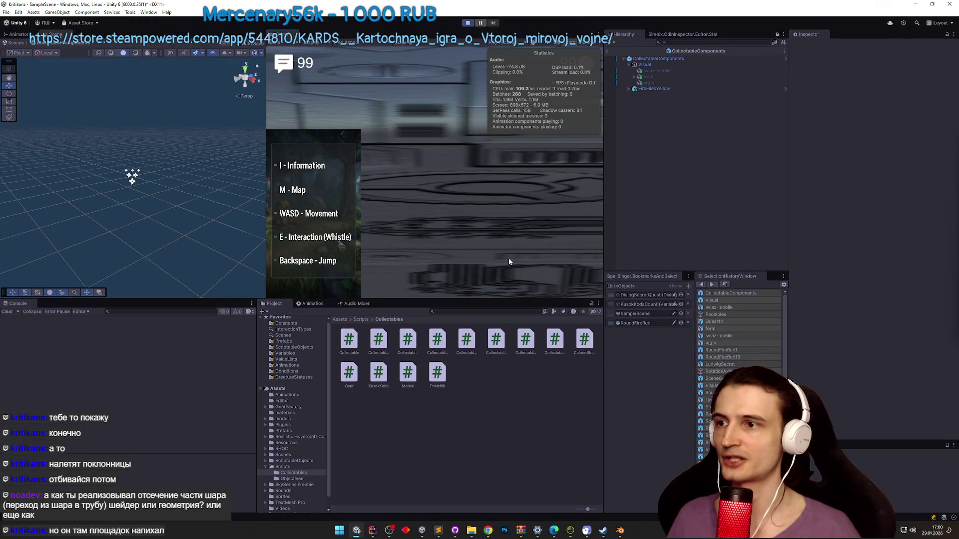
key(shift+space)
key(ctrl+p)
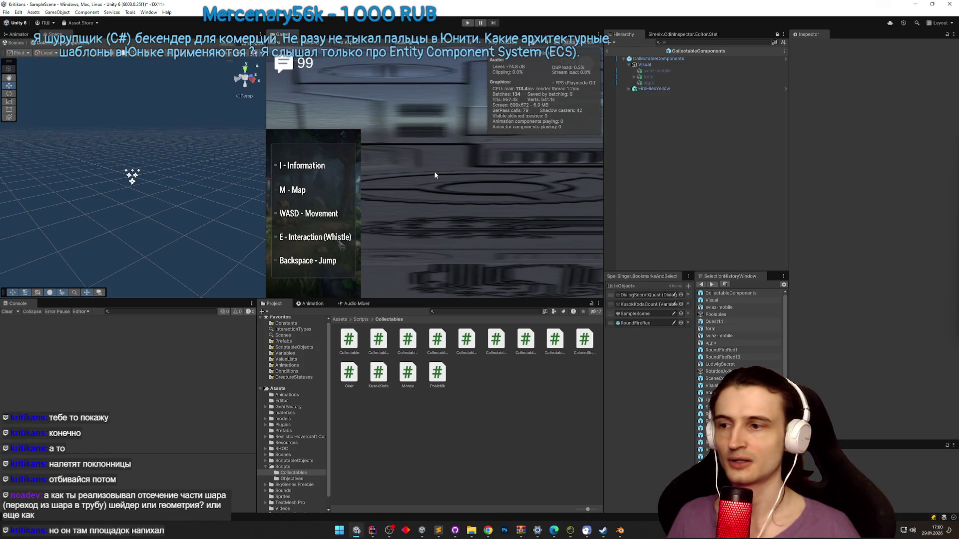
click(443, 530)
click(443, 530)
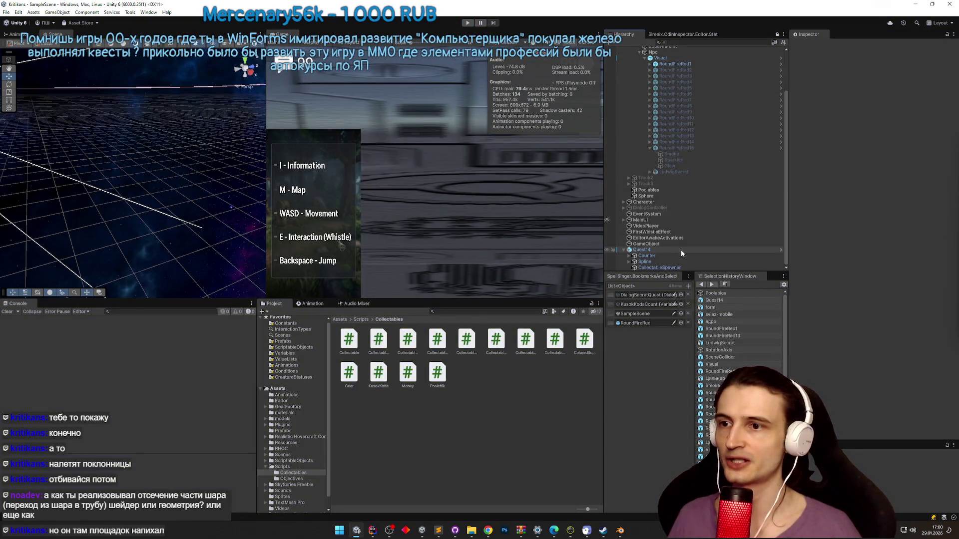
- Check Quest14's prefab overrides and delete Quest14 from the scene
click(679, 249)
click(845, 75)
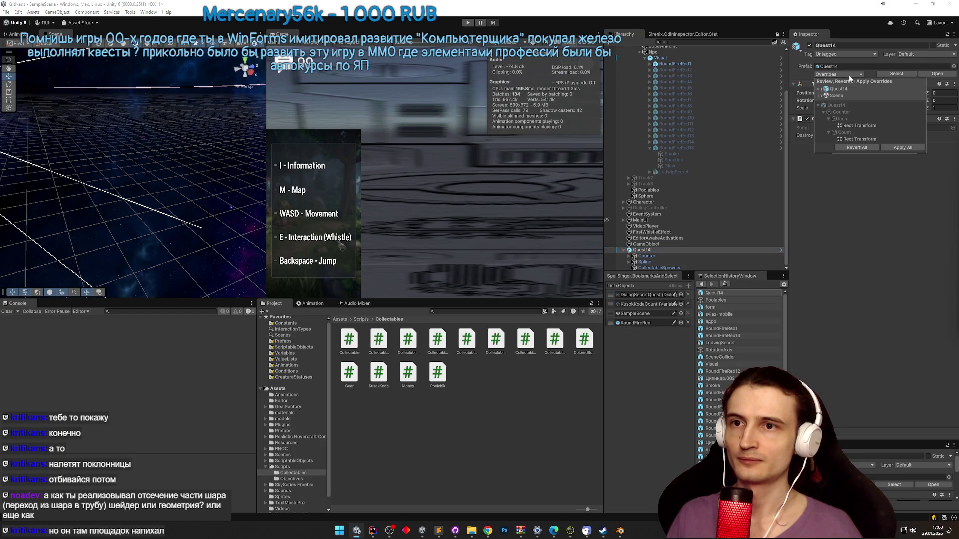
click(724, 248)
key(Delete)
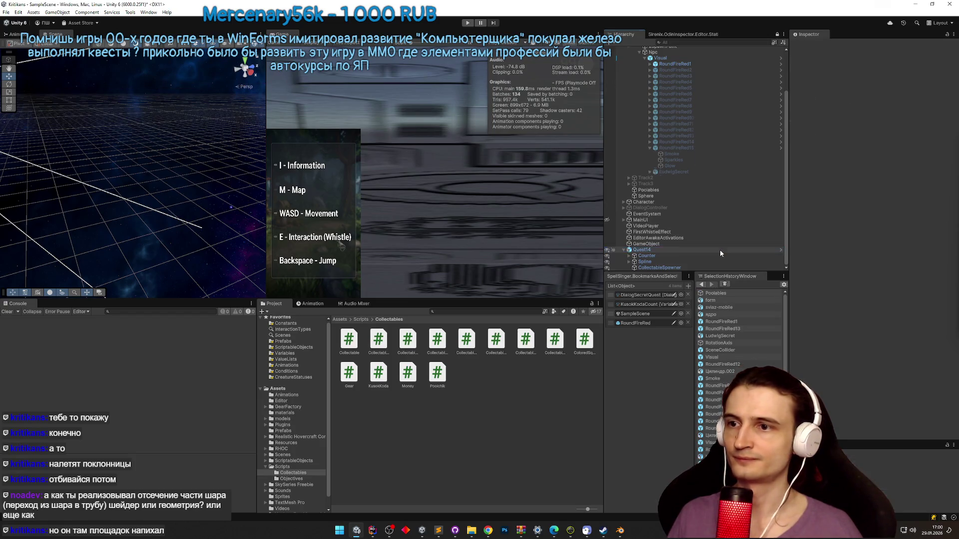
scroll(726, 232, up, 3)
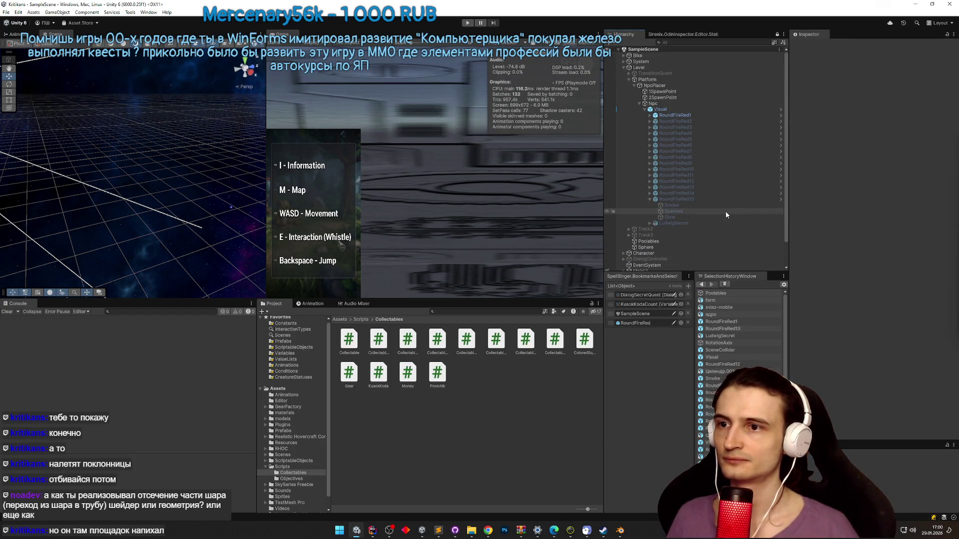
- Assign DialogQuest14 as the DialogController's dialog graph
click(712, 114)
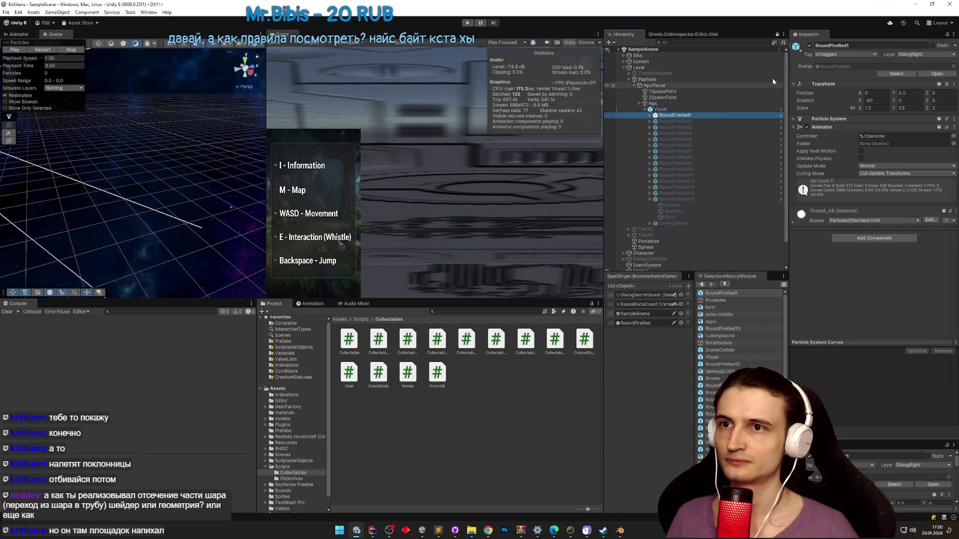
click(675, 258)
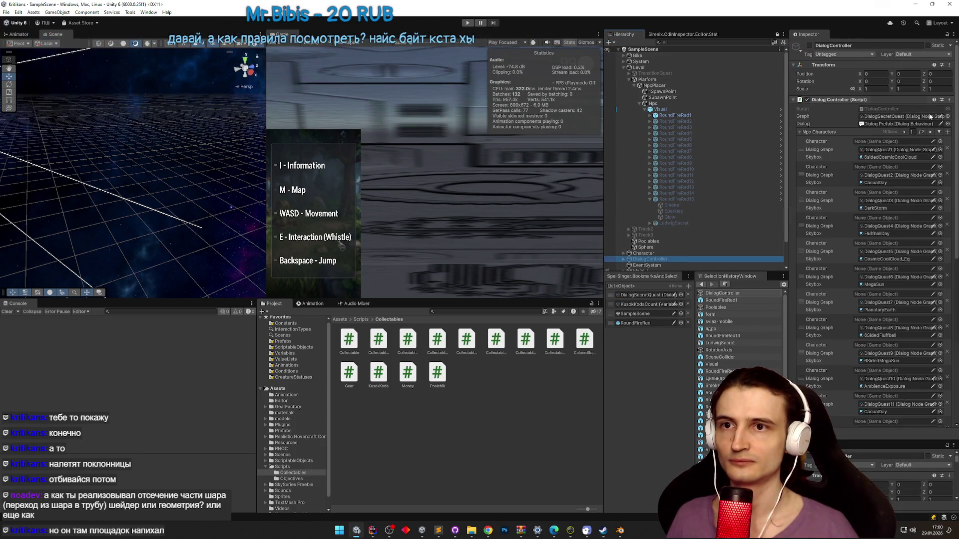
click(947, 116)
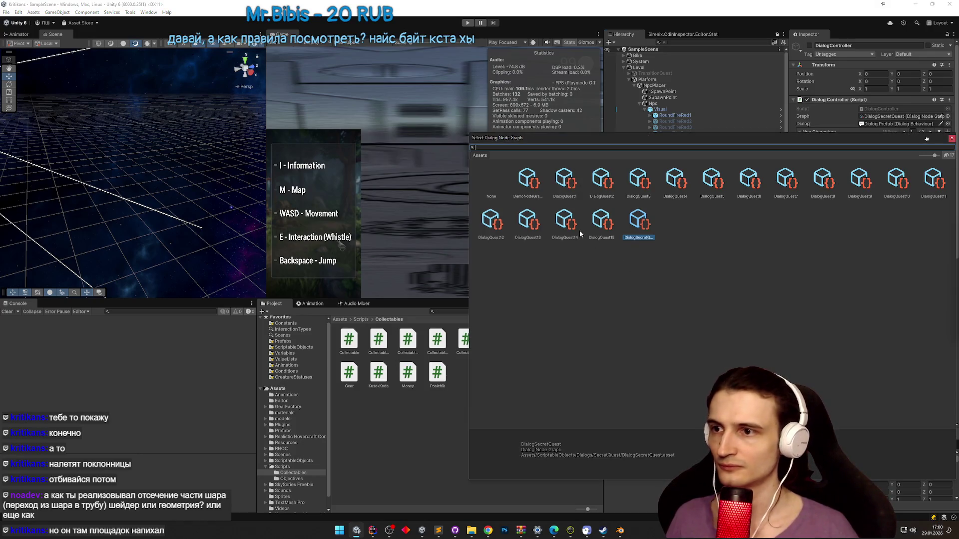
double_click(577, 230)
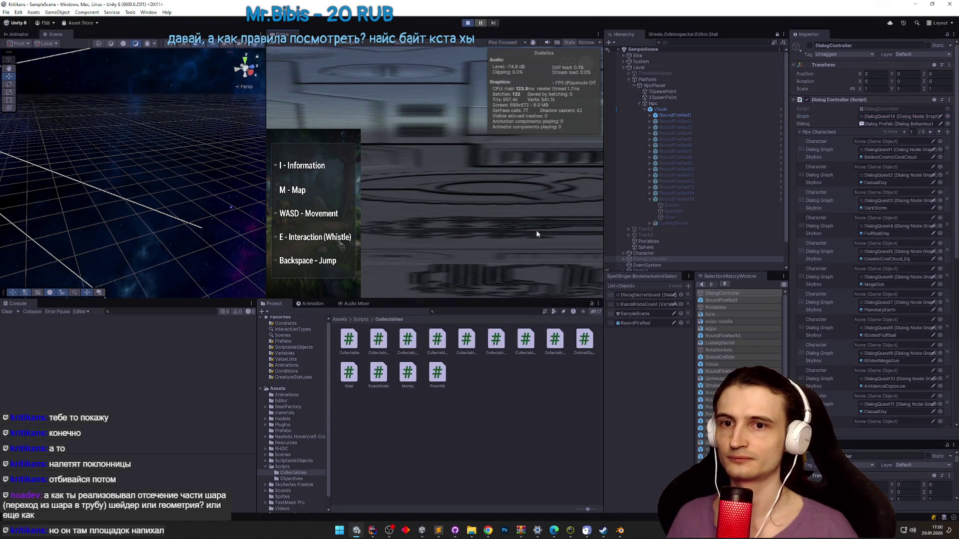
key(shift+space)
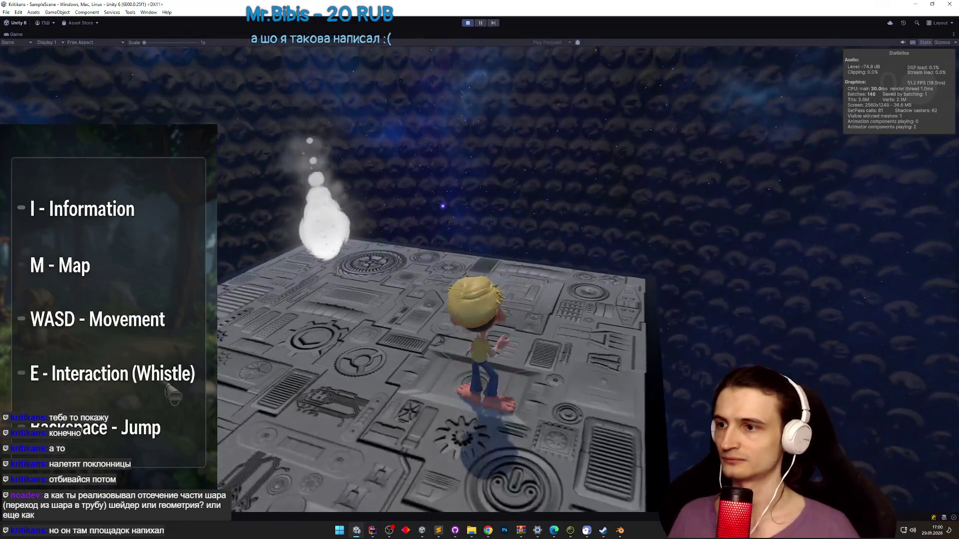
- Lower the mouse sensitivity in the in-game settings panel
key(Escape)
key(Escape)
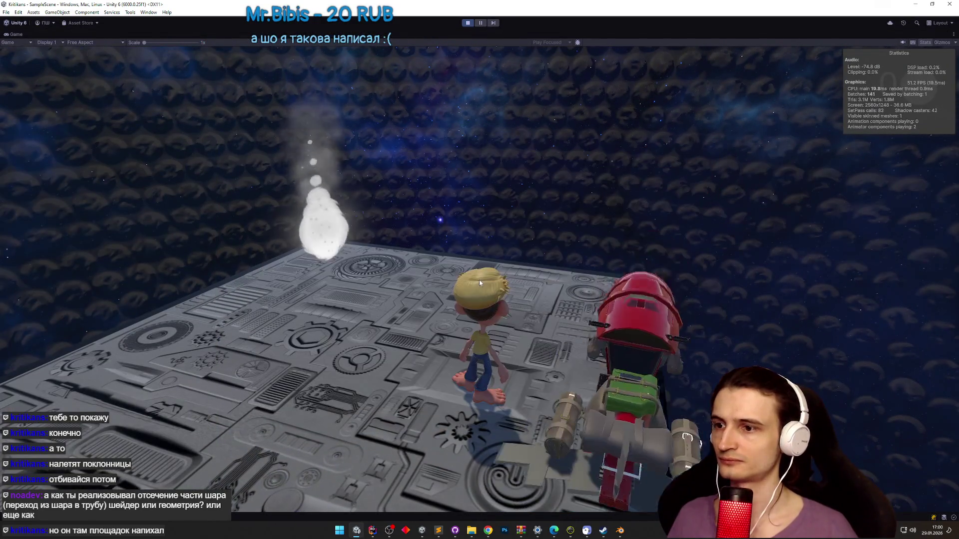
key(Escape)
drag(567, 355, 496, 358)
key(Escape)
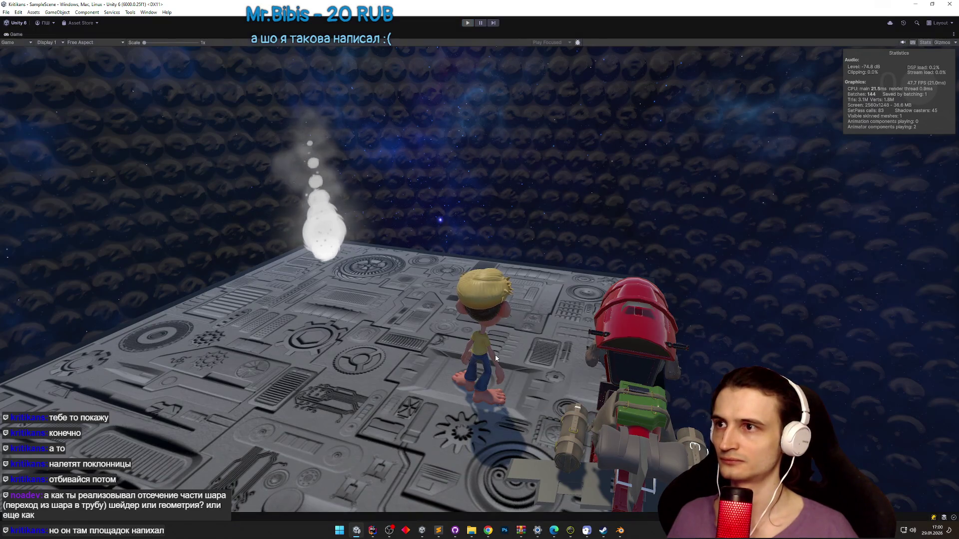
key(shift+space)
key(shift+space)
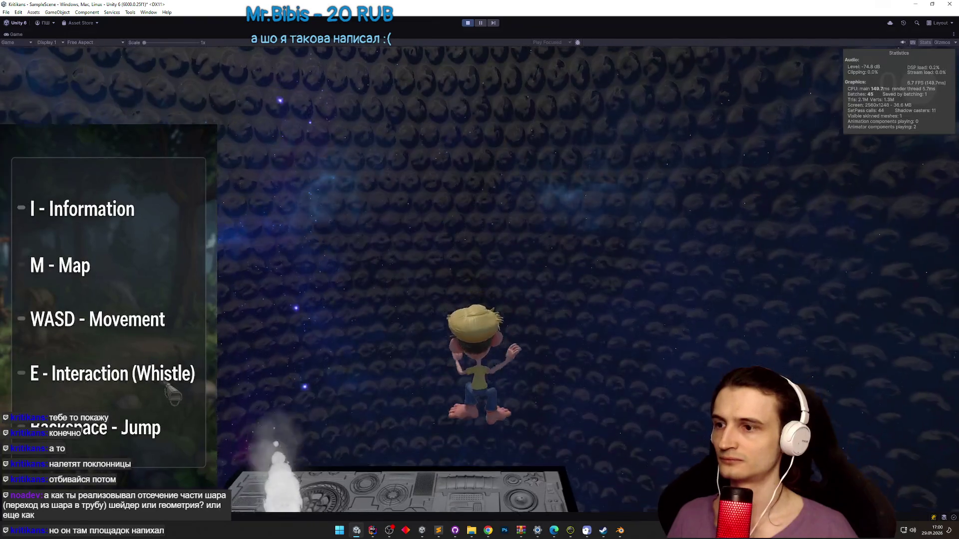
key(Escape)
key(Escape)
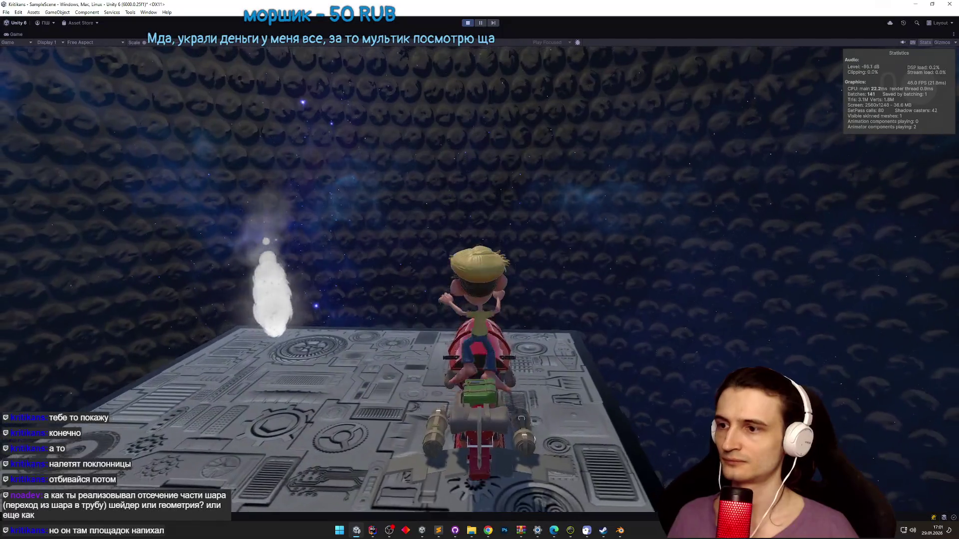
- Raise the mouse sensitivity back up, then end the test run
key(Escape)
drag(495, 354, 563, 354)
key(Escape)
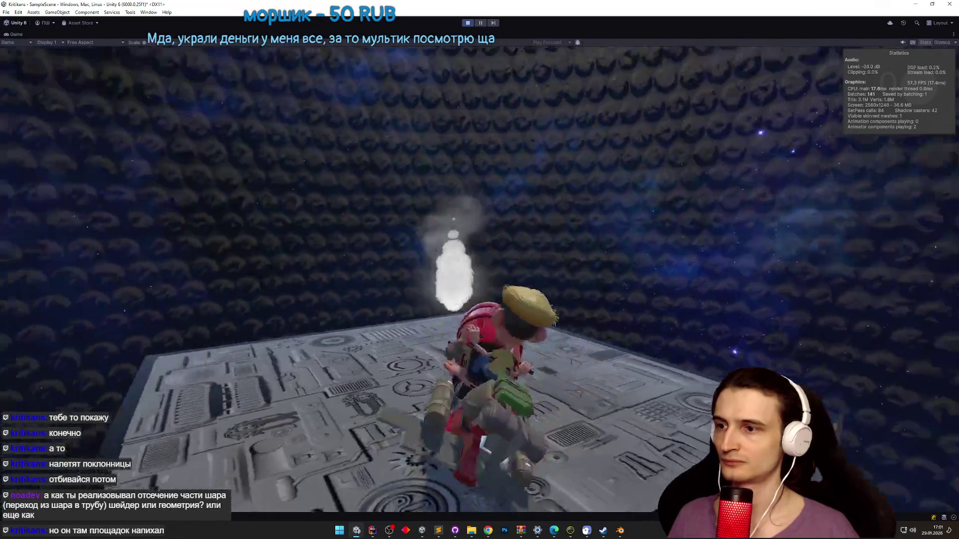
key(ctrl+p)
key(ctrl+p)
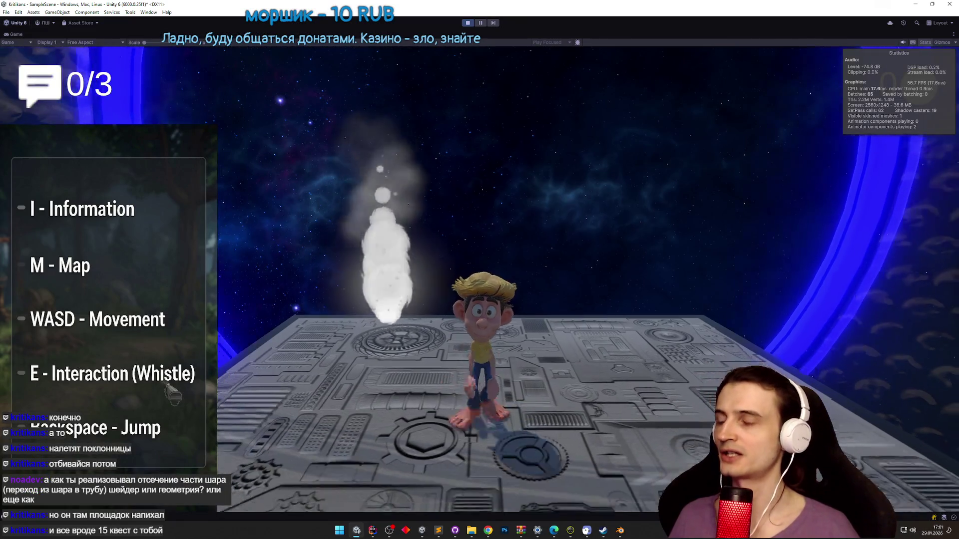
key(ctrl+p)
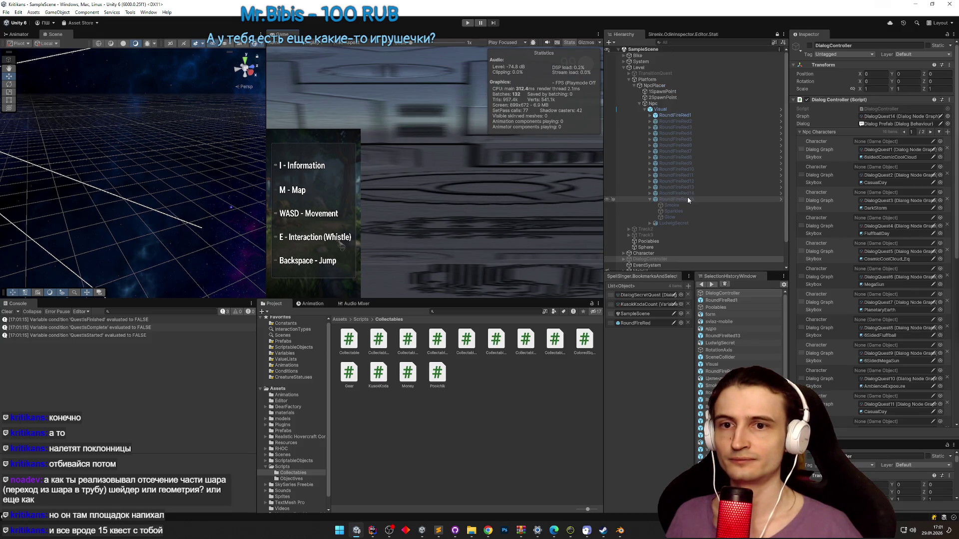
- Scroll through the Hierarchy and bring the Sublime Text colour notes forward
scroll(688, 199, down, 2)
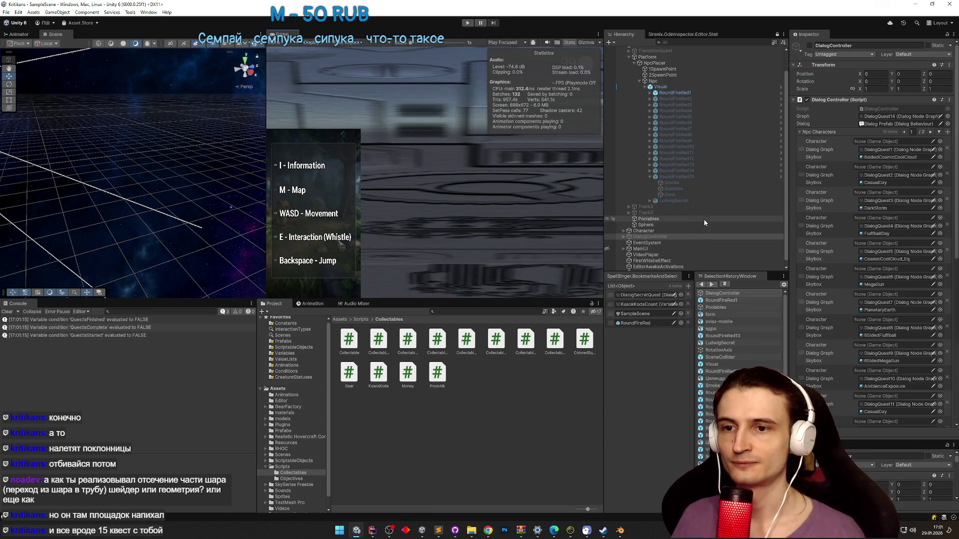
scroll(703, 220, up, 2)
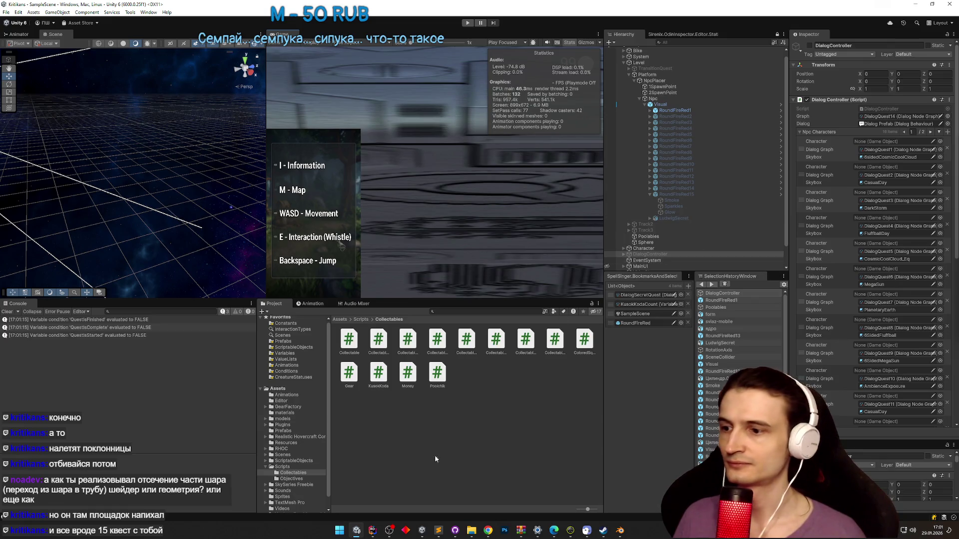
click(443, 530)
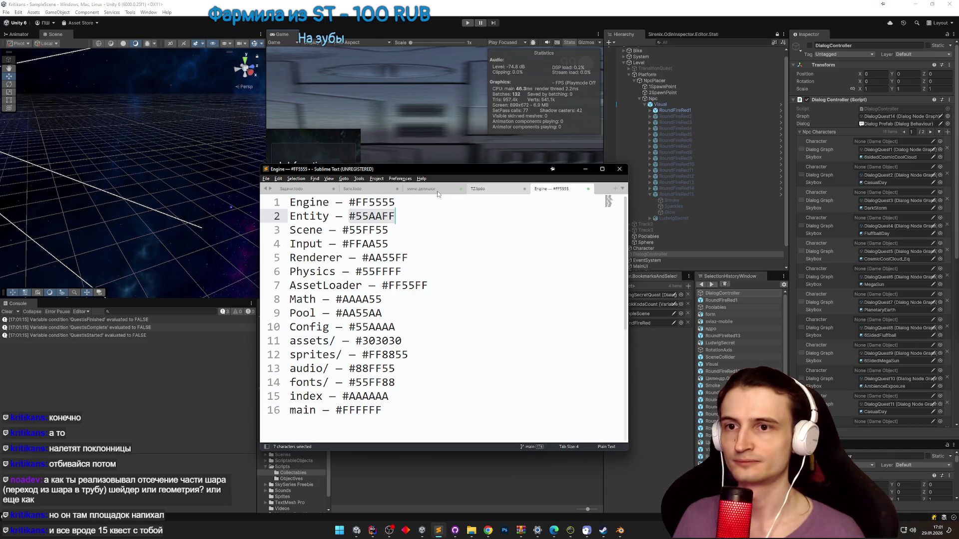
- Move the TZ.todo tab before мини делишки, browse the tabs, then switch to Telegram Web
drag(478, 189, 437, 191)
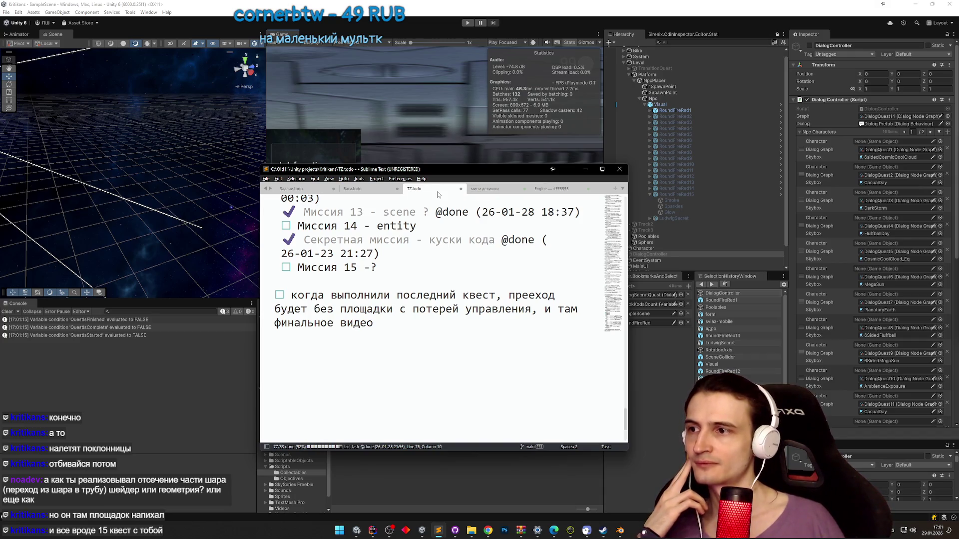
scroll(438, 195, up, 1)
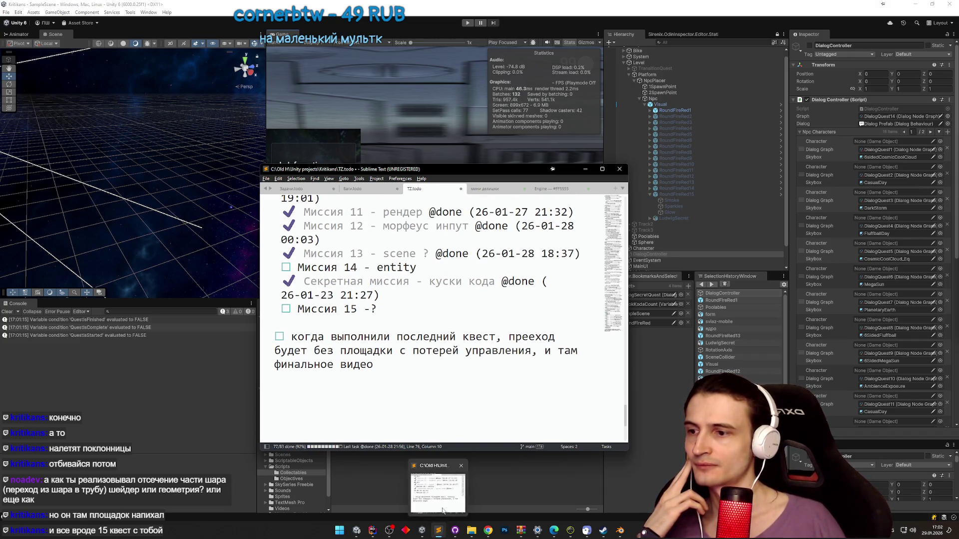
click(556, 190)
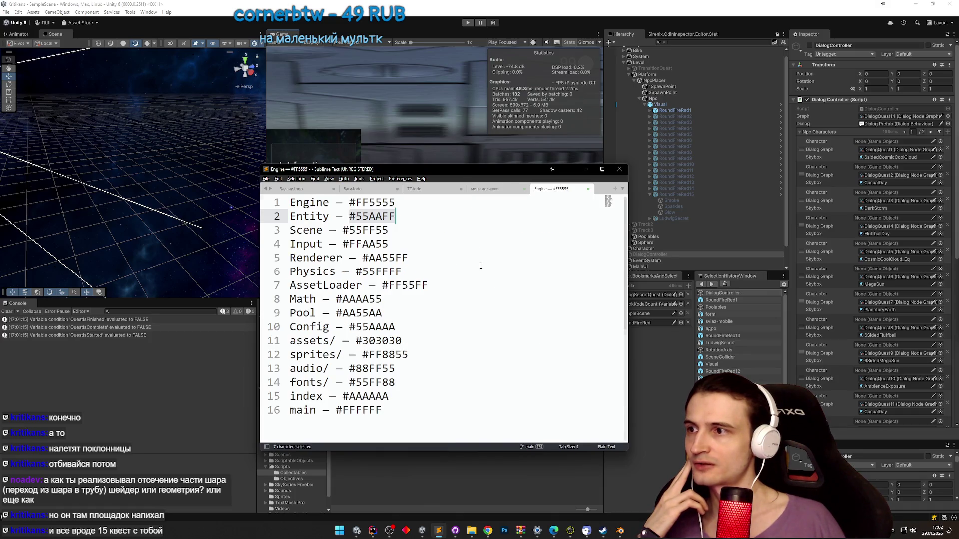
click(488, 190)
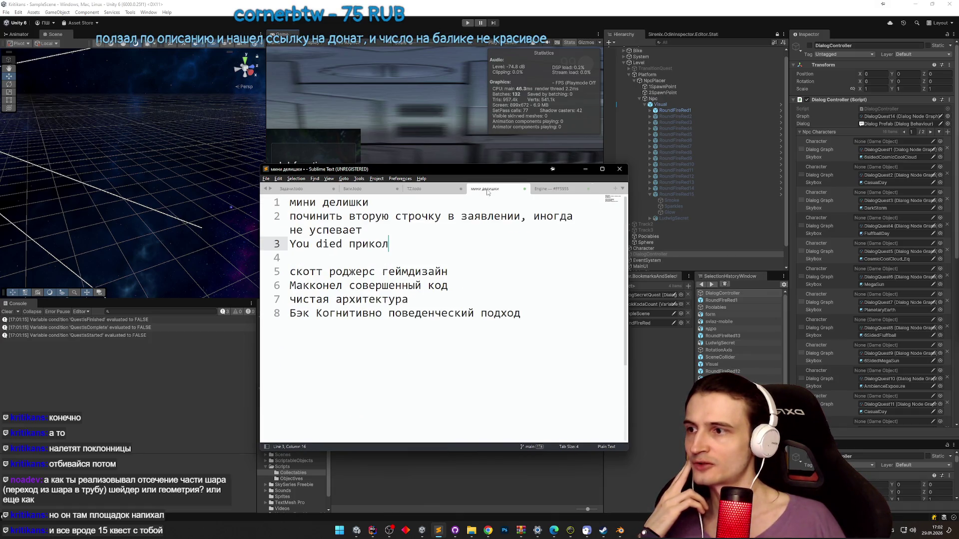
click(428, 189)
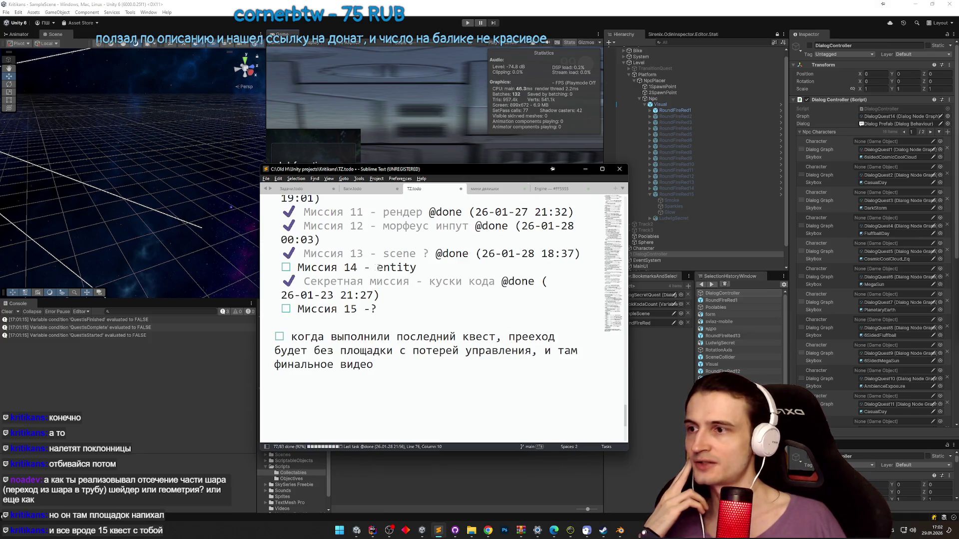
click(571, 190)
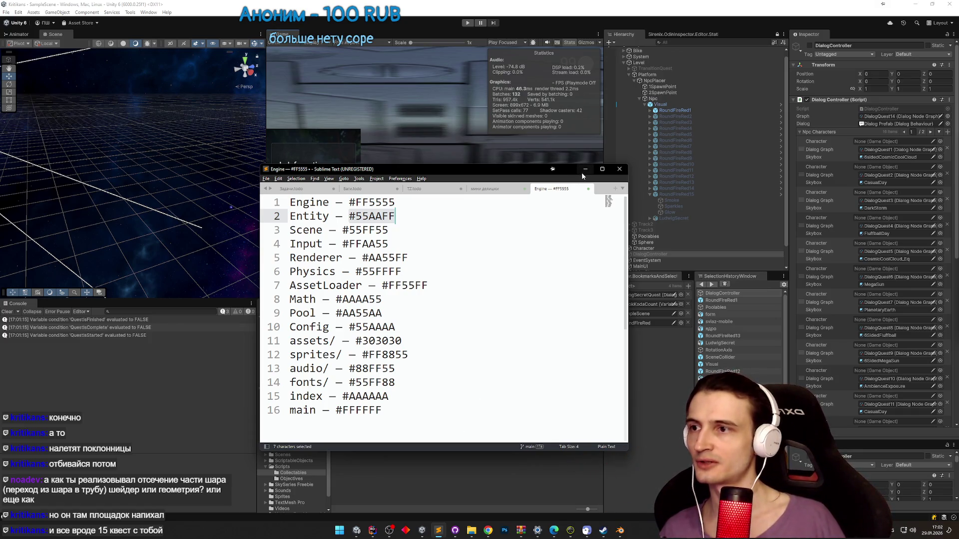
click(585, 169)
click(488, 531)
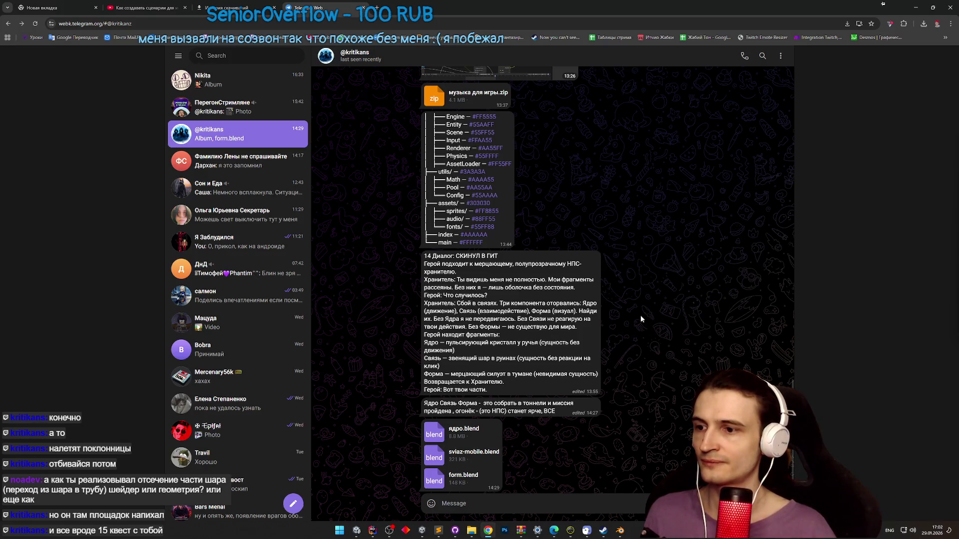
- Minimize Chrome and bring the Sublime Text colour list back in front
click(917, 7)
click(438, 532)
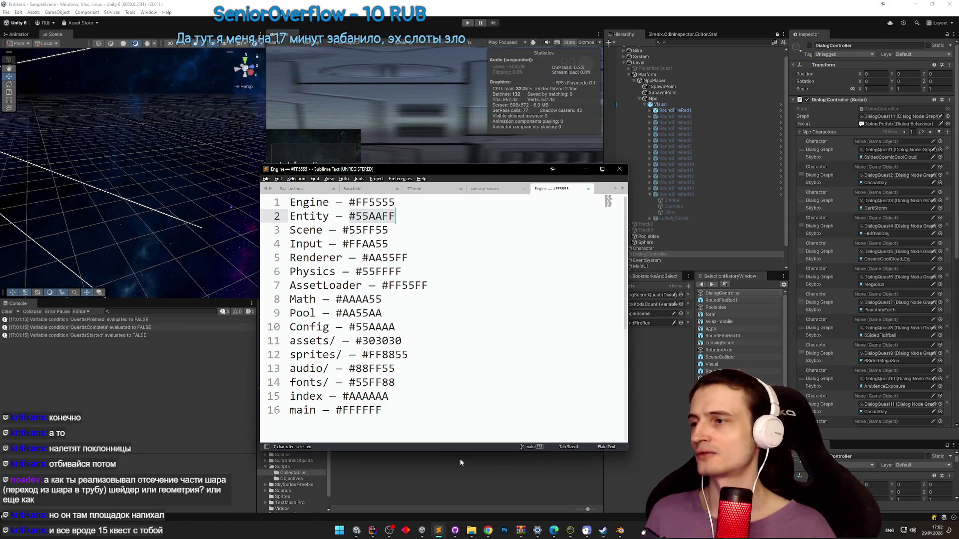
- Test-run the game, walking to the NPC and pressing E to trigger its dialogue
click(460, 463)
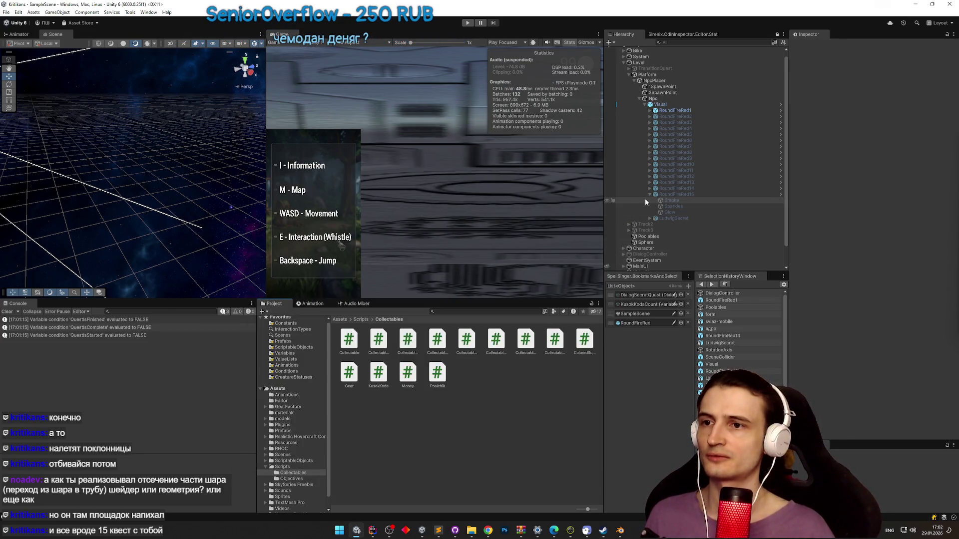
key(ctrl+p)
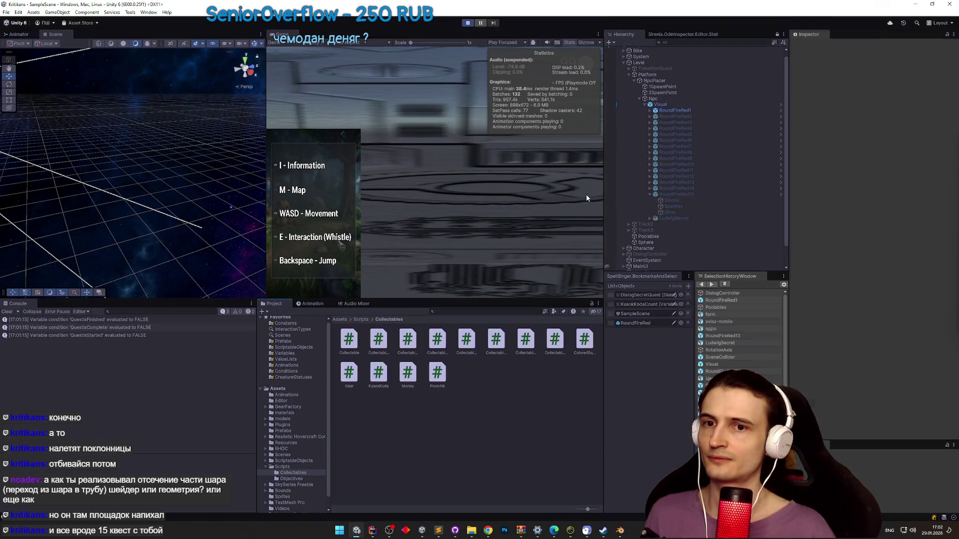
key(w)
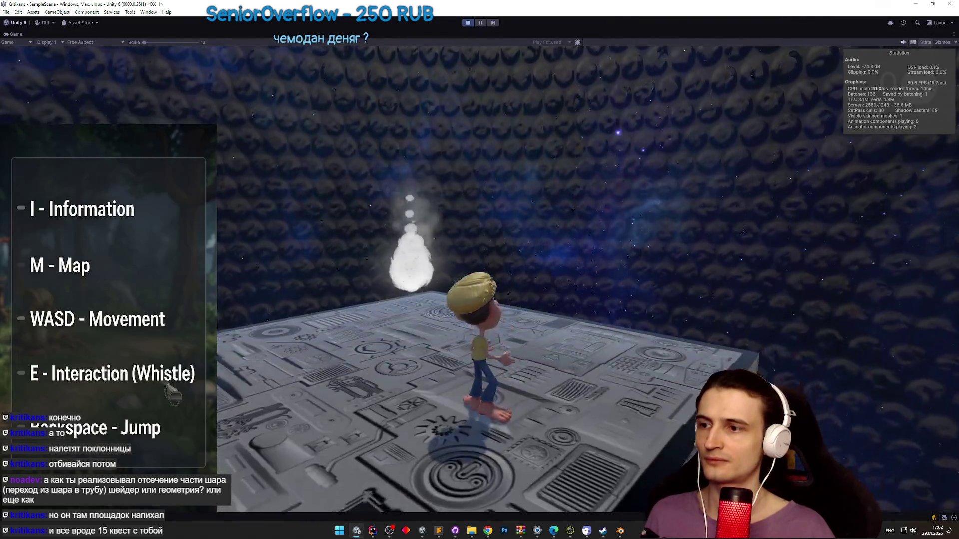
key(a)
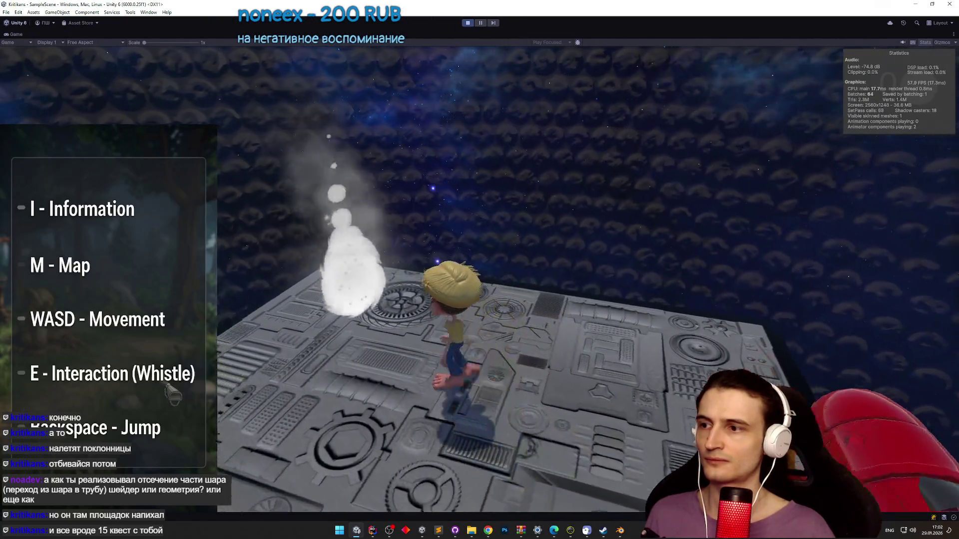
key(e)
key(w)
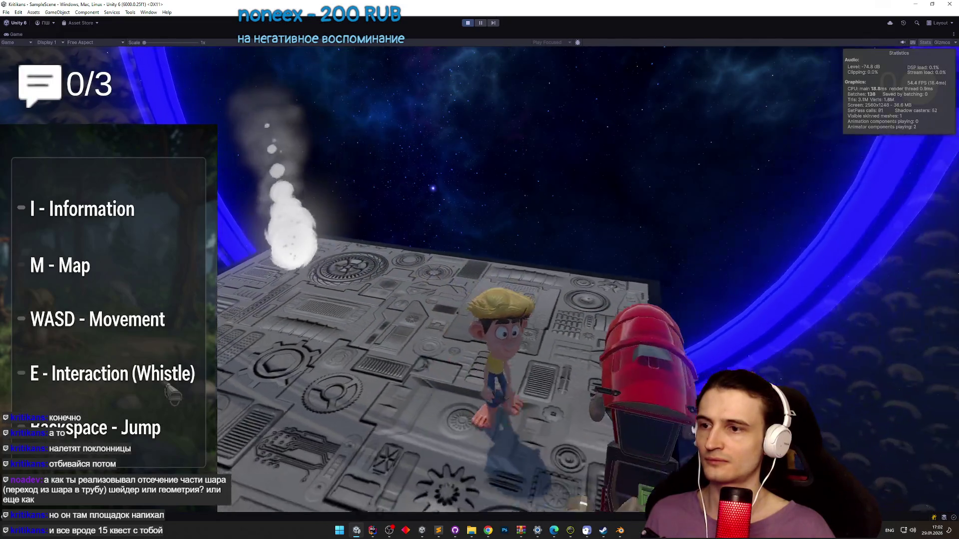
key(ctrl+p)
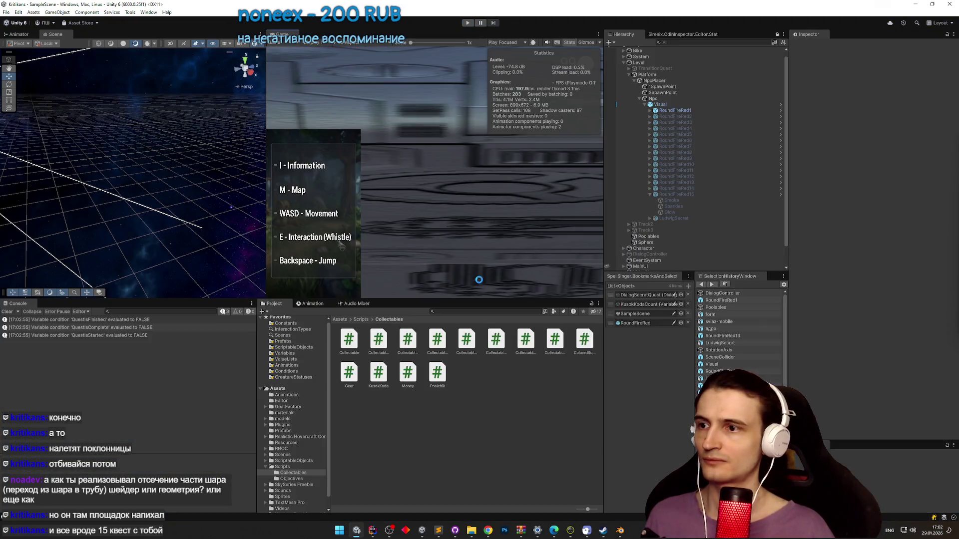
- Search all project assets for the quest dialog graphs and open one in the graph editor
click(514, 307)
text(questdi)
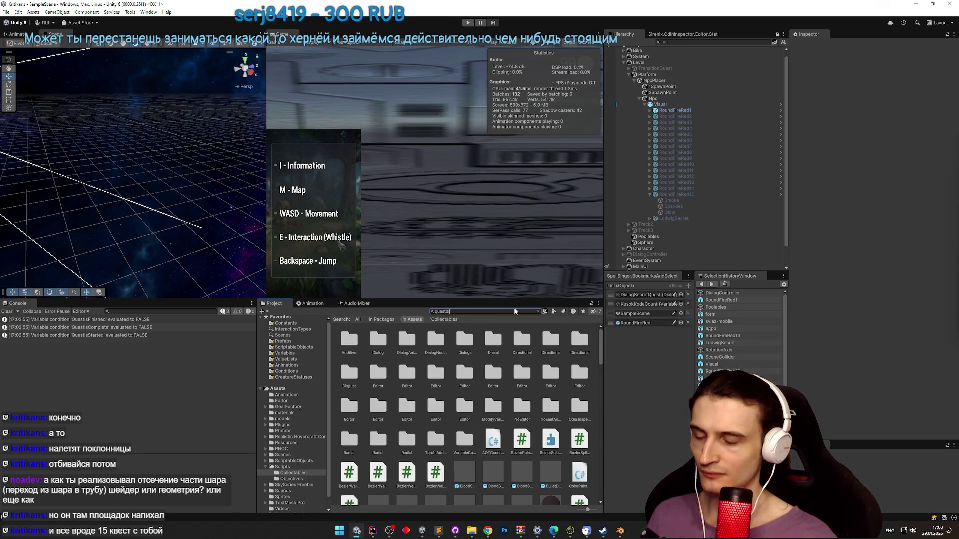
text(al)
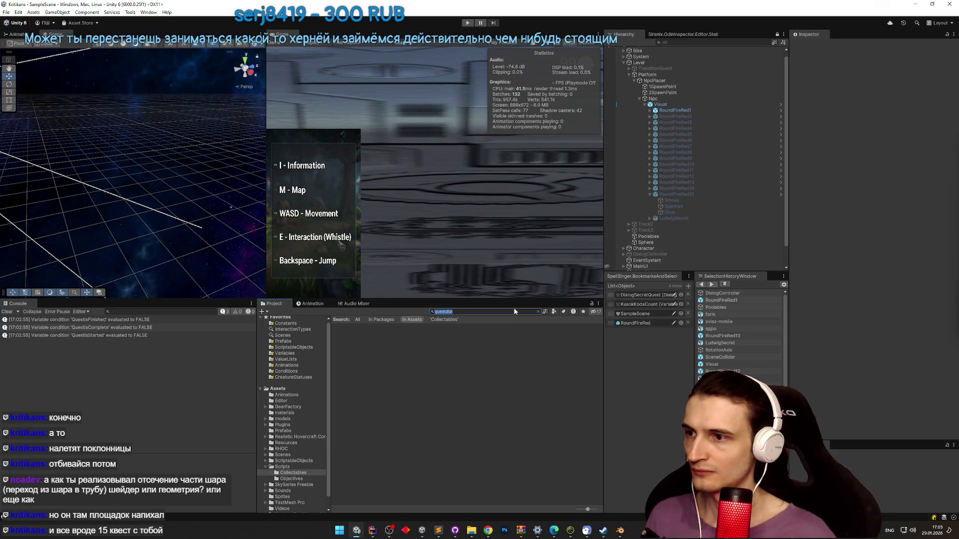
click(362, 319)
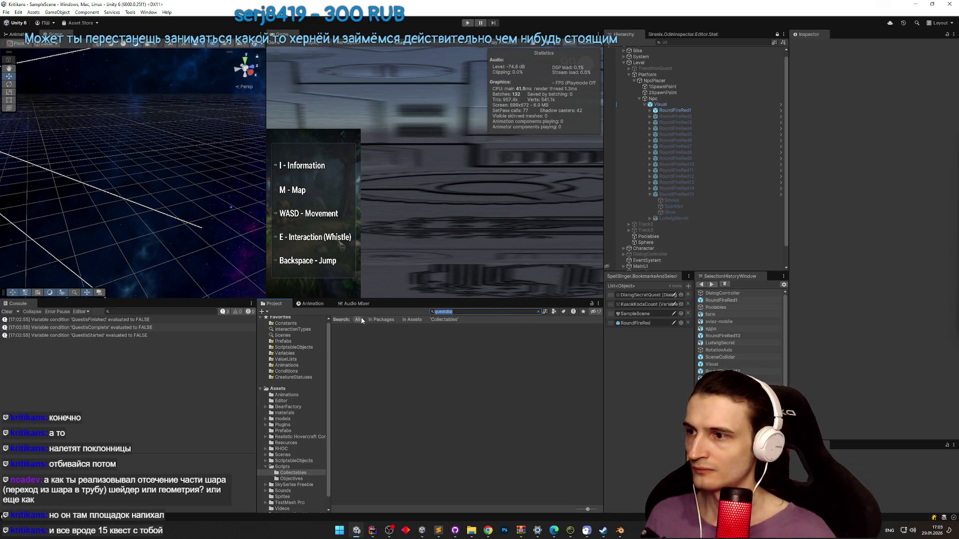
click(459, 311)
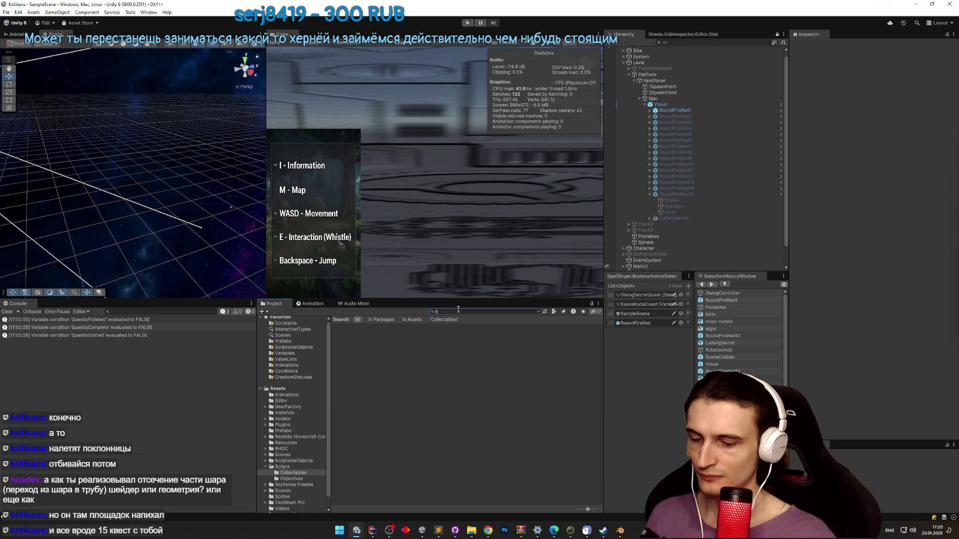
text(ialogq)
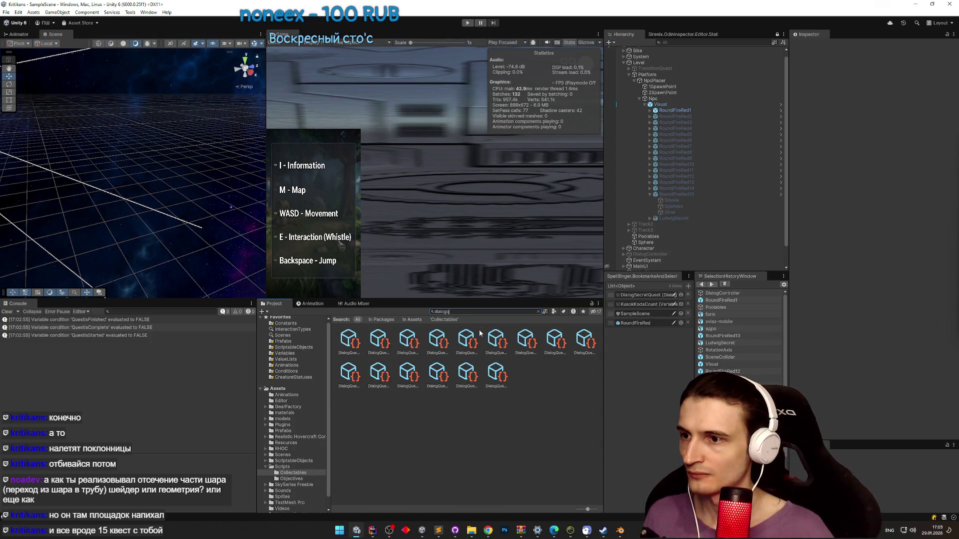
double_click(439, 372)
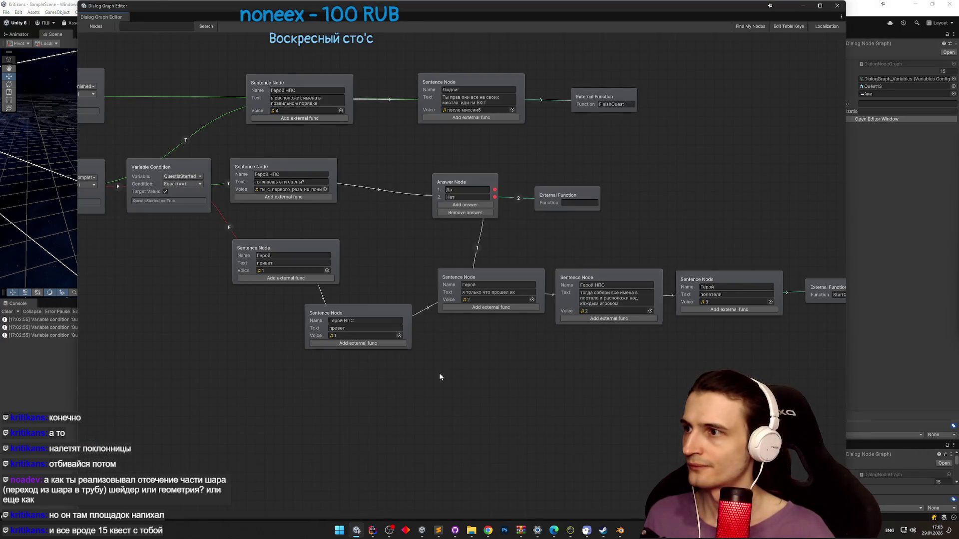
- Close that graph, glance at the Sublime Text notes, and open DialogQuest15's graph instead
click(841, 9)
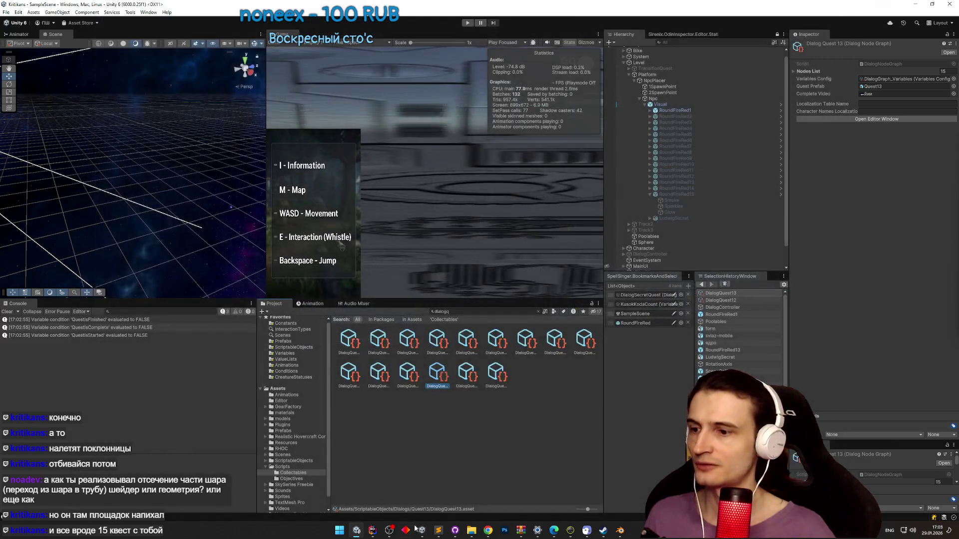
click(436, 532)
click(435, 533)
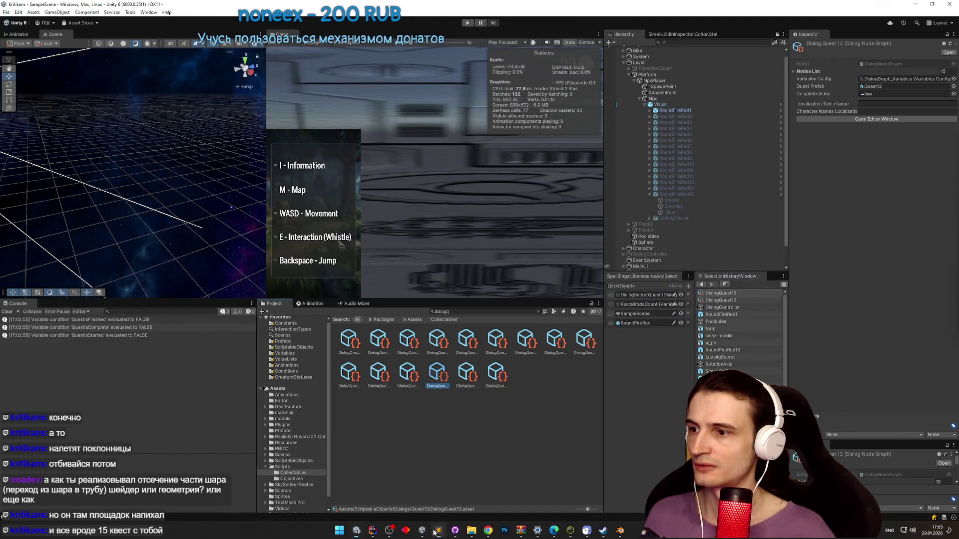
click(438, 534)
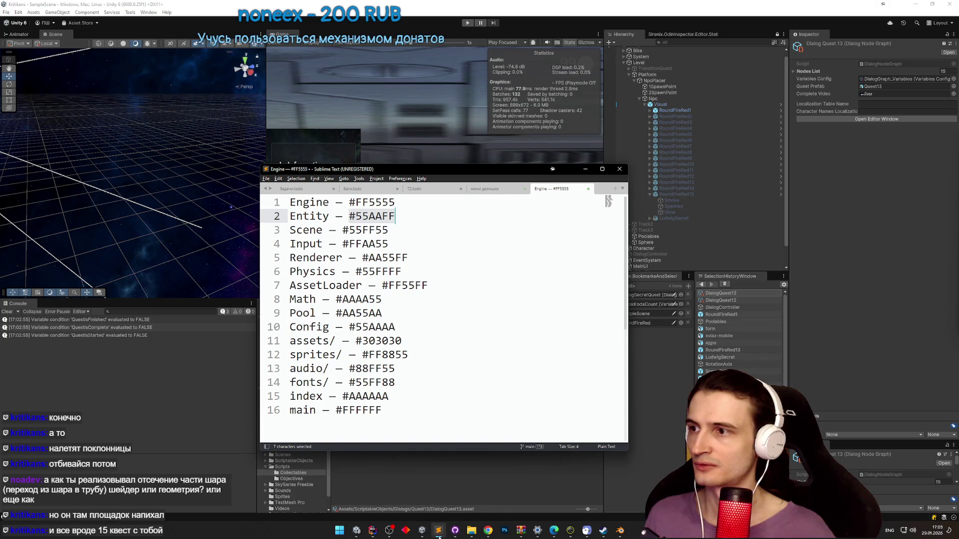
click(439, 535)
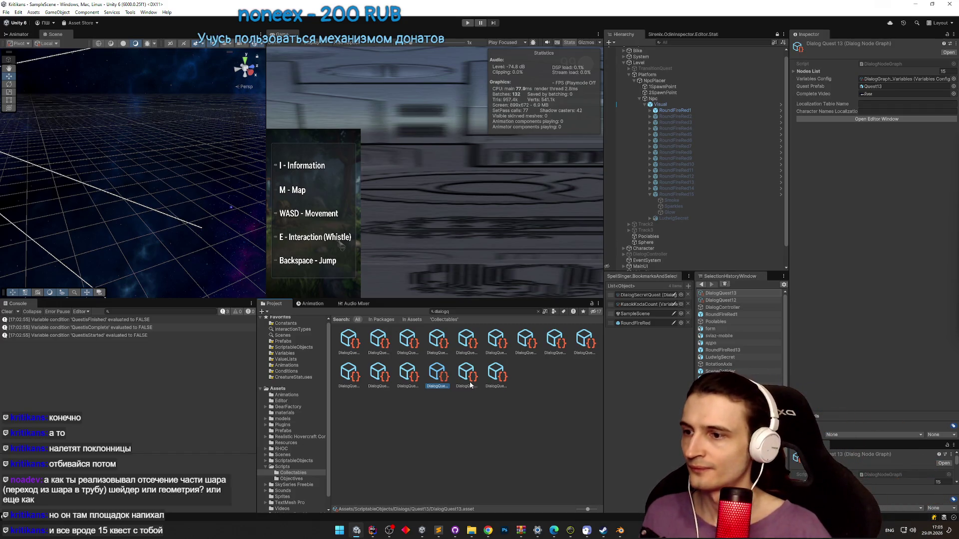
click(494, 382)
double_click(494, 382)
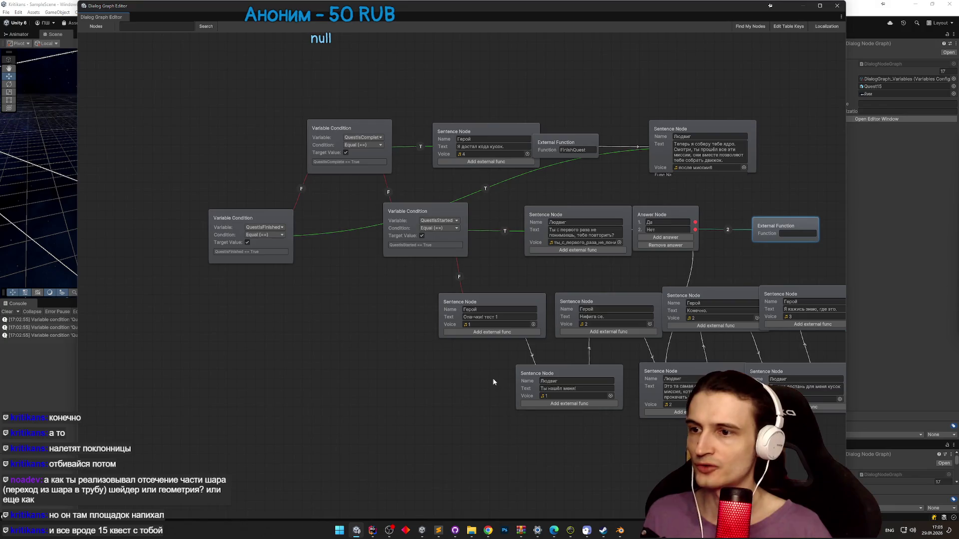
- Close the graph editor, clear the dialog asset search, and select RoundFireRed15 then LudwigSecret
click(838, 6)
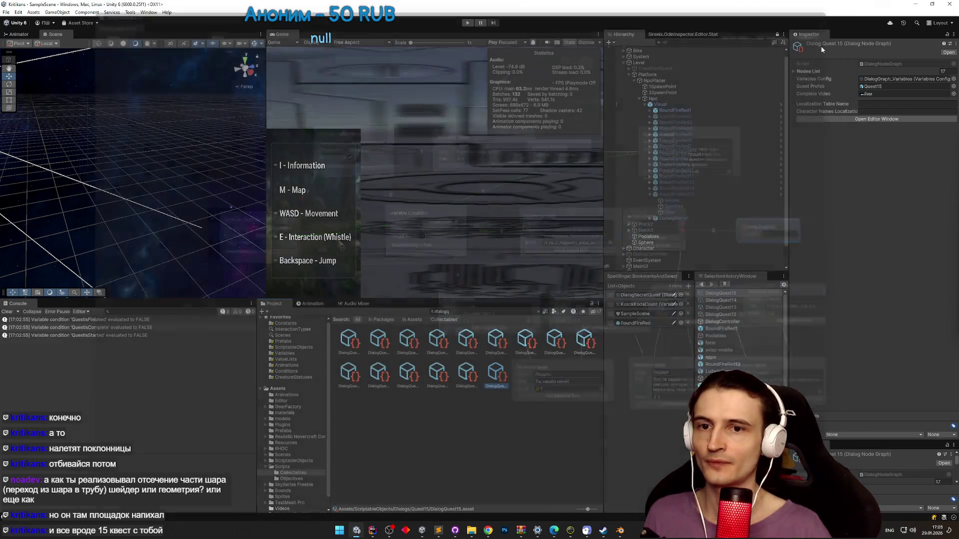
click(529, 243)
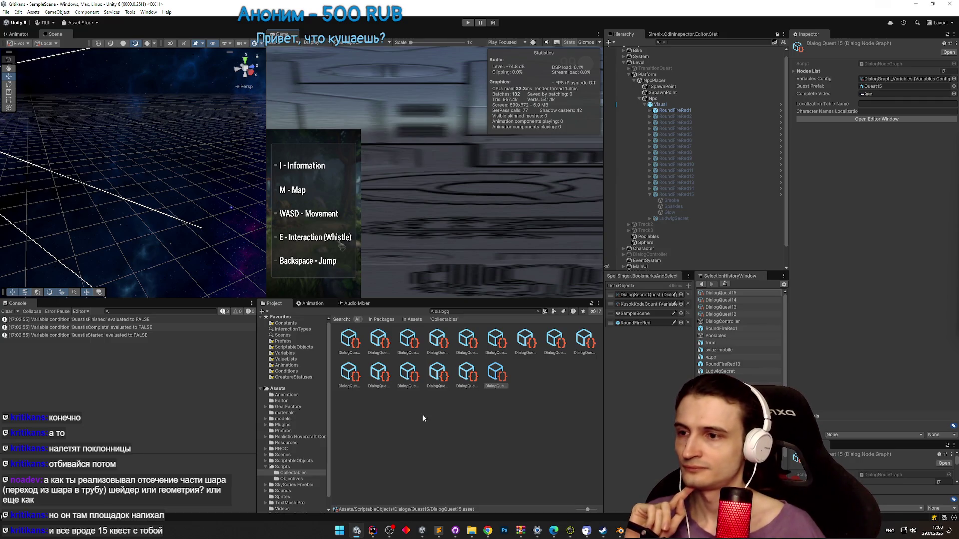
click(536, 312)
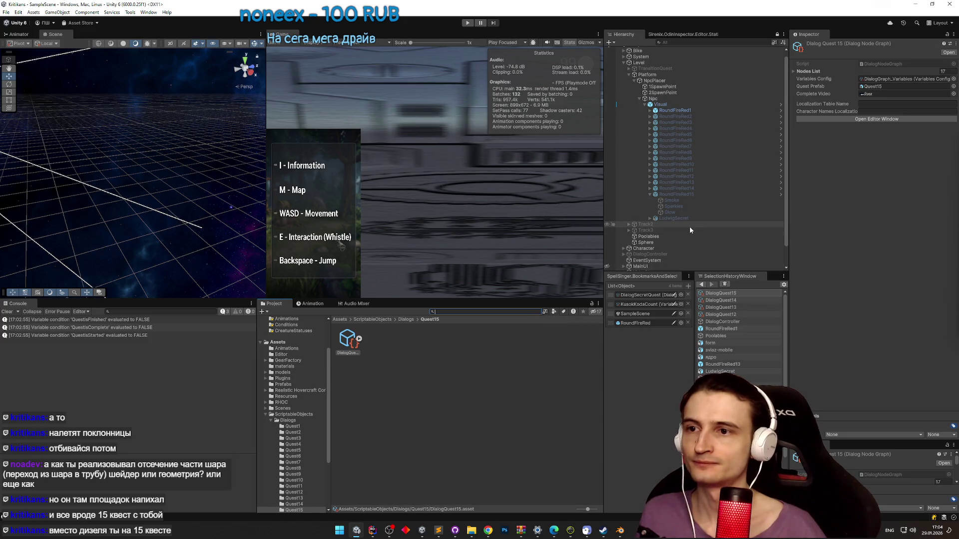
click(696, 194)
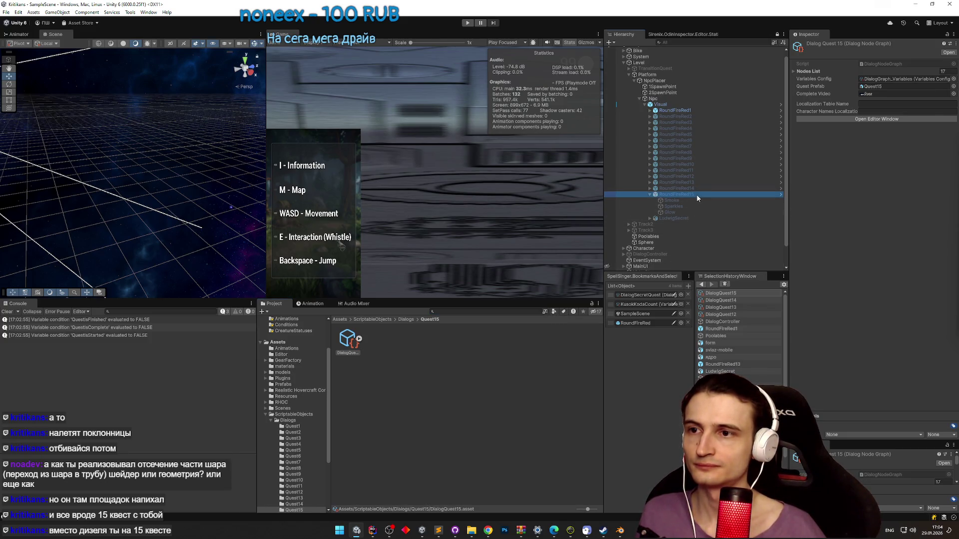
click(682, 217)
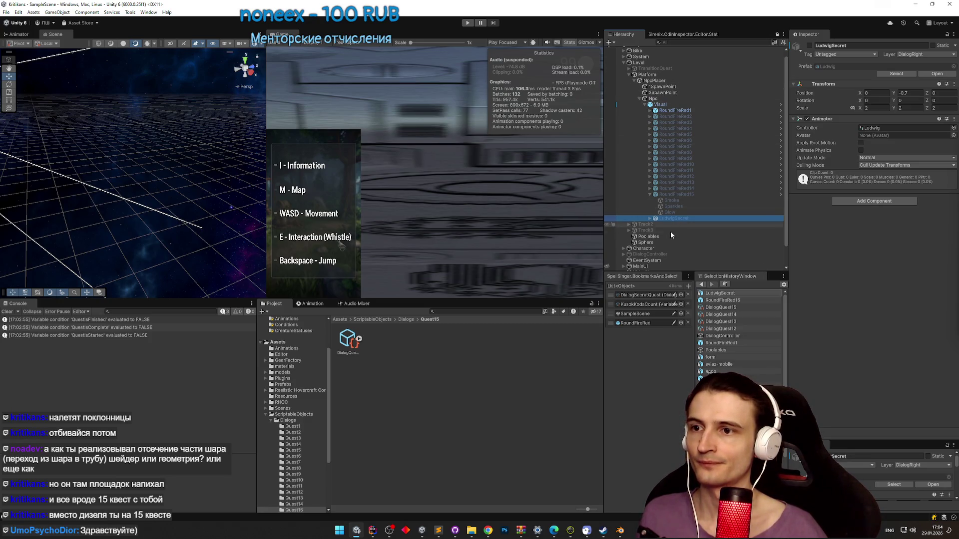
- On DialogController, assign RoundFireRed14, 13, 12 and 11 as their DialogQuest entries' Characters
click(666, 255)
drag(956, 190, 948, 327)
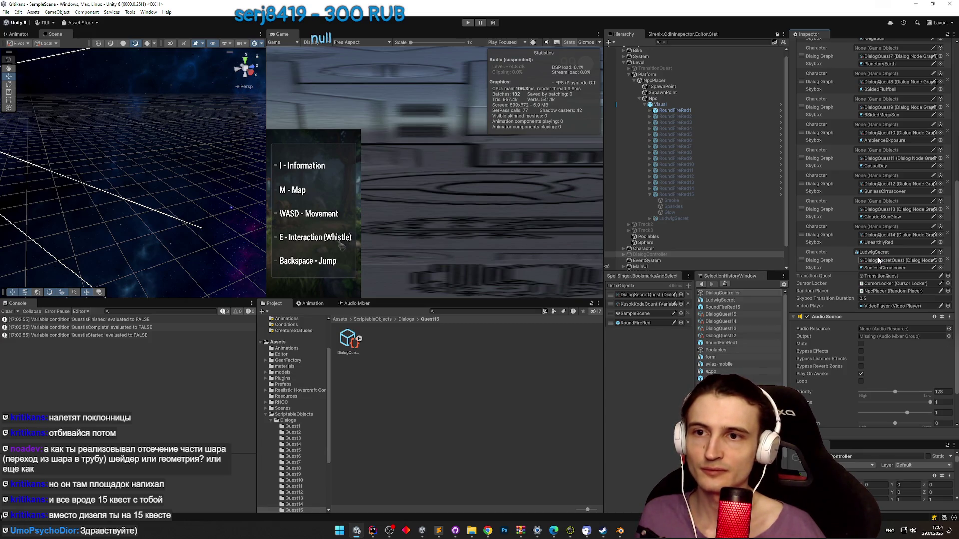
scroll(878, 259, up, 3)
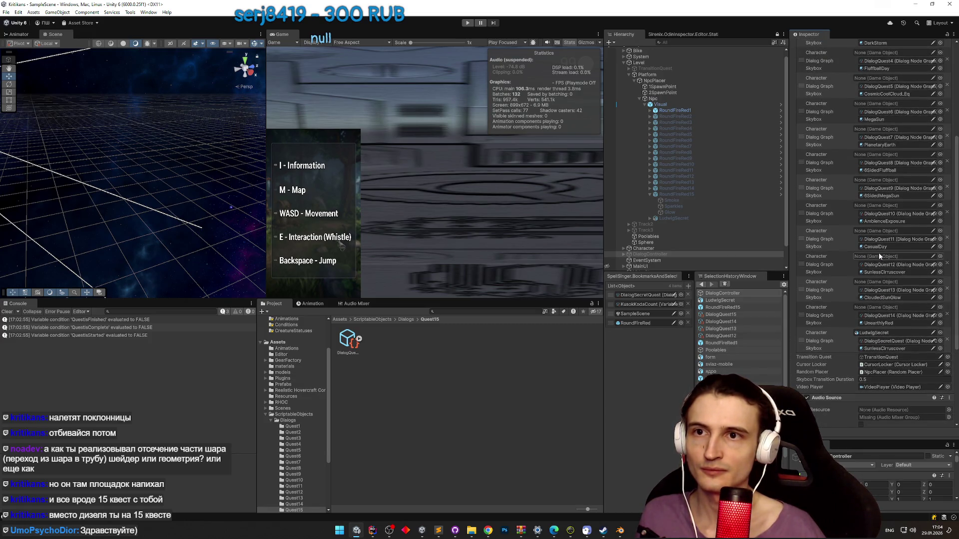
scroll(879, 253, up, 1)
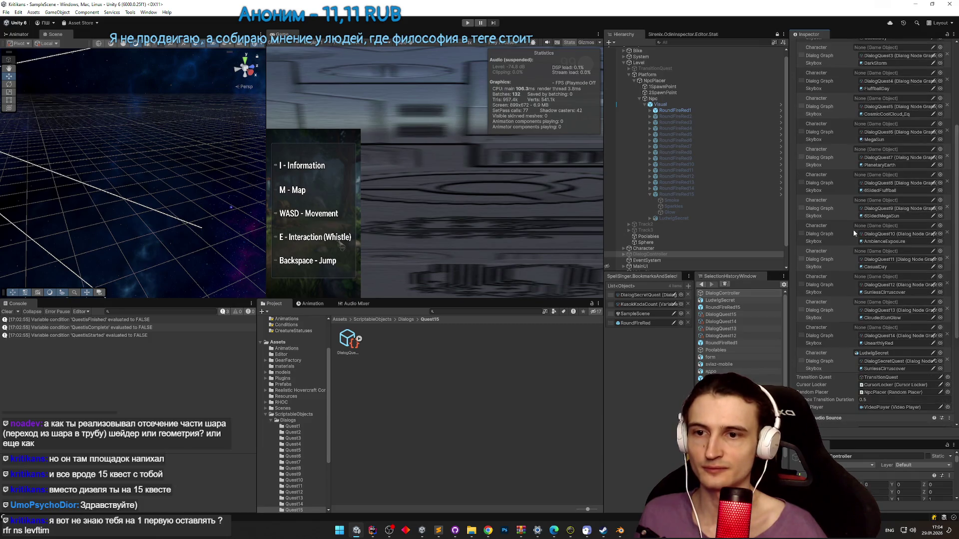
mouse_move(720, 195)
mouse_down()
mouse_move(724, 240)
mouse_move(839, 282)
mouse_up()
drag(864, 318, 872, 328)
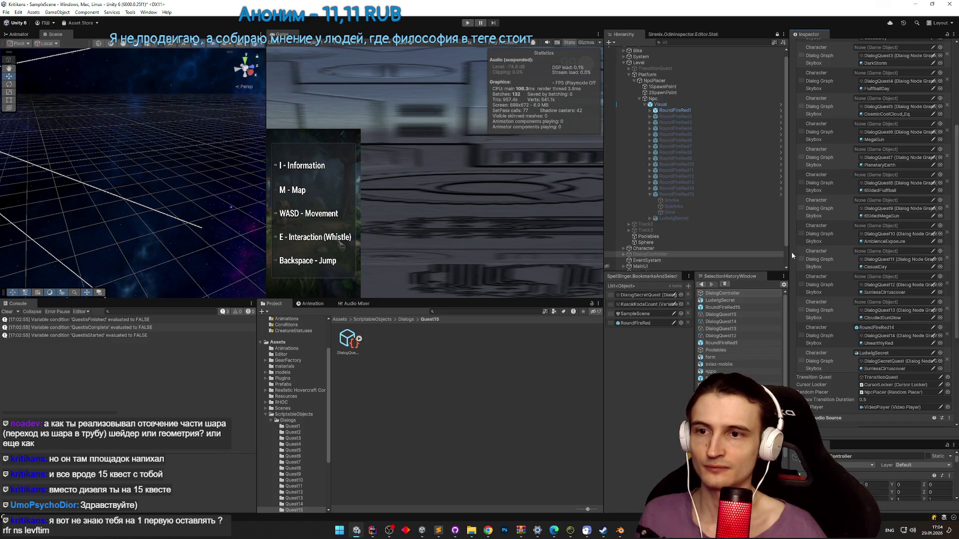
mouse_move(695, 184)
mouse_down()
mouse_move(878, 289)
mouse_move(880, 302)
mouse_up()
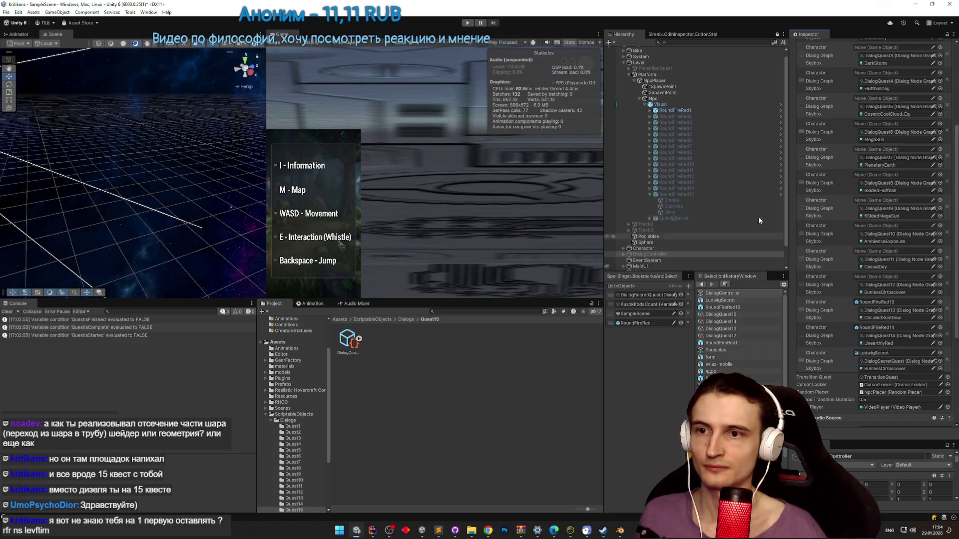
drag(724, 176, 878, 277)
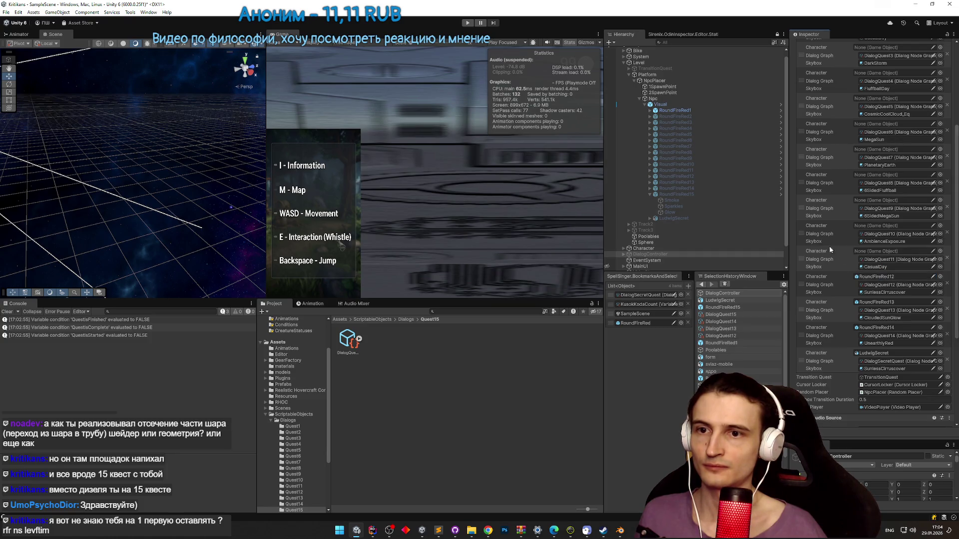
mouse_move(697, 170)
mouse_down()
mouse_move(877, 251)
mouse_move(696, 168)
mouse_move(874, 215)
mouse_move(879, 225)
mouse_up()
- Assign RoundFireRed10 down through RoundFireRed2 as Characters for DialogQuest10 through DialogQuest2
click(696, 159)
drag(696, 159, 878, 200)
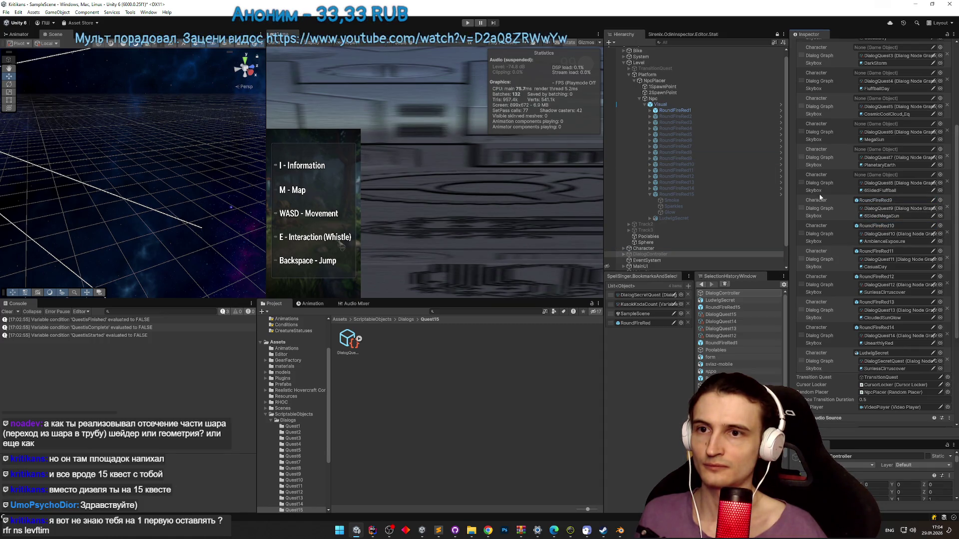
drag(693, 152, 875, 176)
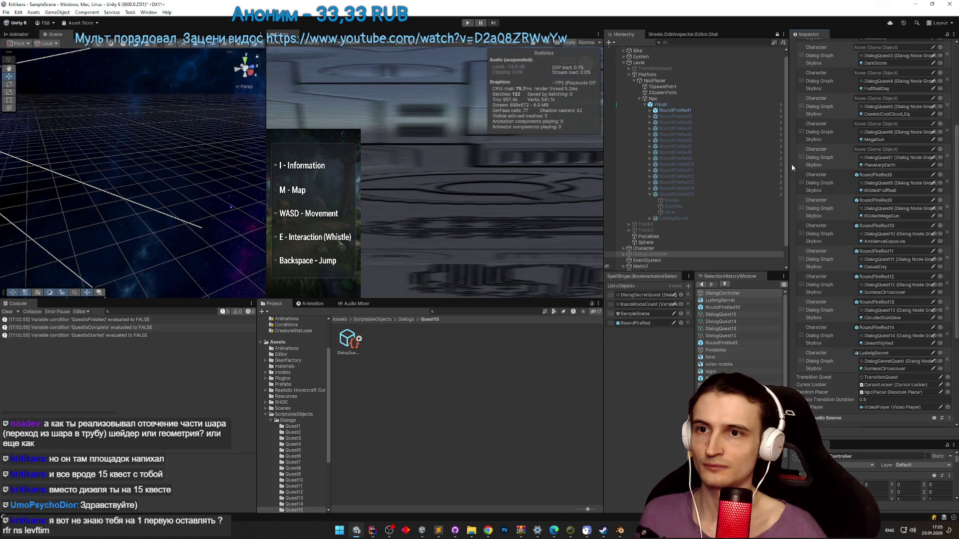
mouse_move(701, 147)
mouse_down()
mouse_move(879, 160)
mouse_move(876, 149)
mouse_up()
scroll(957, 165, up, 2)
scroll(957, 164, up, 2)
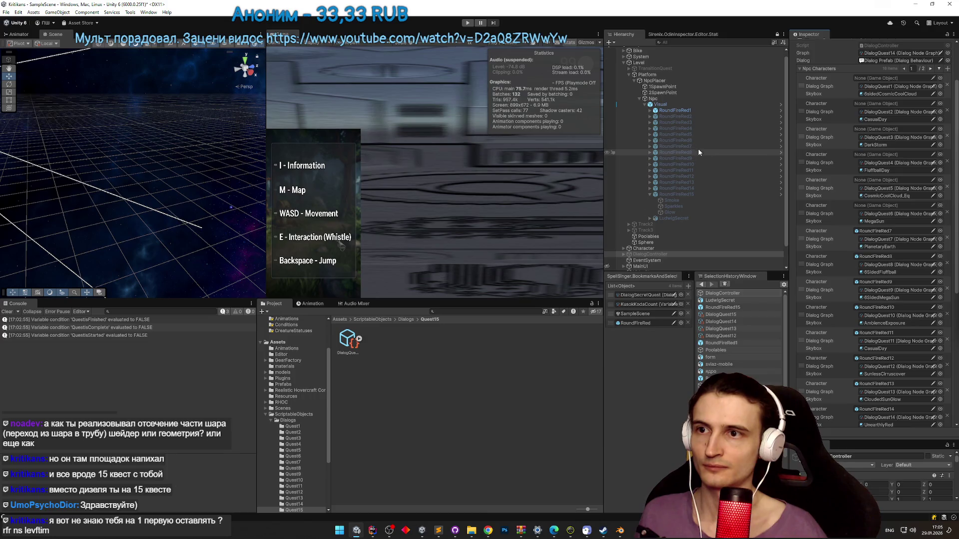
drag(864, 184, 873, 203)
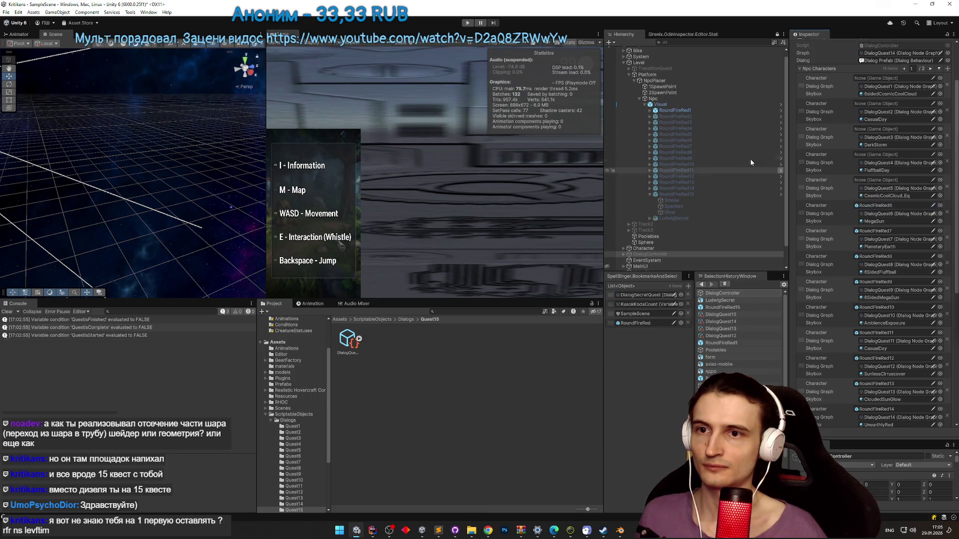
mouse_move(674, 135)
mouse_down()
mouse_move(813, 155)
mouse_move(871, 179)
mouse_move(874, 155)
mouse_up()
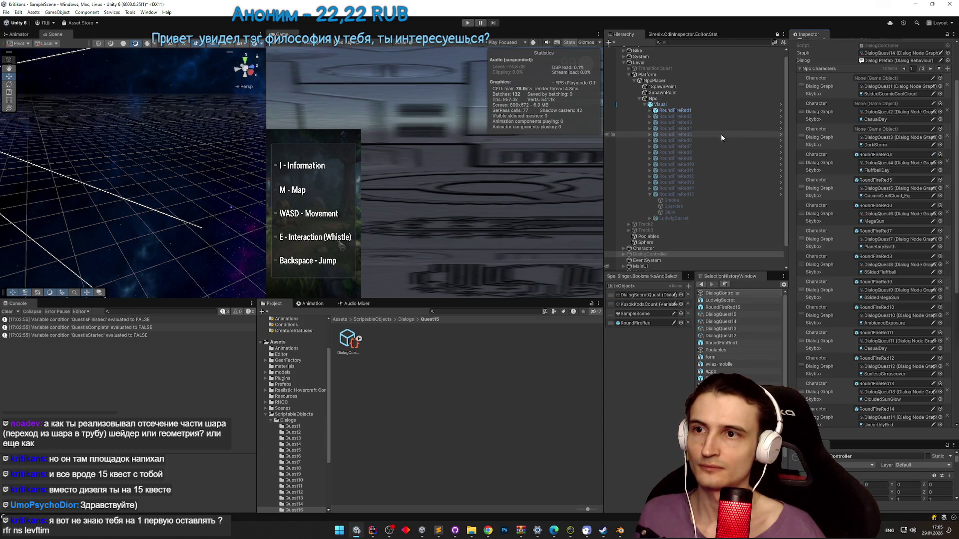
drag(685, 123, 874, 129)
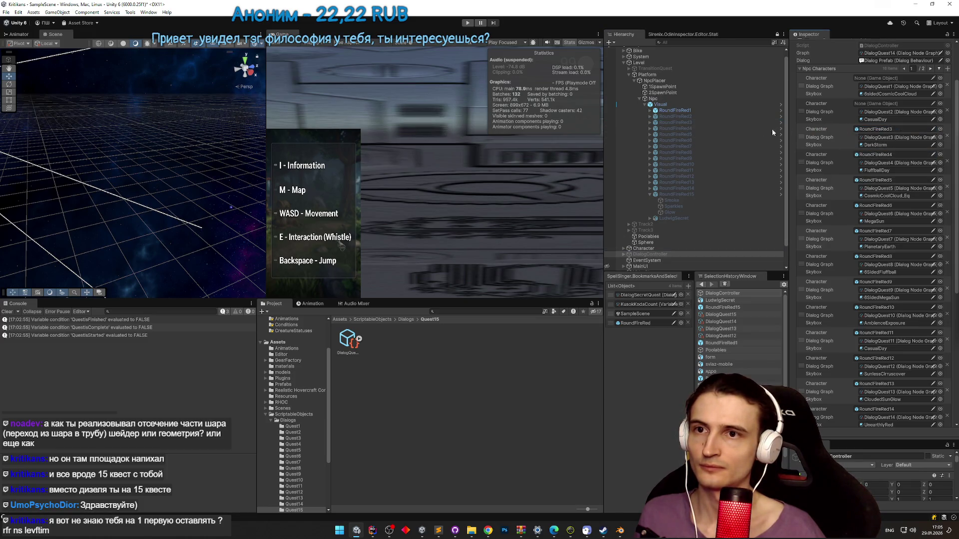
drag(689, 117, 874, 103)
mouse_move(674, 111)
mouse_down()
mouse_move(799, 106)
mouse_move(869, 90)
mouse_move(875, 78)
mouse_up()
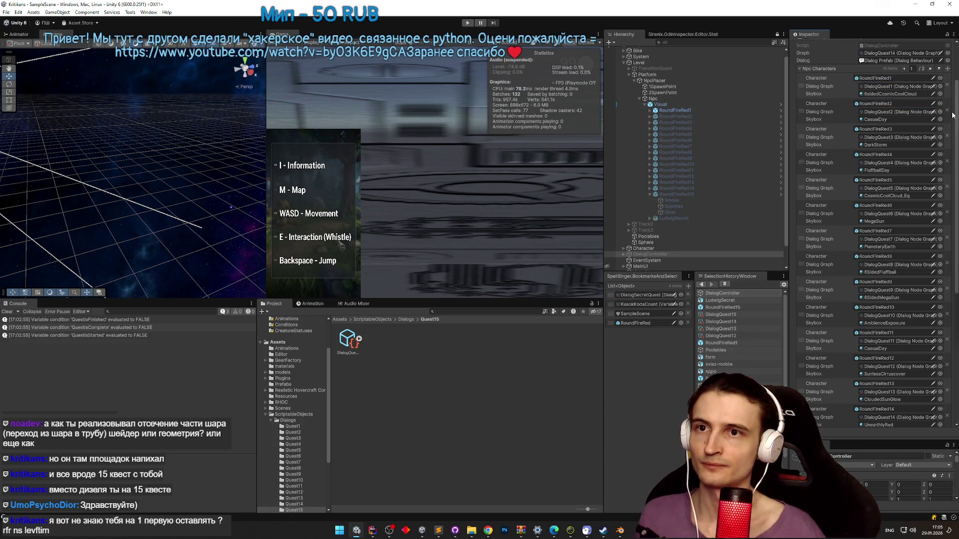
drag(956, 134, 949, 229)
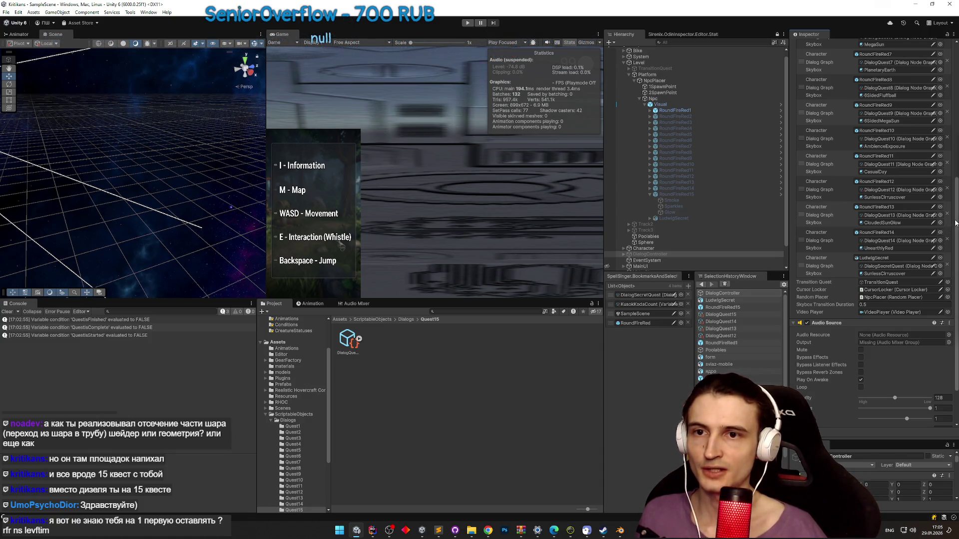
- Remove the extra DialogQuest15 entry from the second page of the NPC list
scroll(956, 223, up, 10)
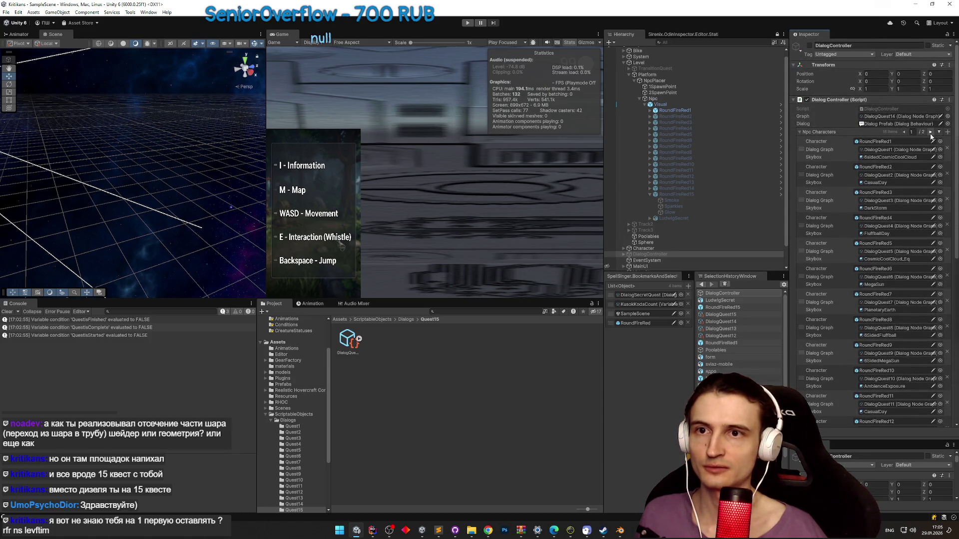
click(930, 133)
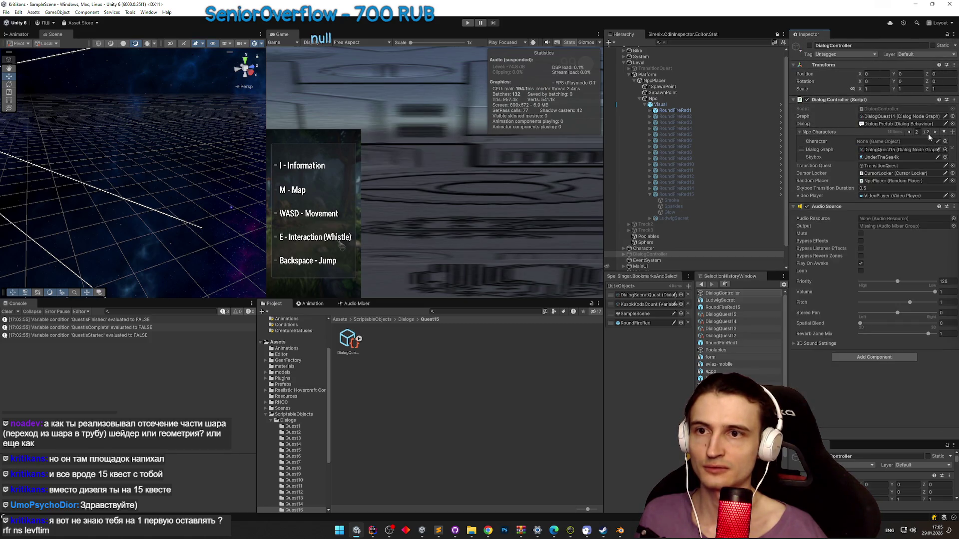
click(952, 150)
scroll(942, 340, down, 5)
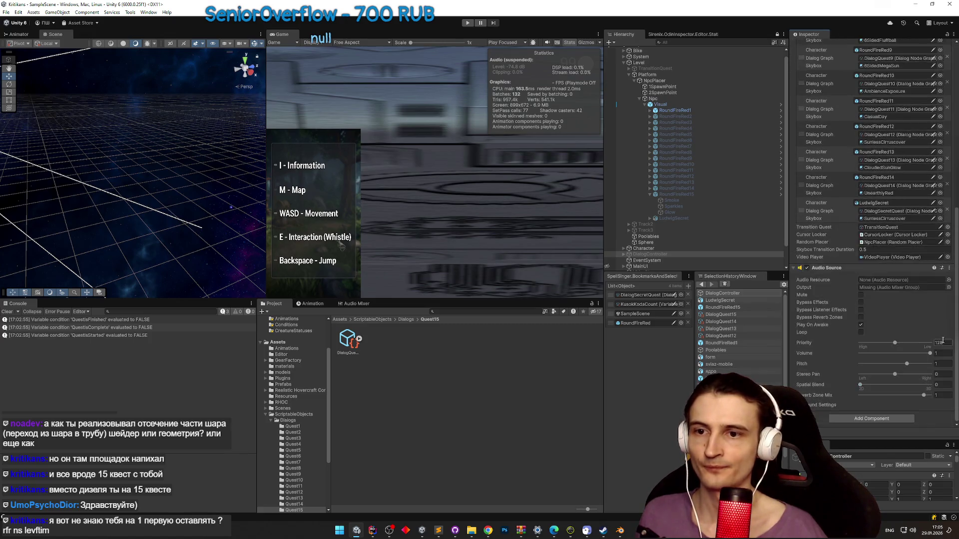
scroll(944, 322, up, 1)
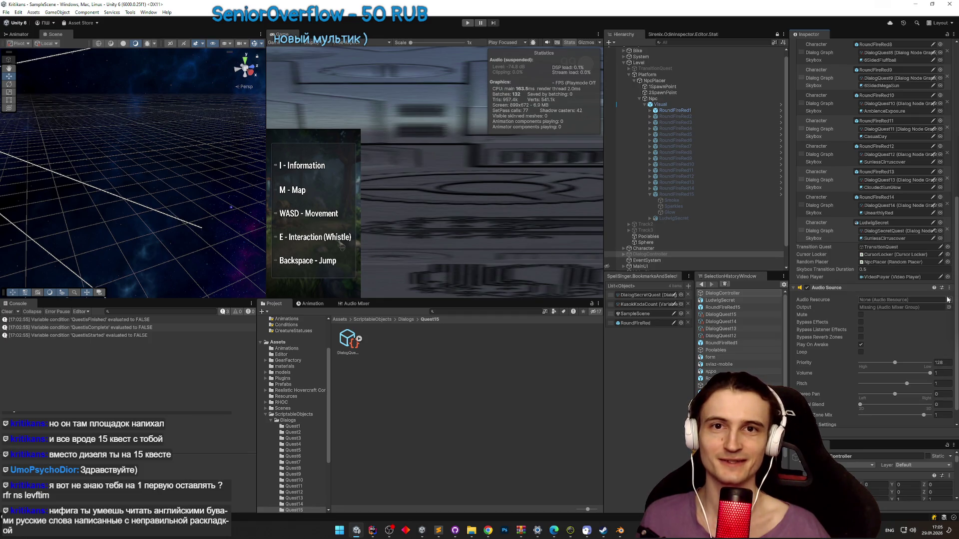
- Clear the Console, collapse RoundFireRed15, select LudwigSecret, and bring up Sublime Text
click(5, 313)
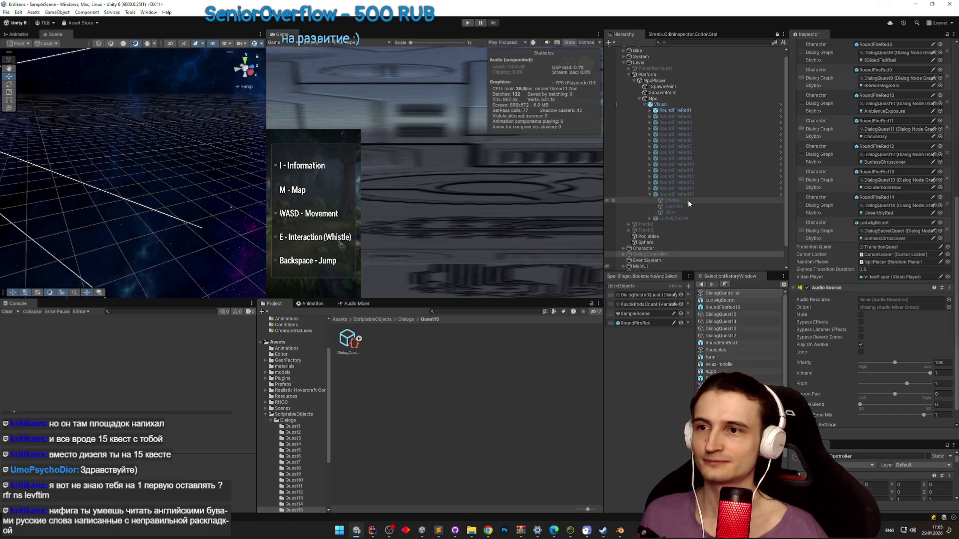
click(650, 194)
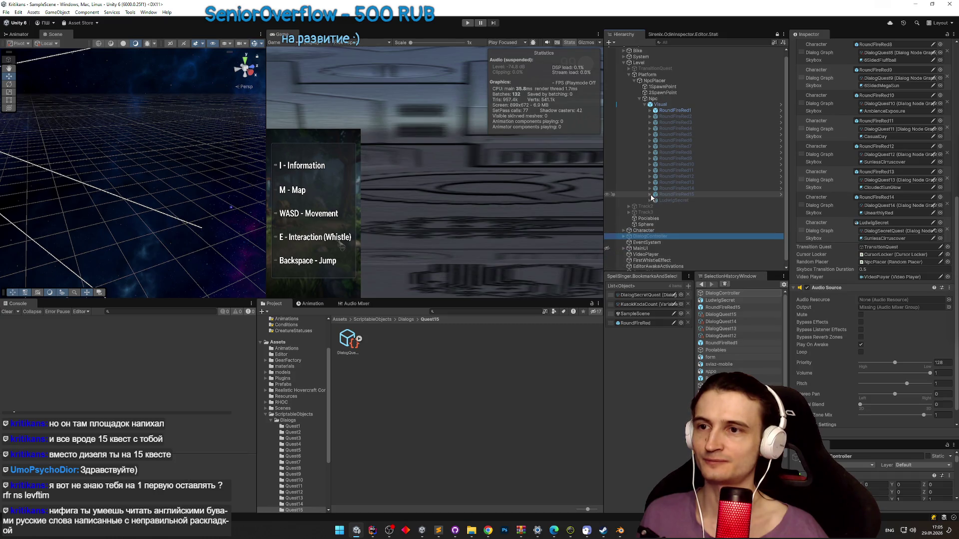
click(667, 200)
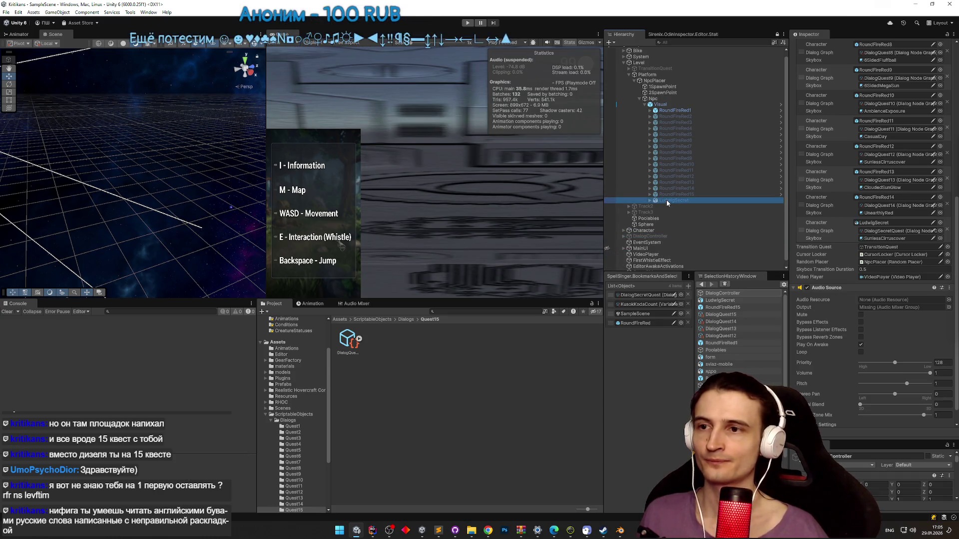
click(443, 530)
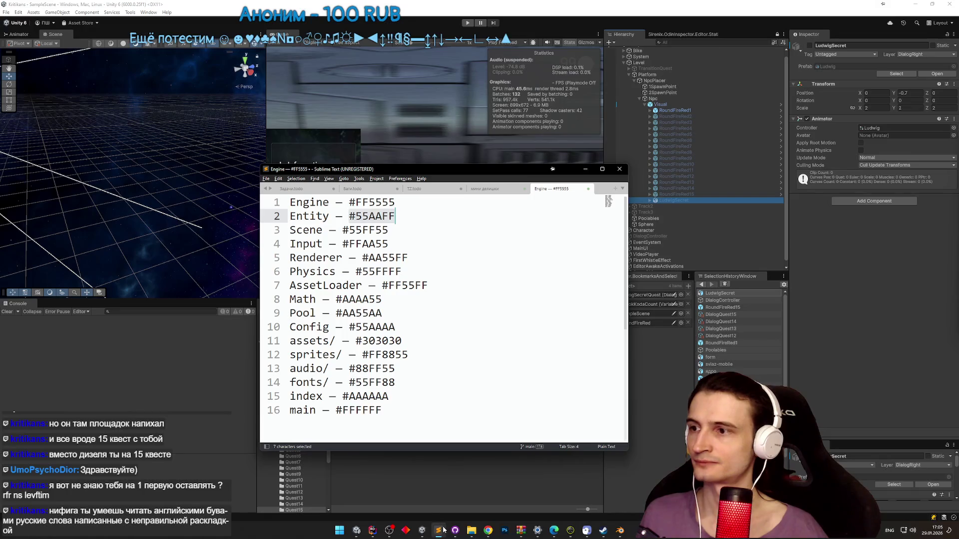
click(494, 195)
click(551, 190)
click(513, 191)
click(452, 190)
click(486, 189)
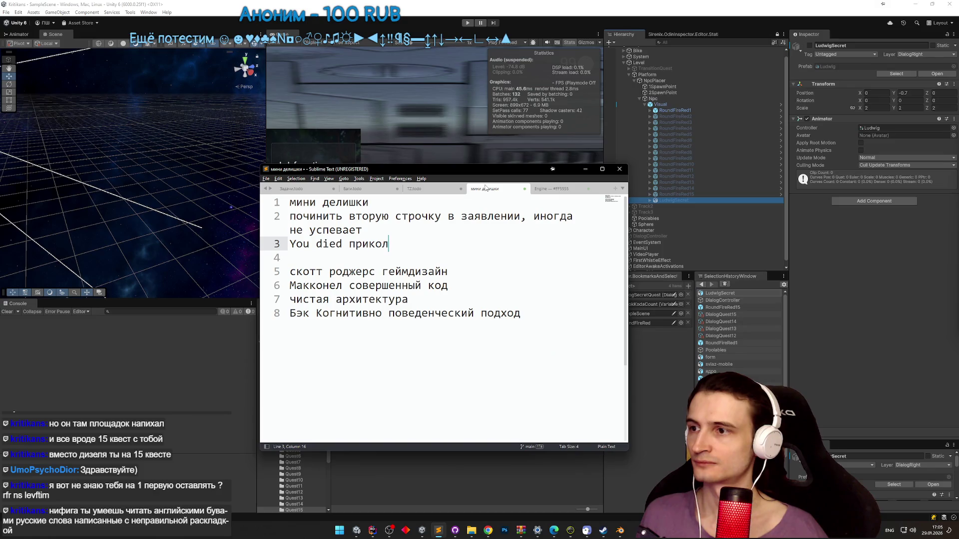
click(441, 190)
scroll(447, 228, up, 1)
key(ctrl+d)
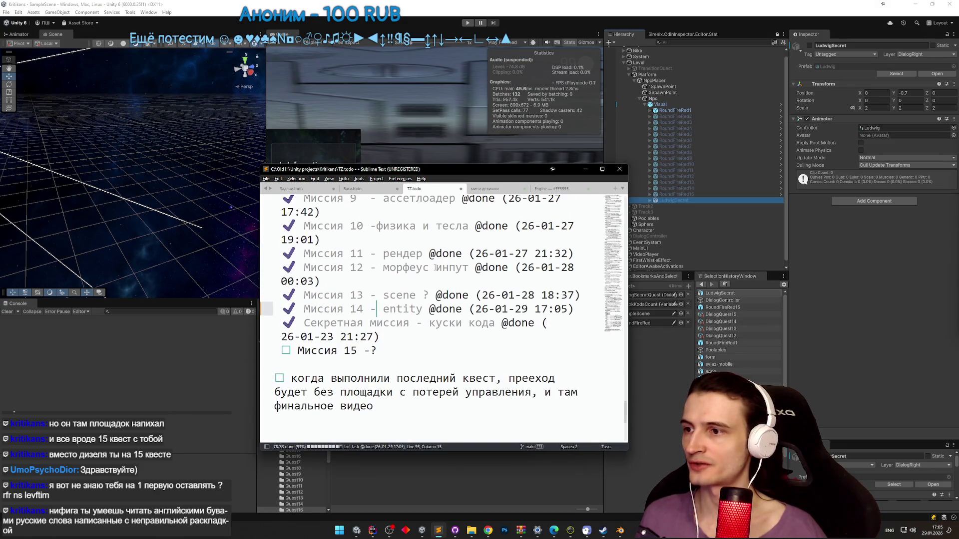
drag(386, 350, 287, 351)
key(BackSpace)
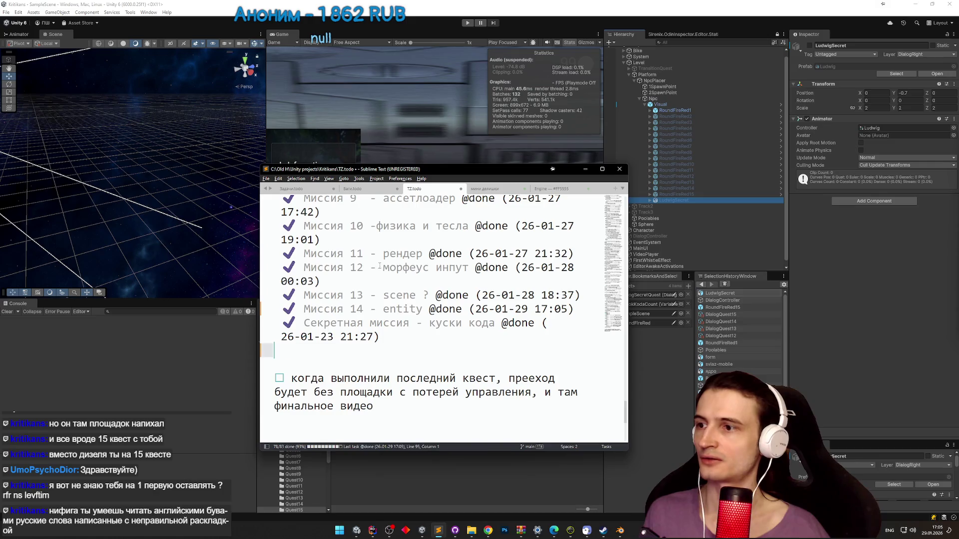
- Review the unfinished missions 2 to 4 and the final task note, then minimize Sublime Text
scroll(381, 267, up, 8)
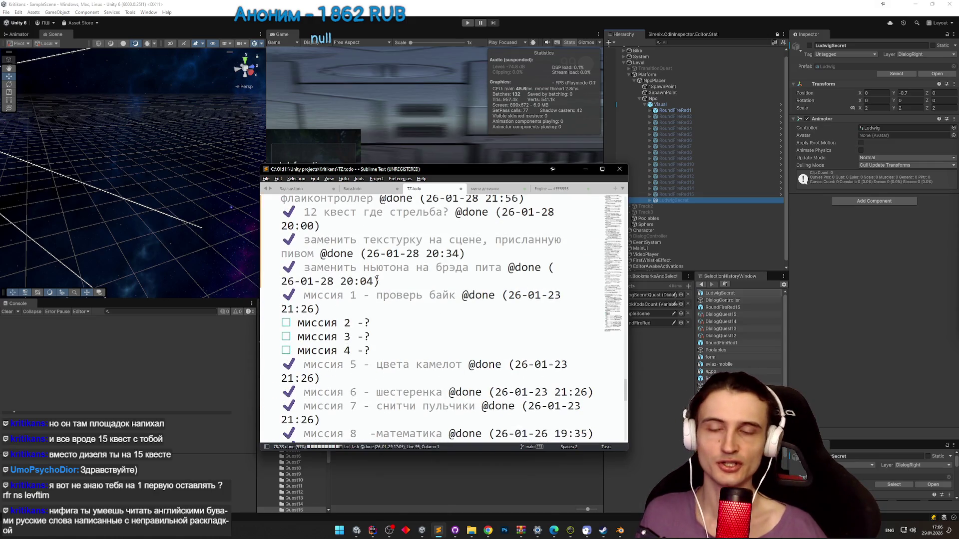
drag(371, 350, 284, 325)
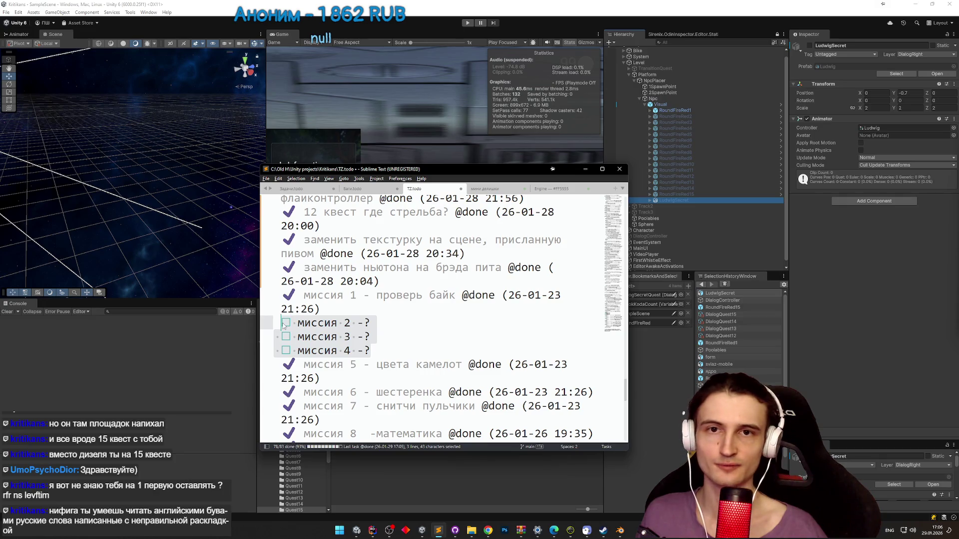
click(436, 320)
drag(627, 389, 628, 409)
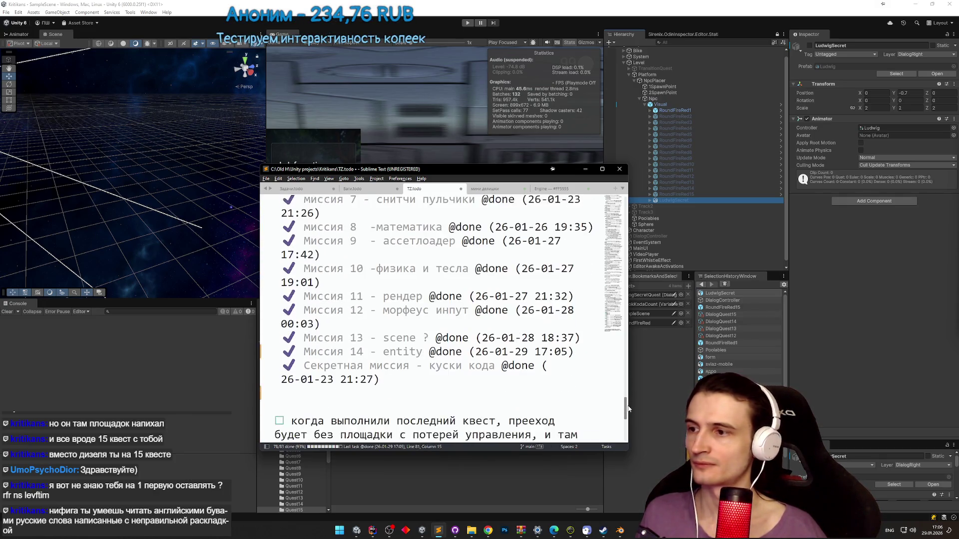
scroll(628, 409, down, 2)
mouse_move(374, 386)
mouse_down()
mouse_move(350, 369)
mouse_move(333, 338)
mouse_move(298, 356)
mouse_up()
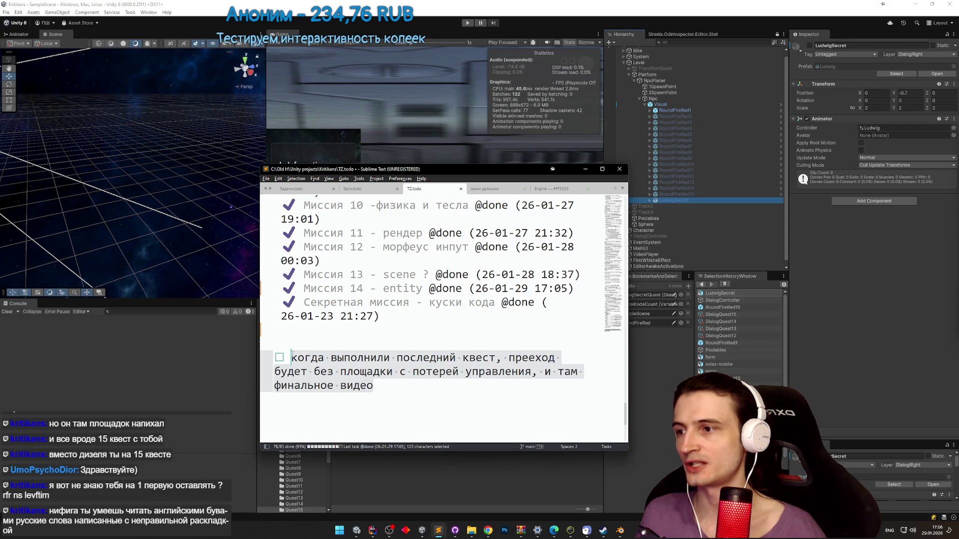
click(394, 383)
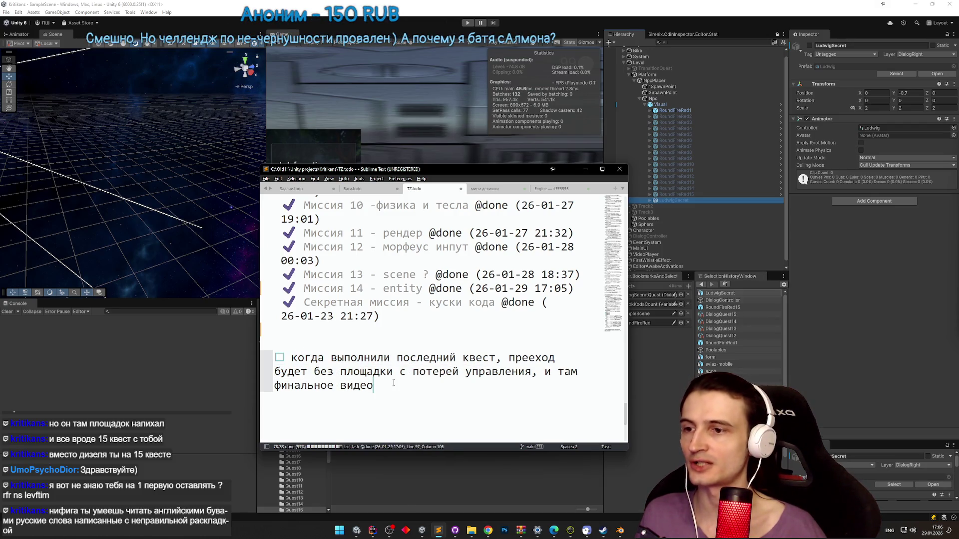
click(585, 170)
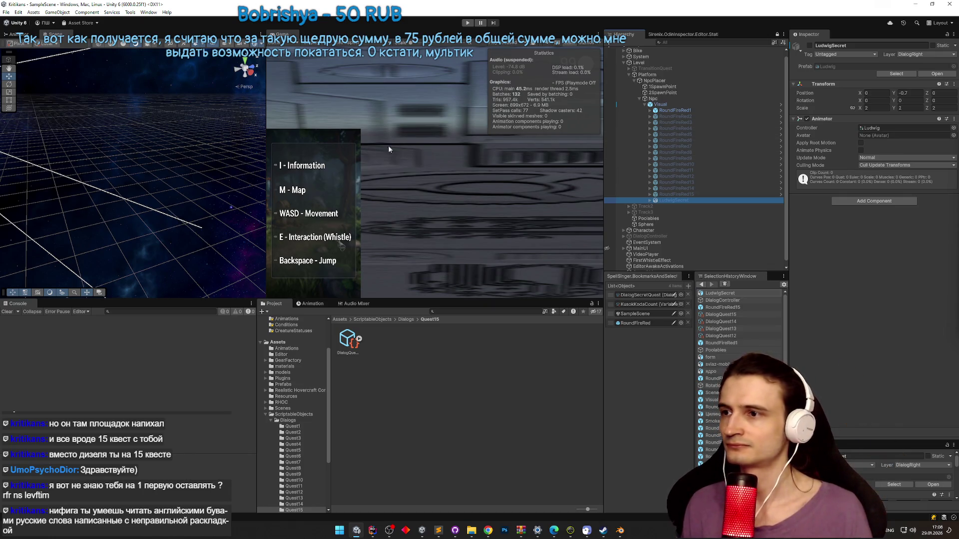
mouse_move(215, 148)
mouse_down()
mouse_move(130, 92)
mouse_move(265, 150)
mouse_move(372, 179)
mouse_move(459, 184)
mouse_up()
- Play-test the game maximized, stop it, and open DialogController's script in Rider
key(ctrl+p)
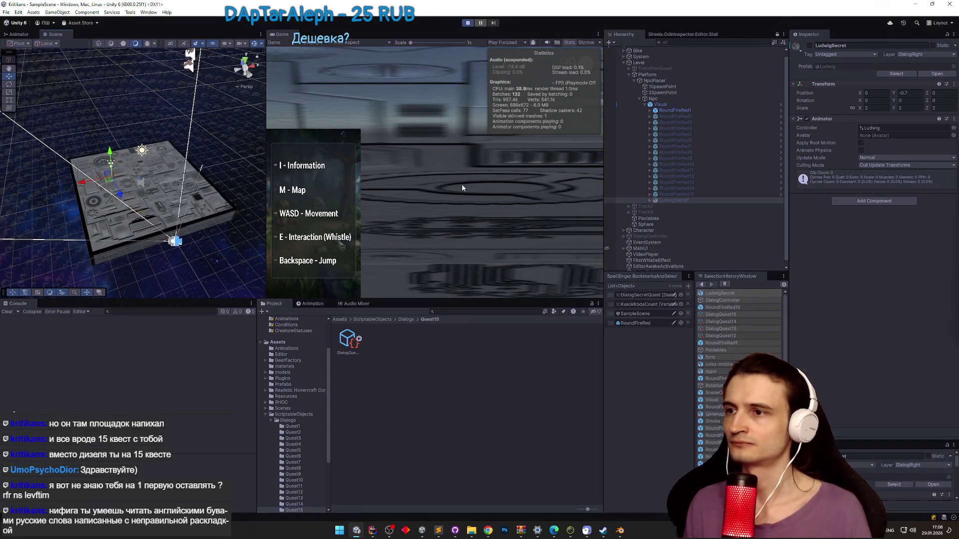
key(shift+space)
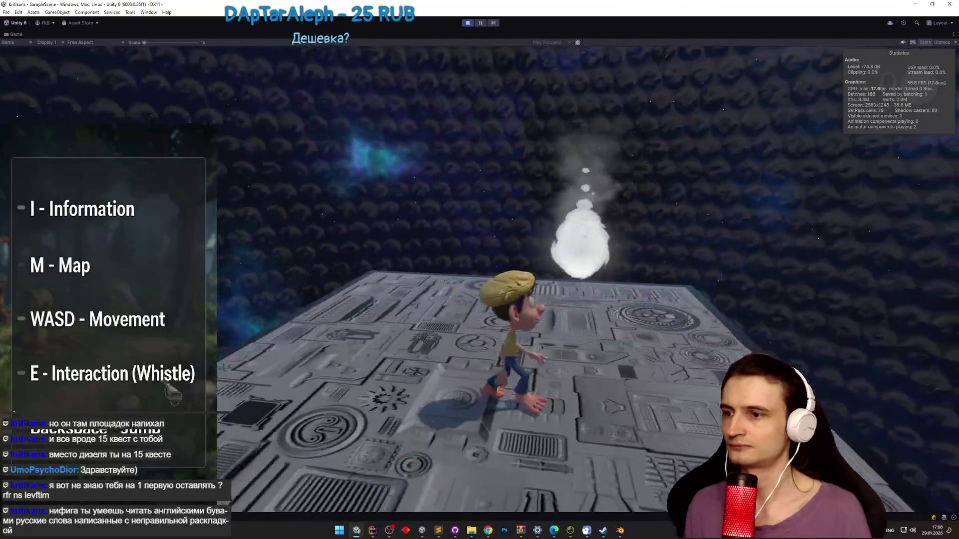
key(ctrl+p)
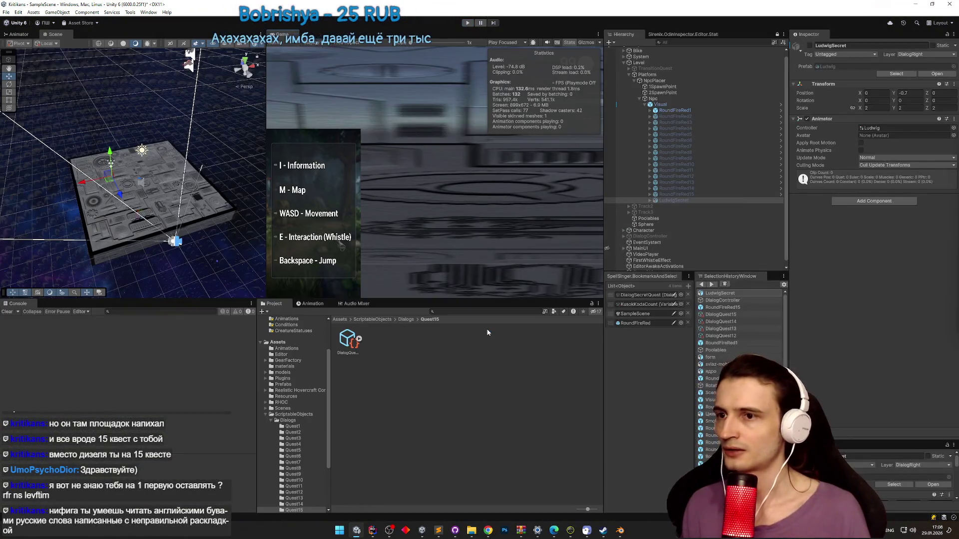
click(668, 236)
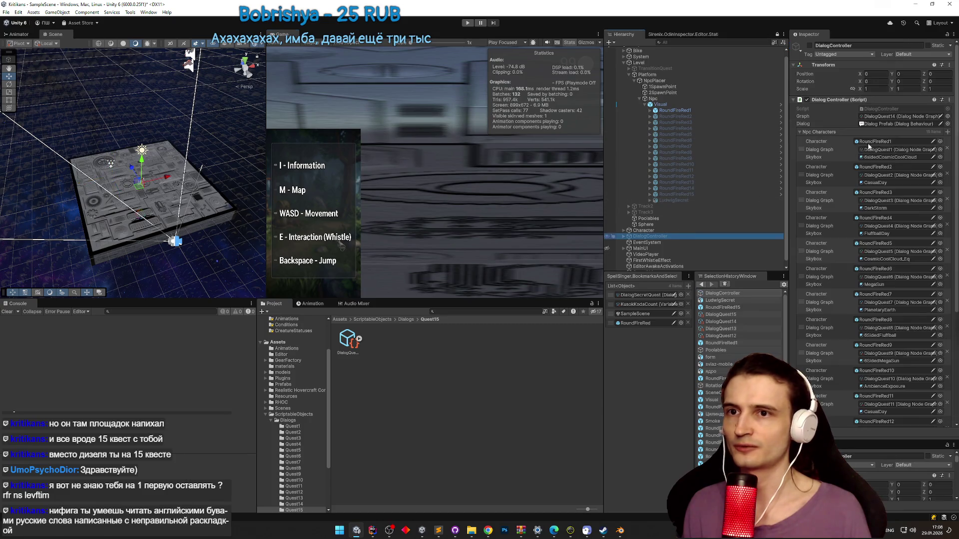
double_click(896, 109)
mouse_move(855, 96)
mouse_down()
mouse_move(839, 338)
mouse_move(838, 314)
mouse_up()
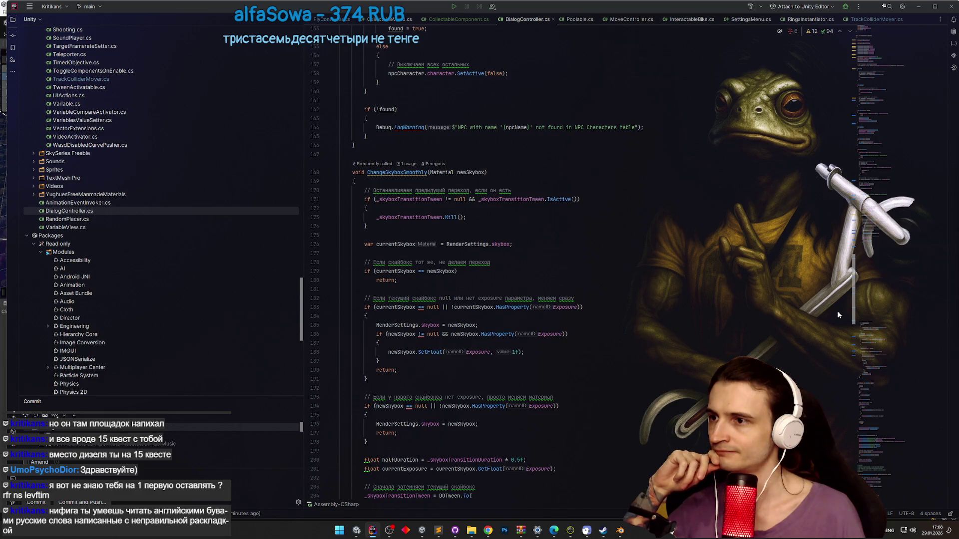
- Jump from SetNPC's usages to its call inside DialogController.SetNextNPC and view the method header
scroll(837, 312, up, 13)
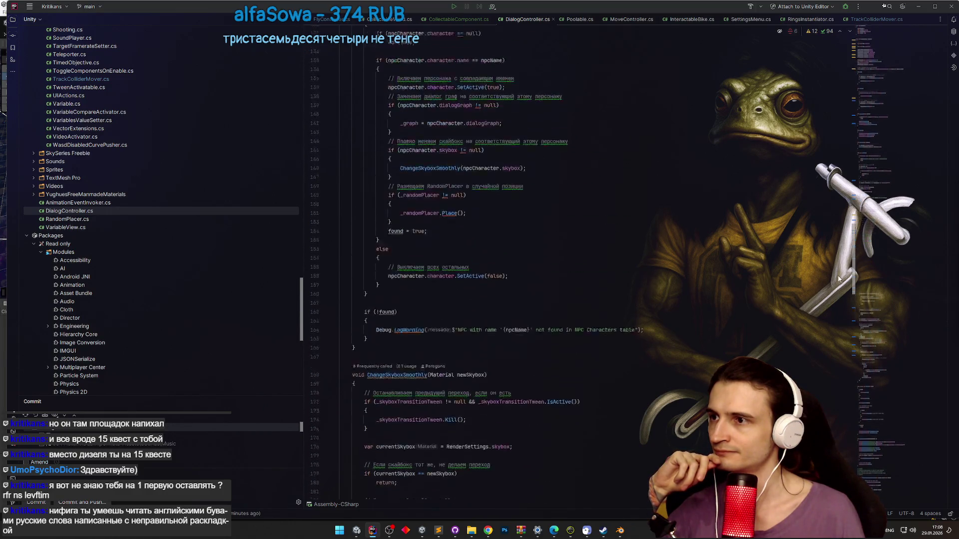
scroll(841, 260, down, 1)
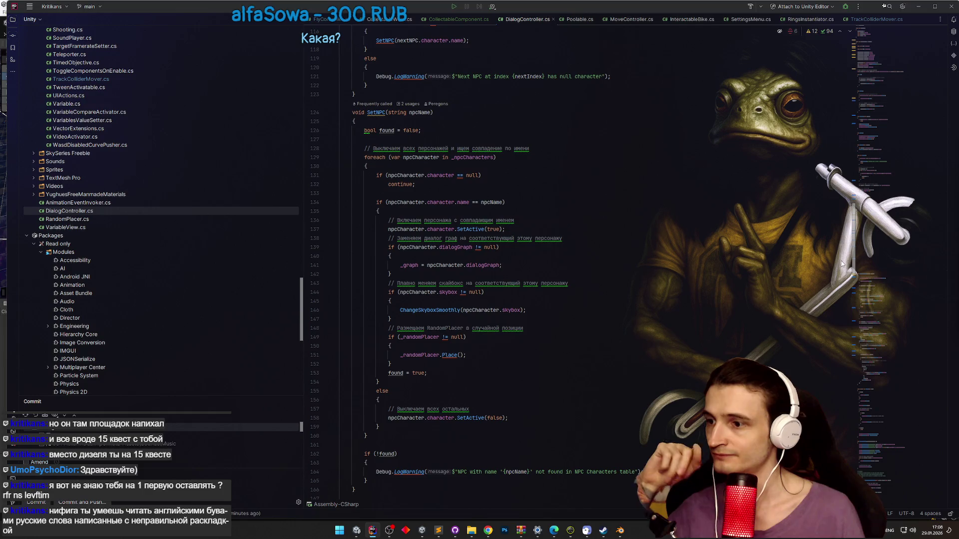
scroll(841, 261, down, 3)
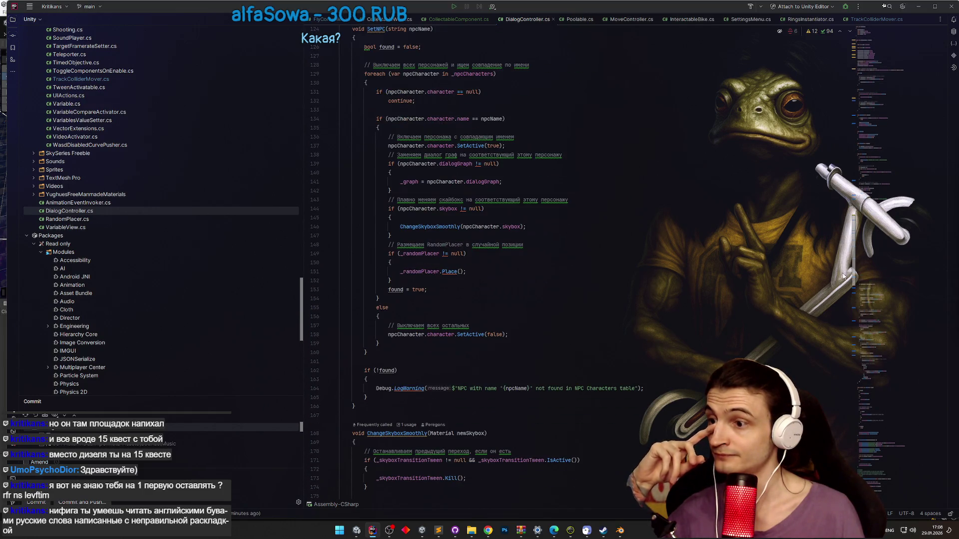
scroll(843, 276, up, 2)
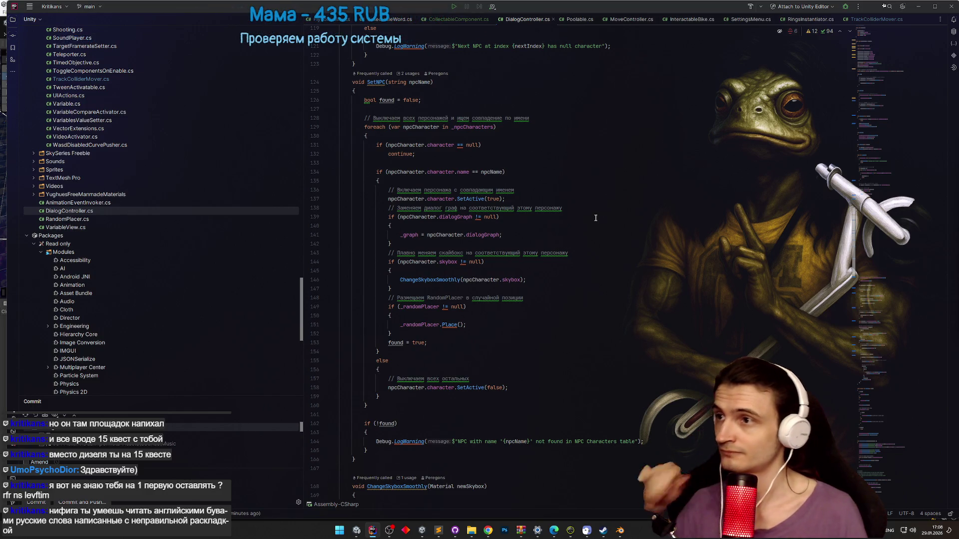
ctrl+click(372, 81)
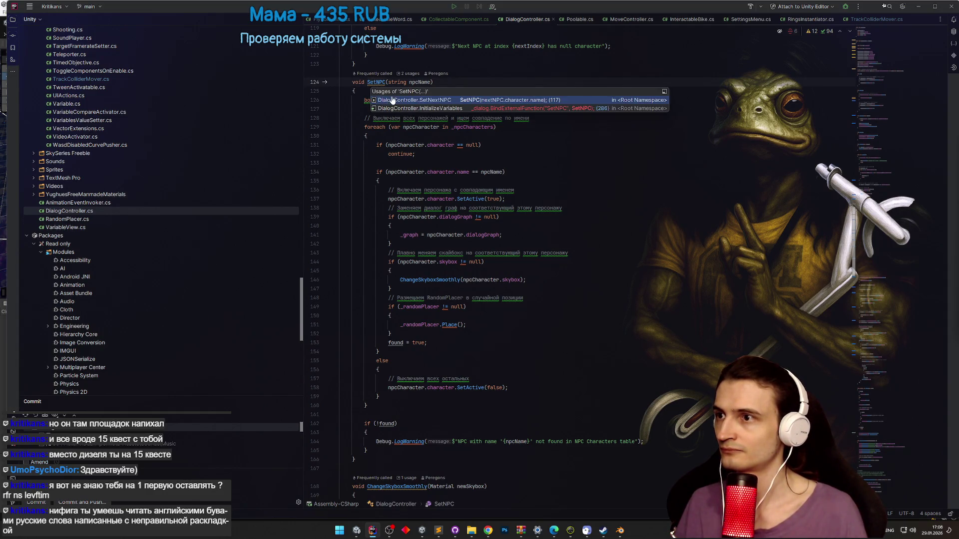
click(390, 100)
scroll(699, 190, down, 1)
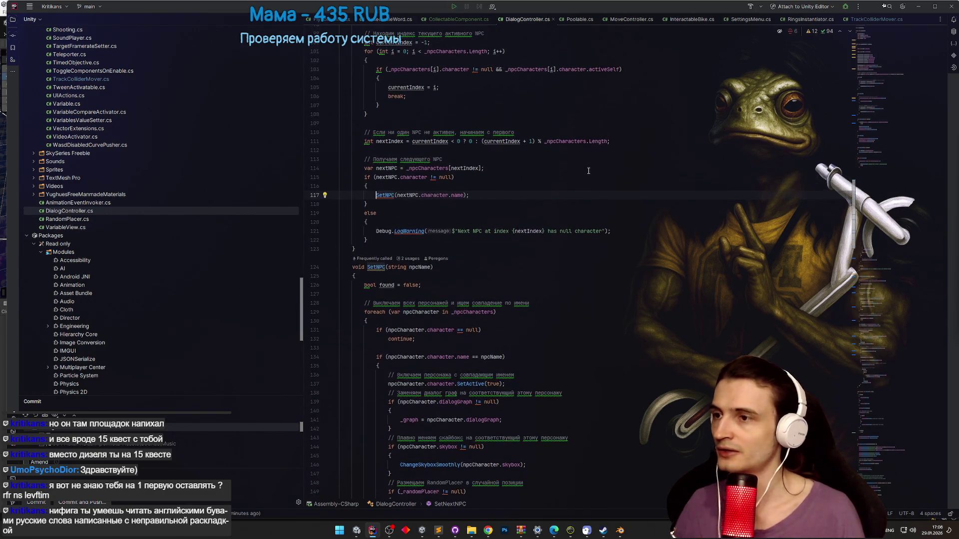
scroll(852, 192, up, 4)
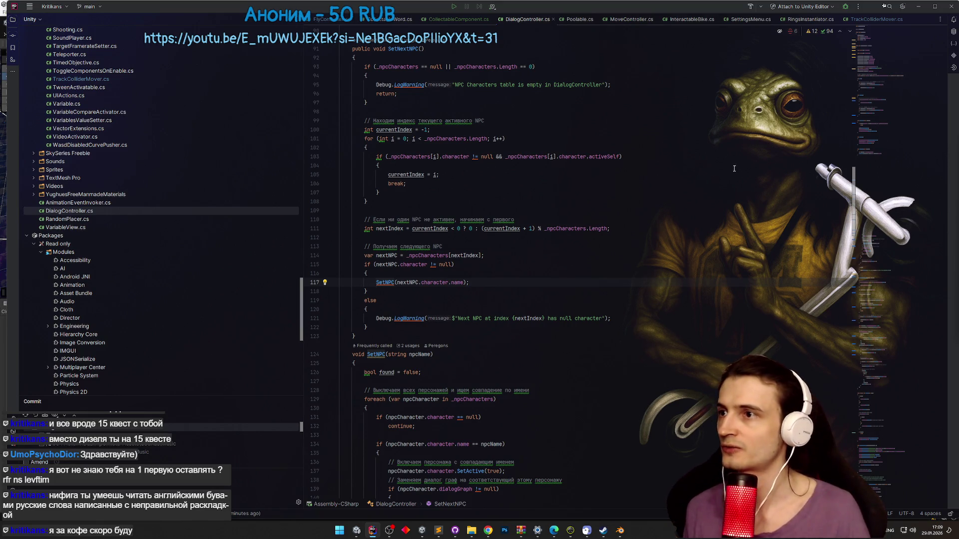
scroll(658, 196, up, 1)
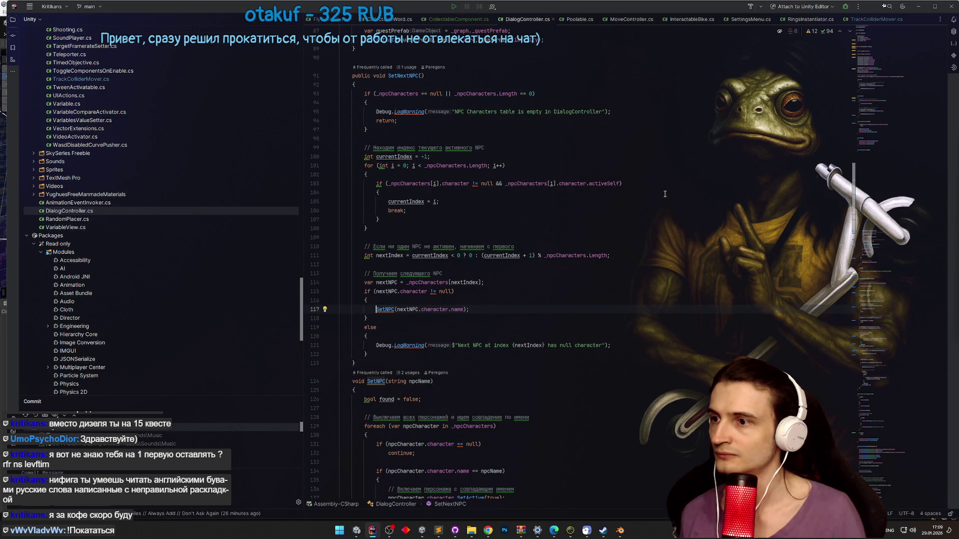
- Below the nextIndex line, add an if (_npcCharacters.Length <= nextIndex) check containing a break statement
click(413, 265)
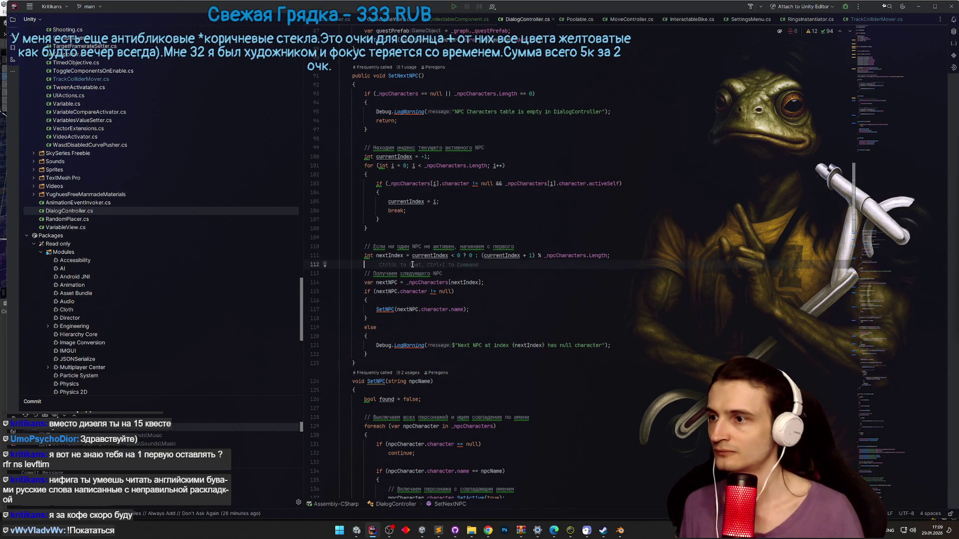
key(Return)
key(Return)
key(Up)
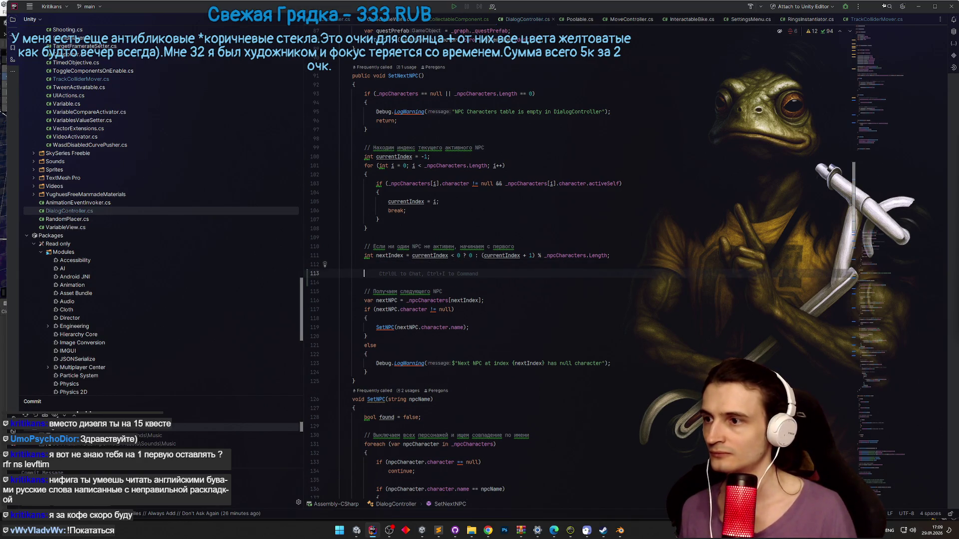
text(if ()
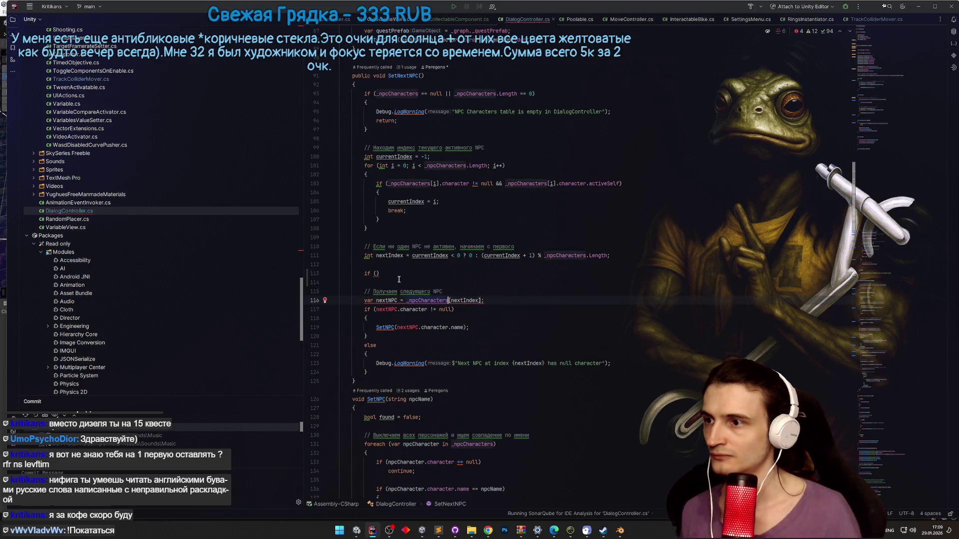
text(_npcCharacters.c)
key(BackSpace)
text(Length <= nextIndex)
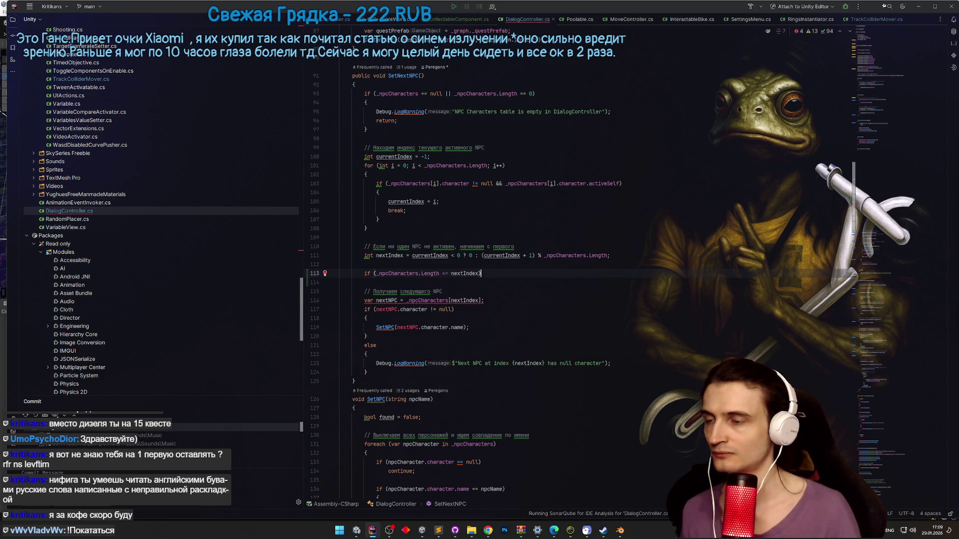
key(Tab)
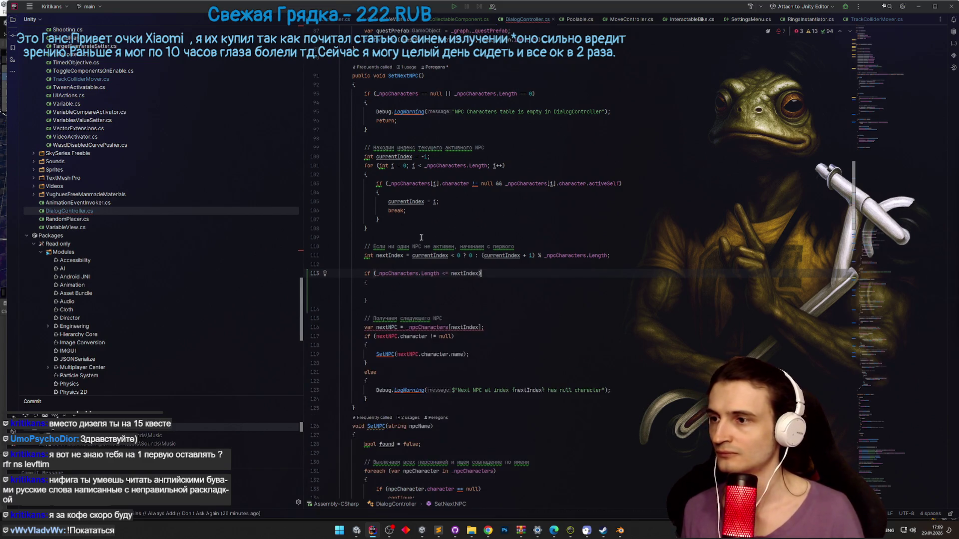
key(Tab)
text(Break)
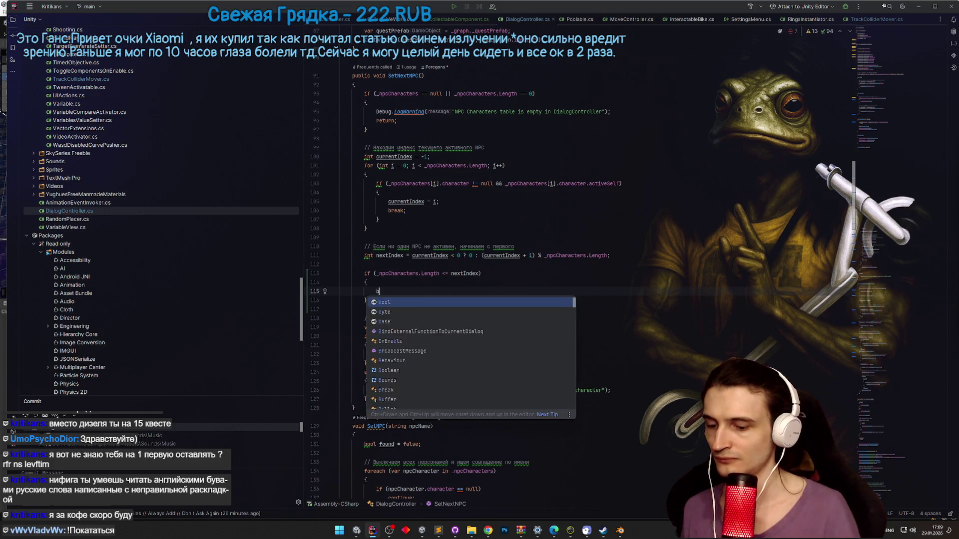
key(BackSpace)
key(BackSpace)
key(BackSpace)
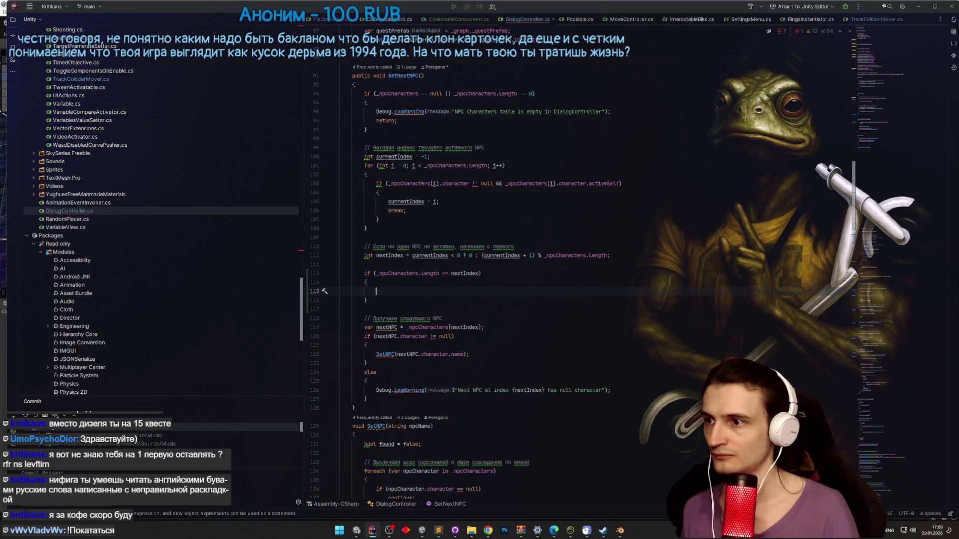
text(bera)
key(BackSpace)
key(BackSpace)
key(BackSpace)
text(reak)
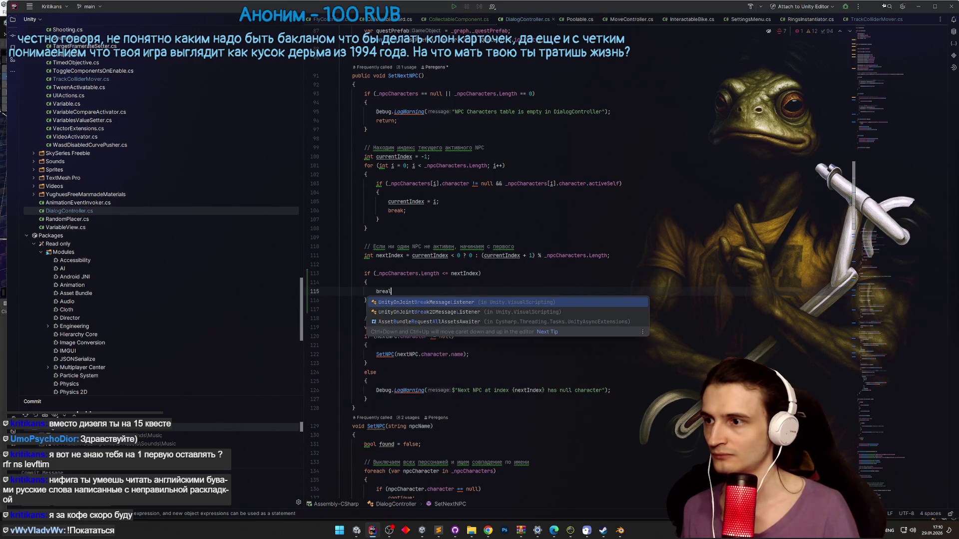
key(Return)
text(;)
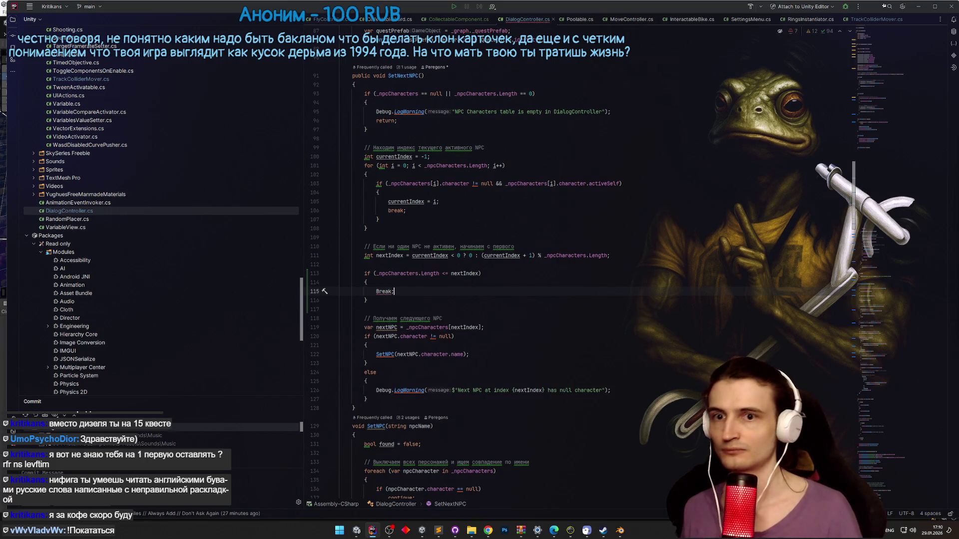
- Replace the break with return, preceded by a 'Next NPC index is out of range' Debug.LogWarning
click(385, 292)
key(shift+End)
text(return)
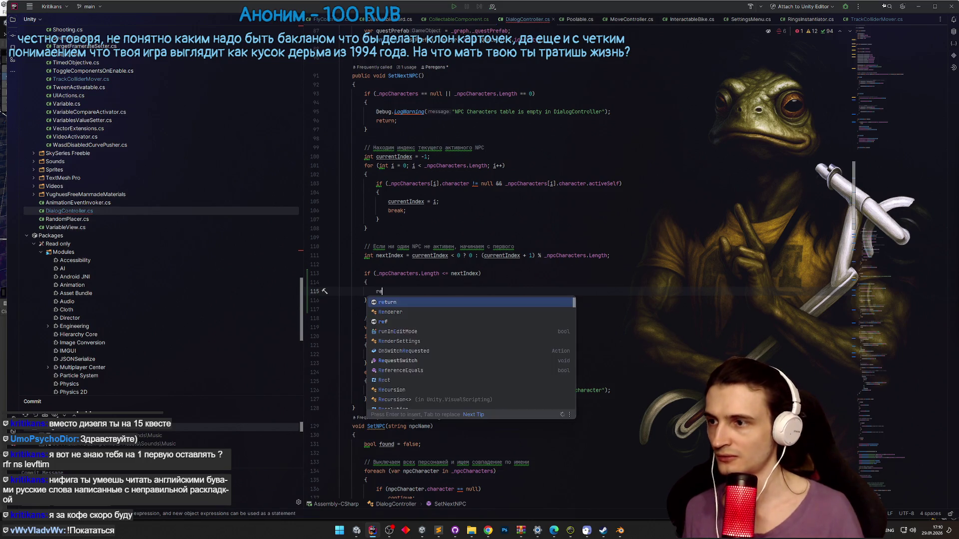
key(Escape)
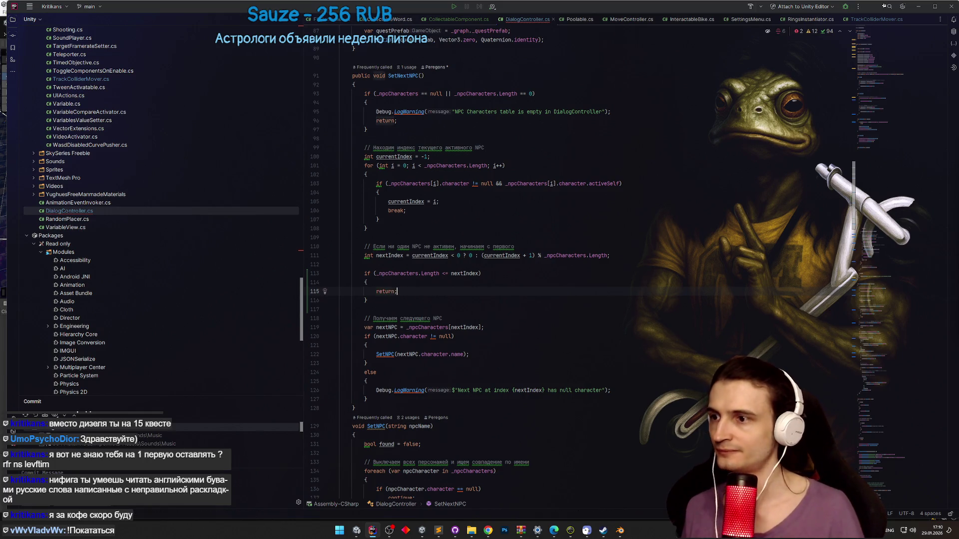
click(398, 282)
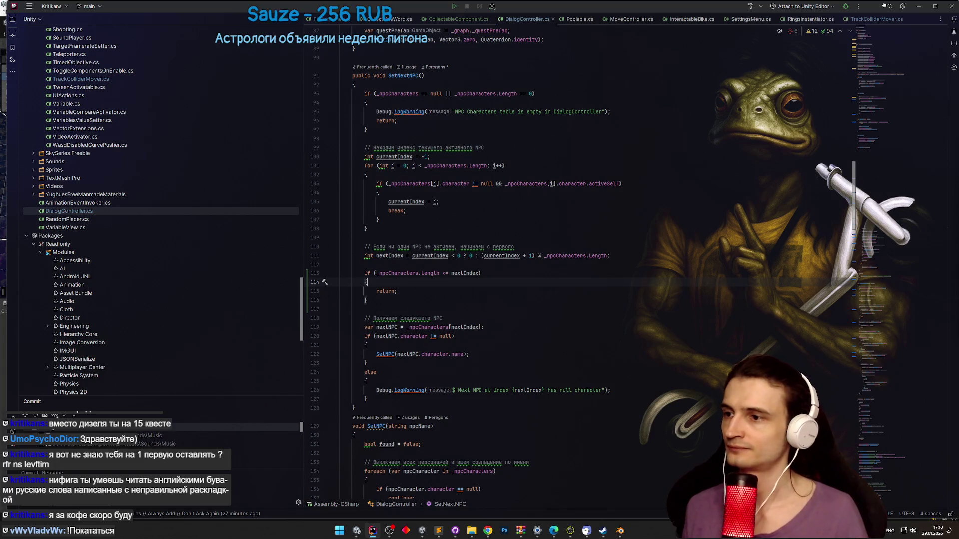
key(Return)
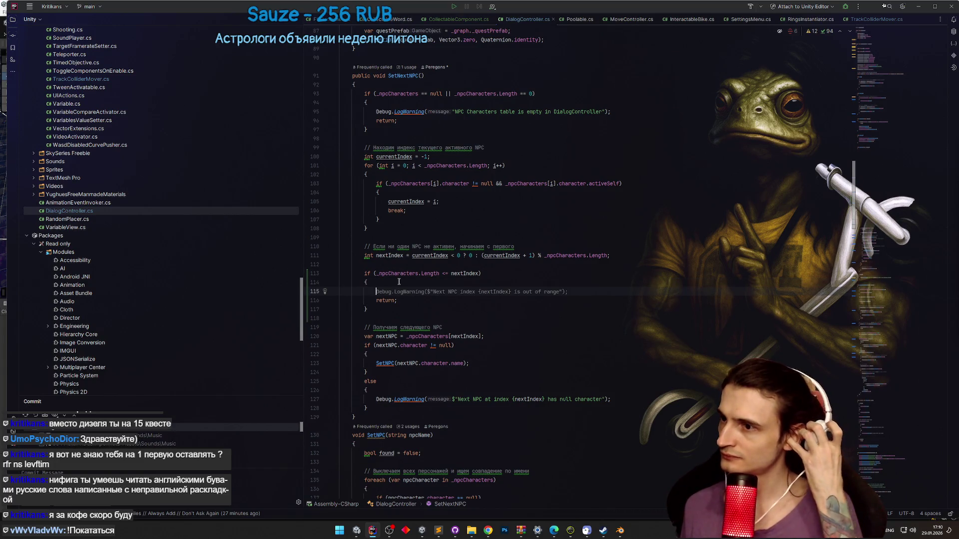
key(Tab)
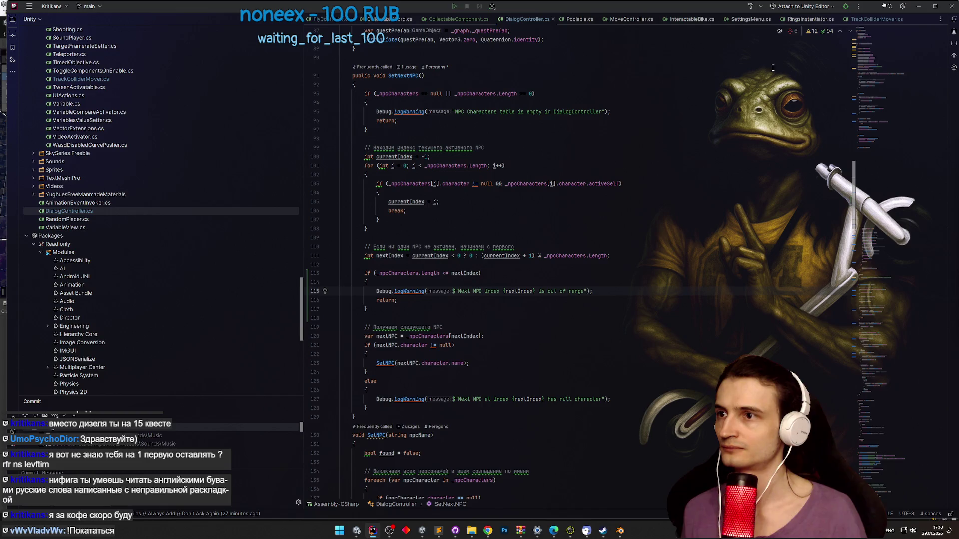
key(alt+Tab)
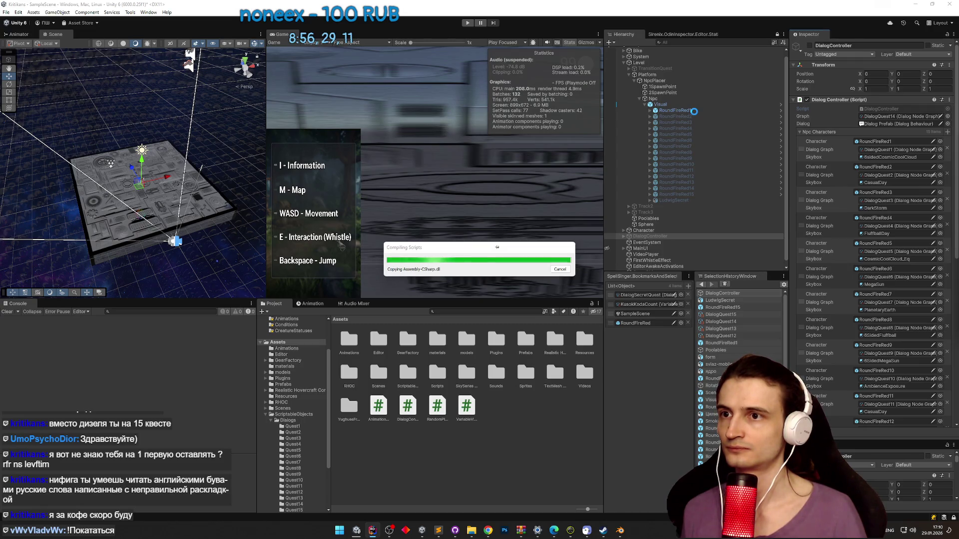
- Deactivate the RoundFireRed1 NPC and activate the LudwigSecret NPC via their Inspector checkboxes
click(699, 110)
click(809, 47)
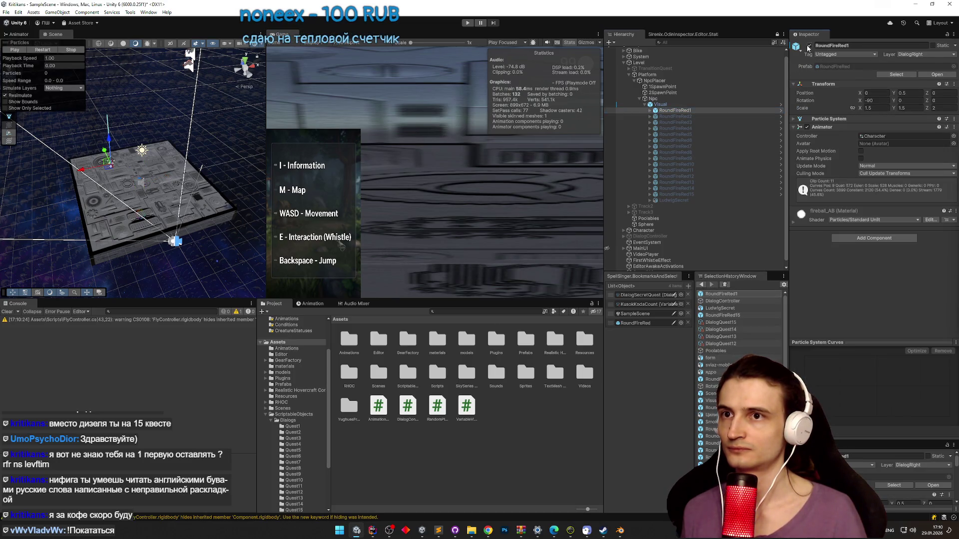
click(693, 200)
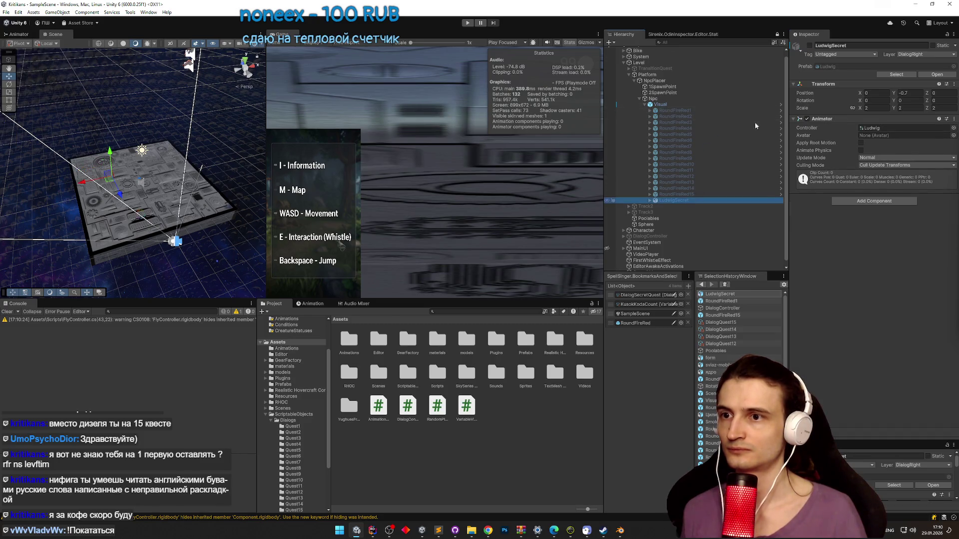
click(810, 45)
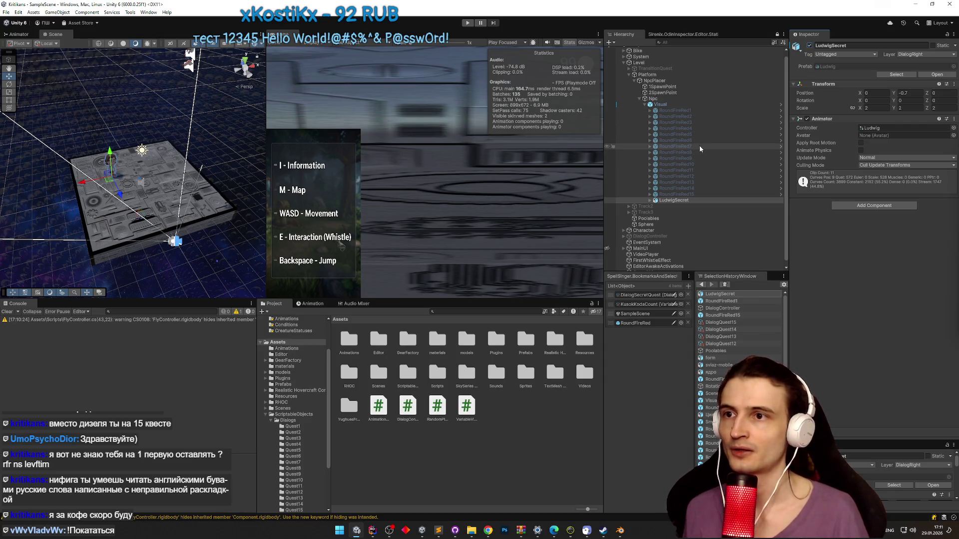
key(ctrl+p)
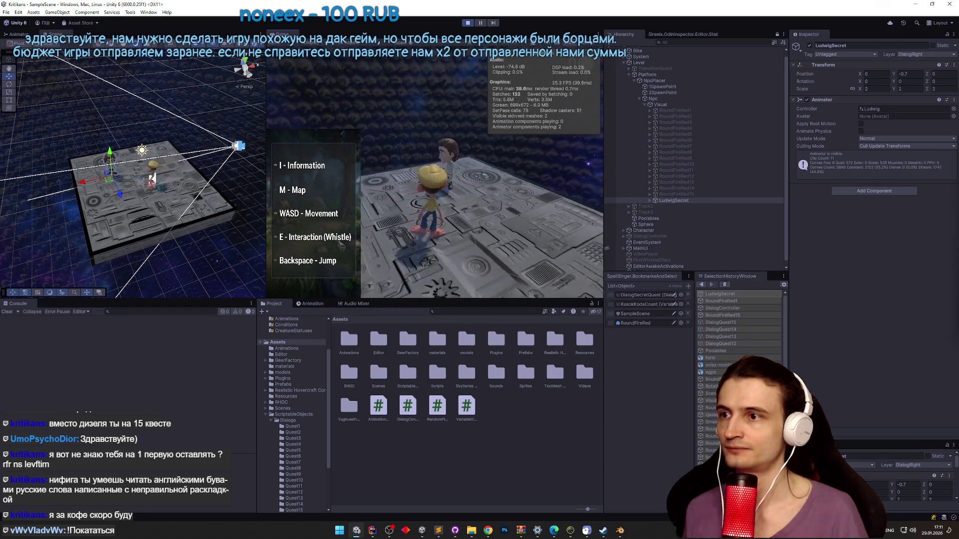
key(super)
key(super)
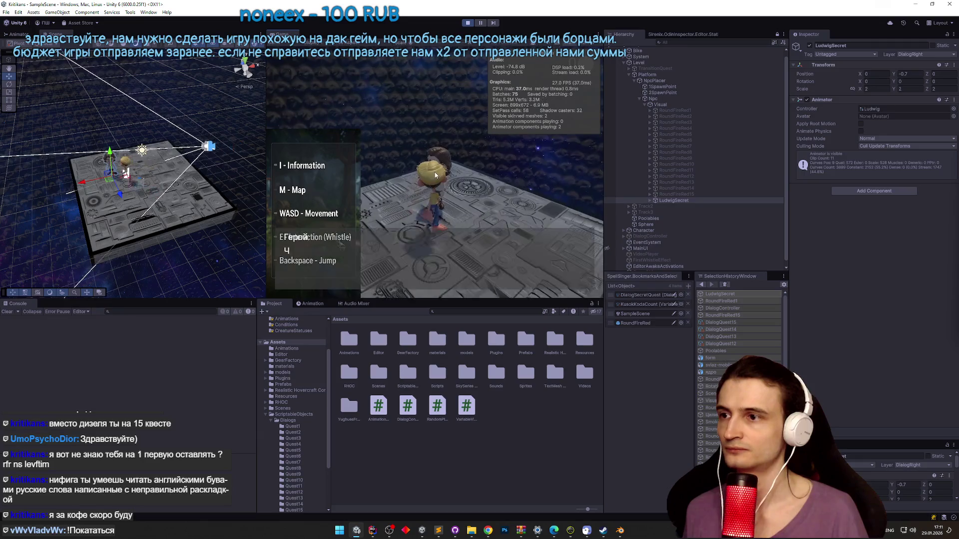
key(e)
key(w)
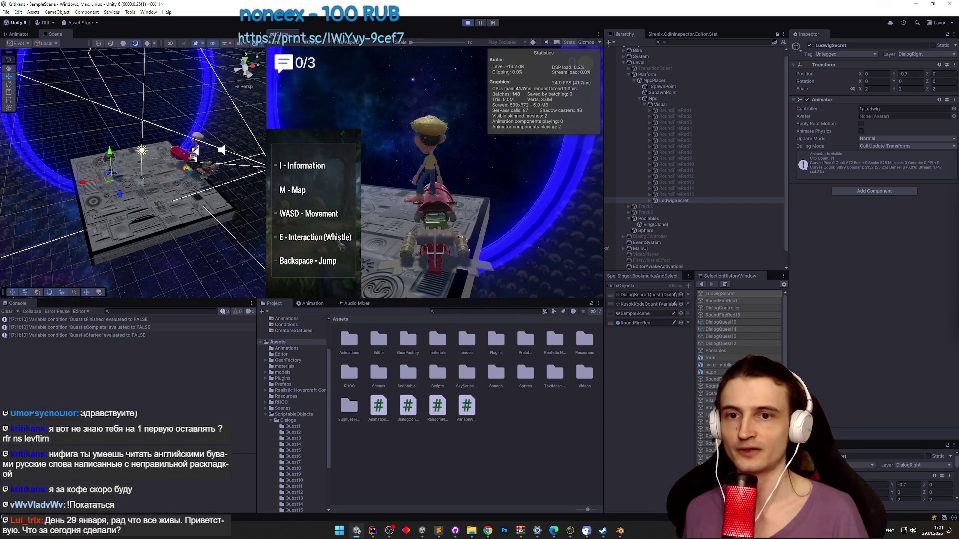
key(shift+space)
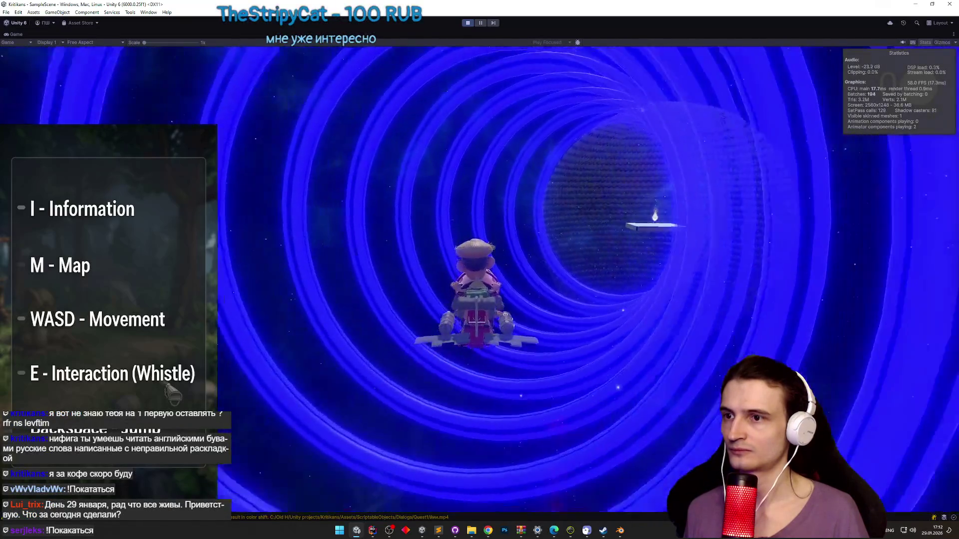
key(shift+space)
key(ctrl+p)
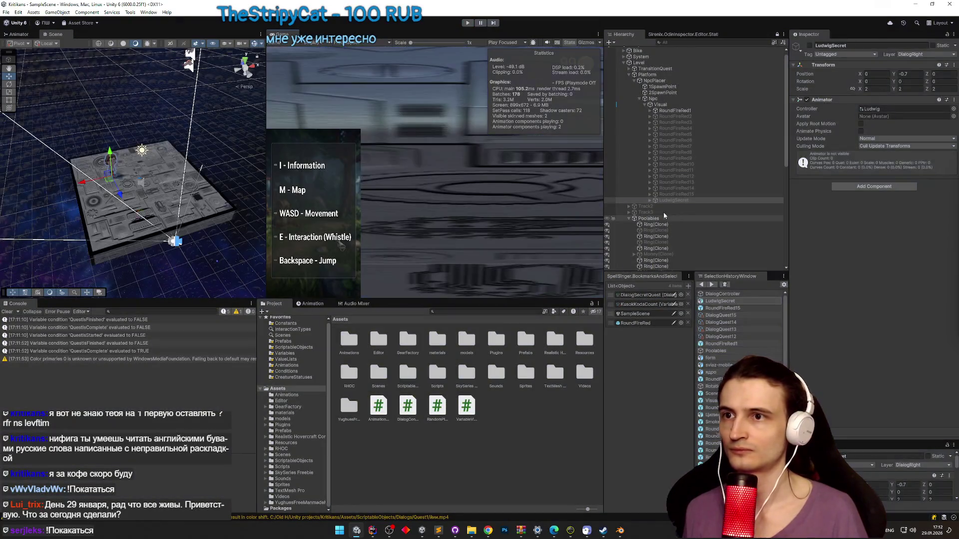
- Select LudwigSecret, then return to DialogController.cs in Rider
click(685, 201)
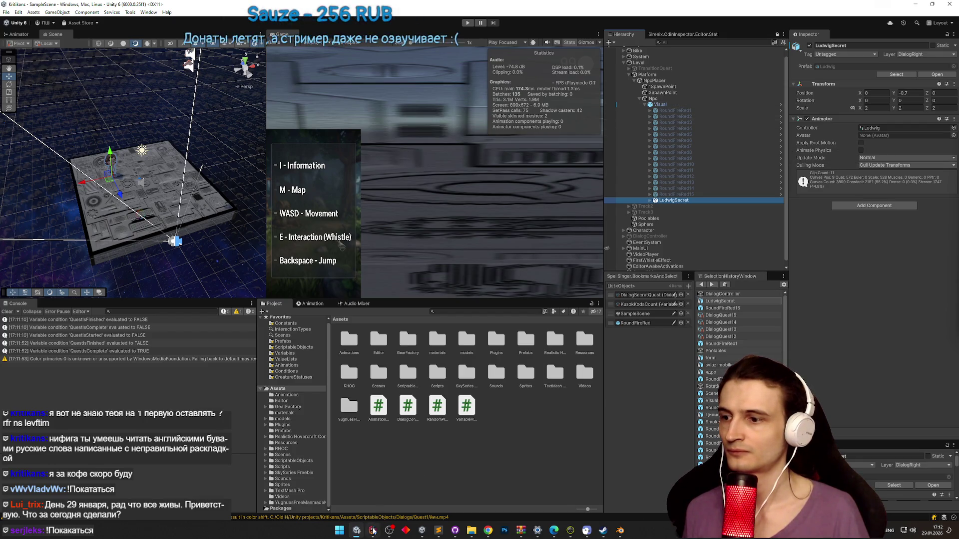
key(alt+Tab)
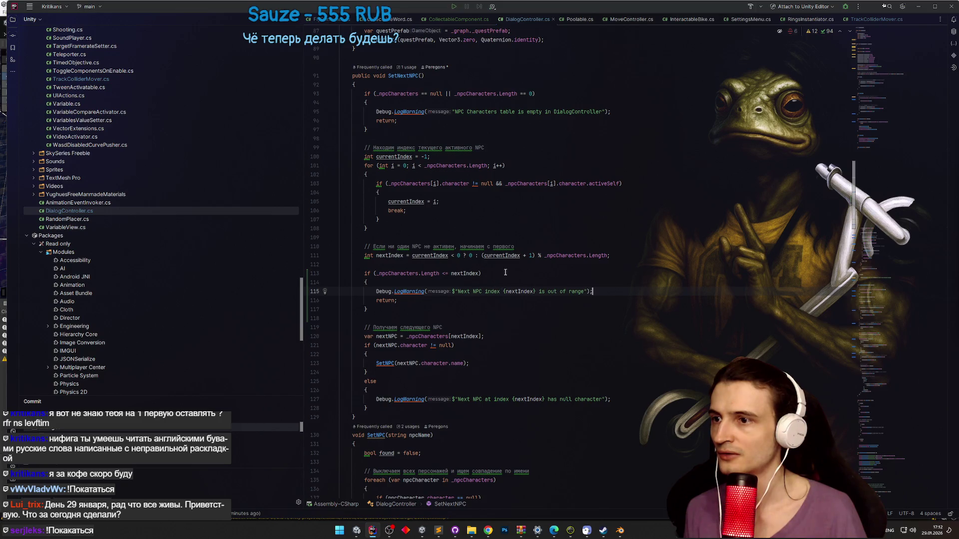
- Delete '% _npcCharacters.Length' so nextIndex is currentIndex + 1, then return to Unity
click(564, 255)
drag(607, 256, 534, 255)
key(BackSpace)
click(531, 212)
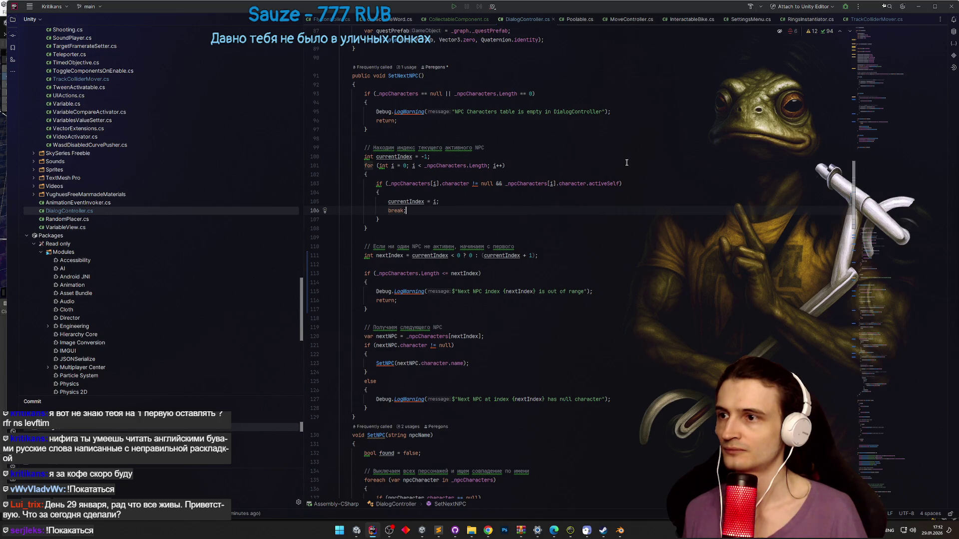
key(alt+Tab)
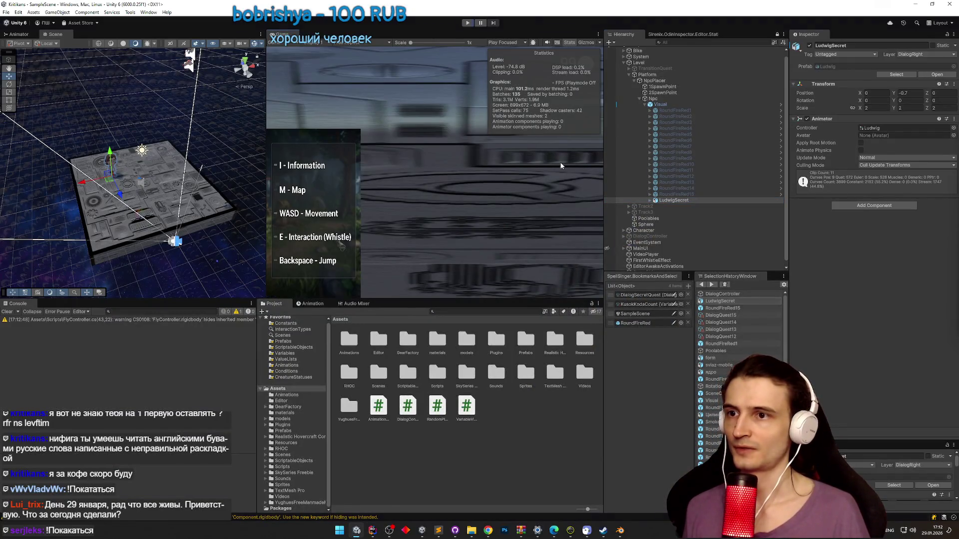
- Playtest by talking to LudwigSecret, get the 'Next NPC index 15 is out of range' log, then stop
key(ctrl+p)
key(shift+space)
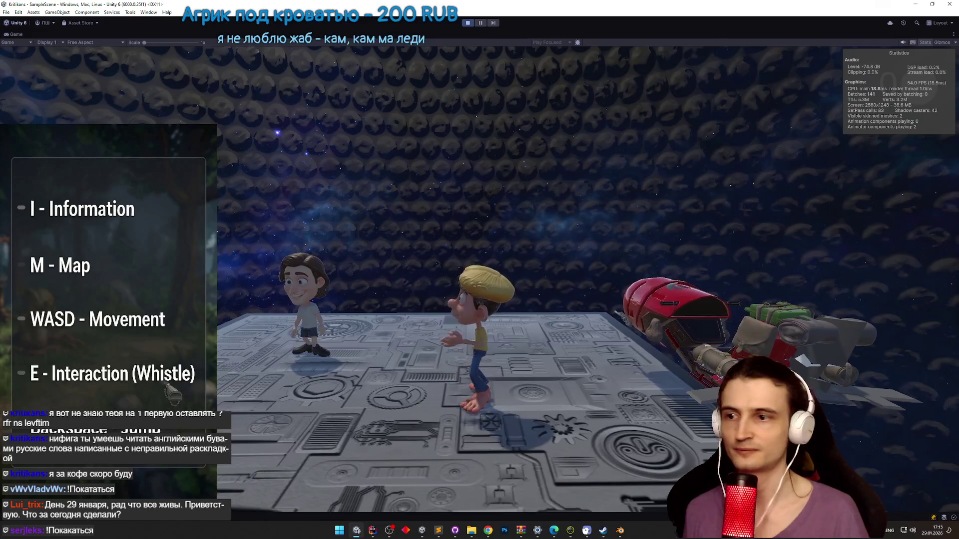
key(w)
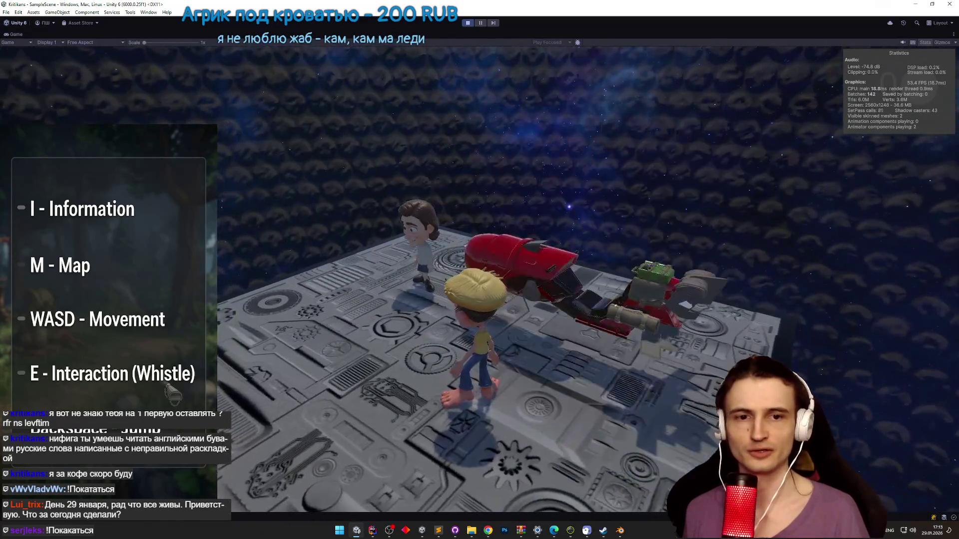
key(e)
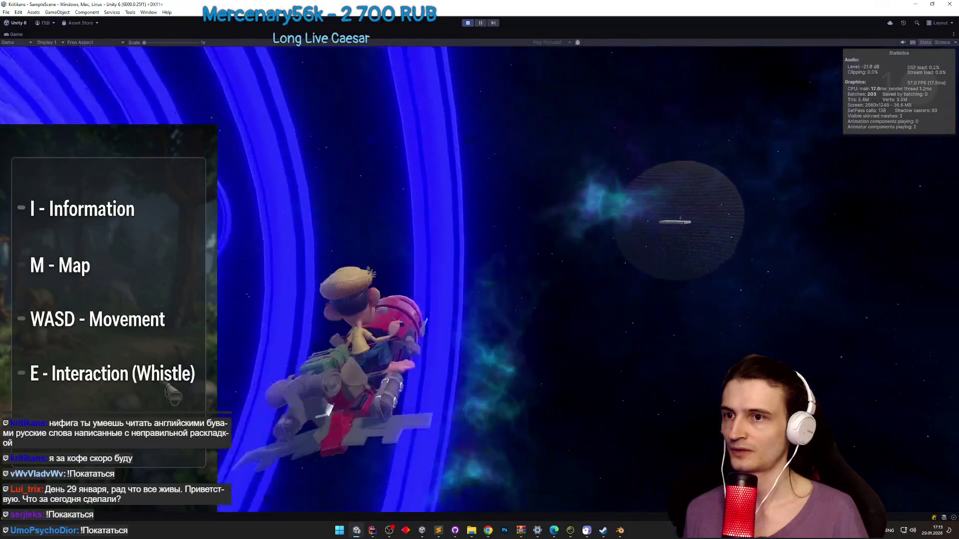
key(ctrl+p)
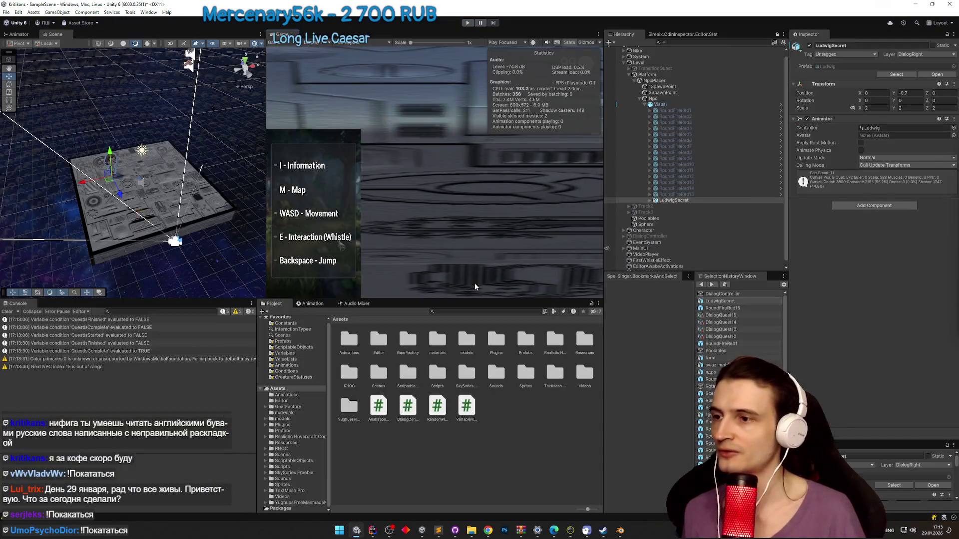
click(375, 529)
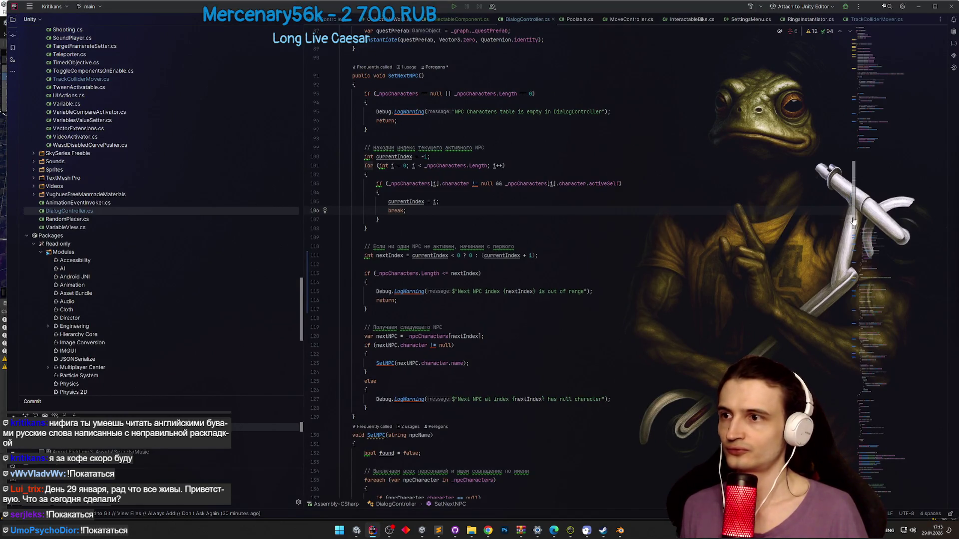
- Copy the RandomPlacer field declaration onto the blank line below _videoPlayer
scroll(858, 125, up, 20)
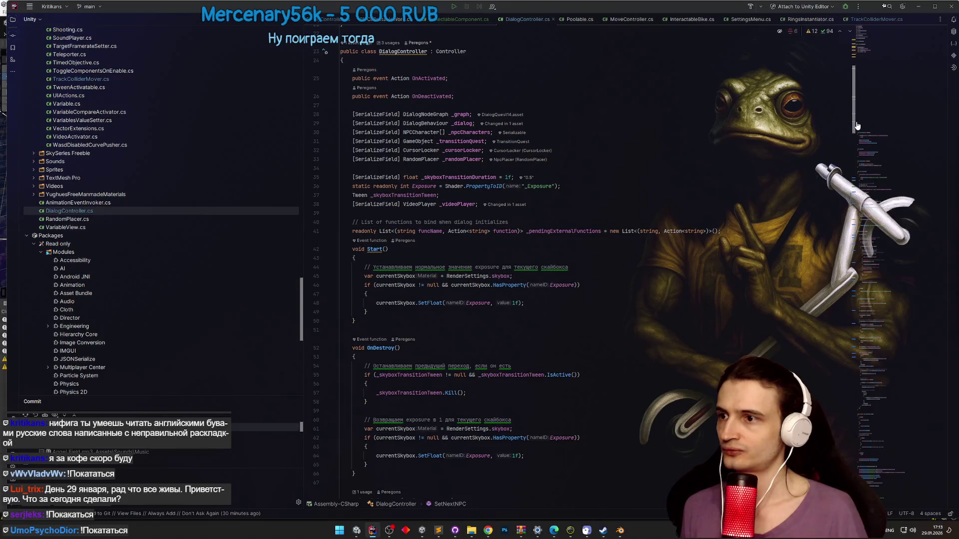
drag(857, 125, 855, 132)
scroll(855, 132, up, 2)
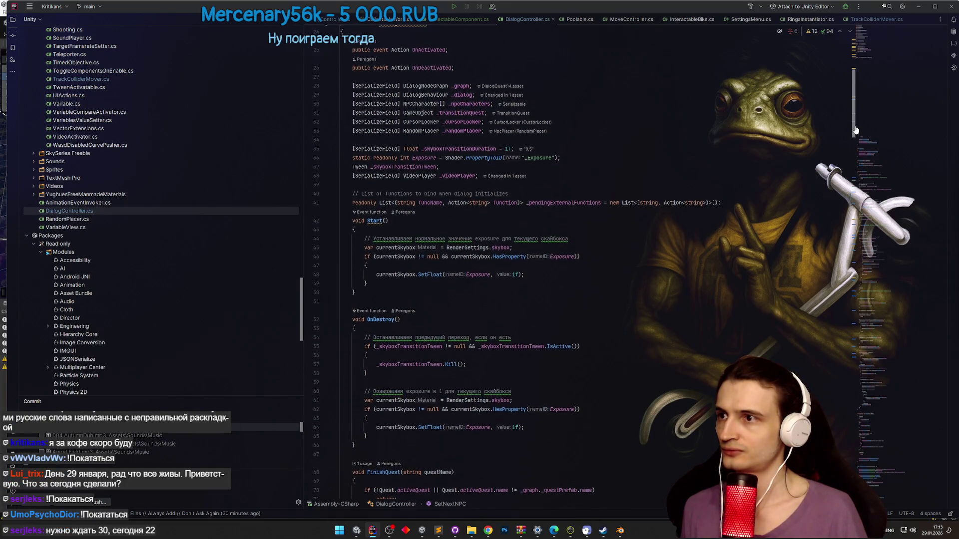
click(424, 152)
drag(352, 152, 483, 151)
key(ctrl+c)
click(392, 205)
key(ctrl+v)
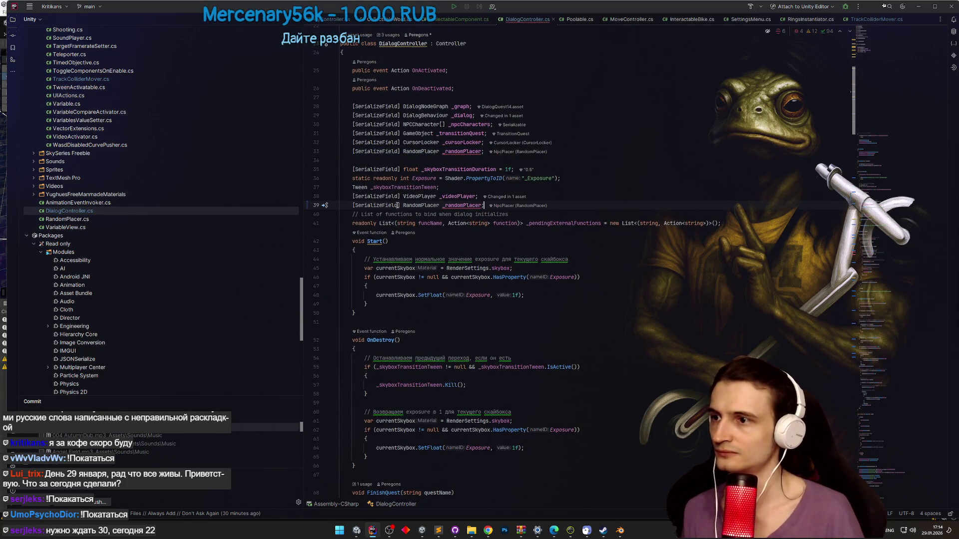
- Change the pasted field's type from RandomPlacer to GameObject
key(ctrl+BackSpace)
text(GameObj)
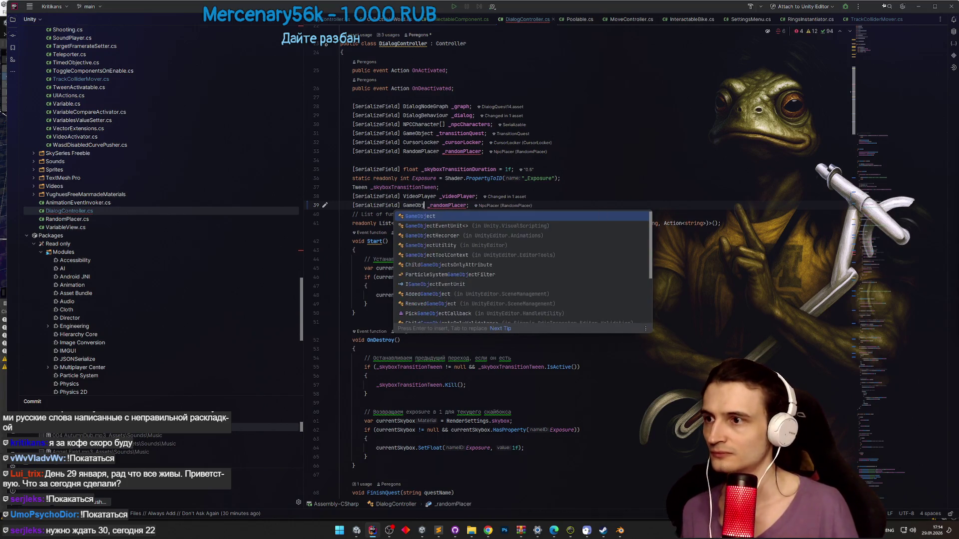
key(Return)
key(ctrl+shift+Right)
text(_)
key(Escape)
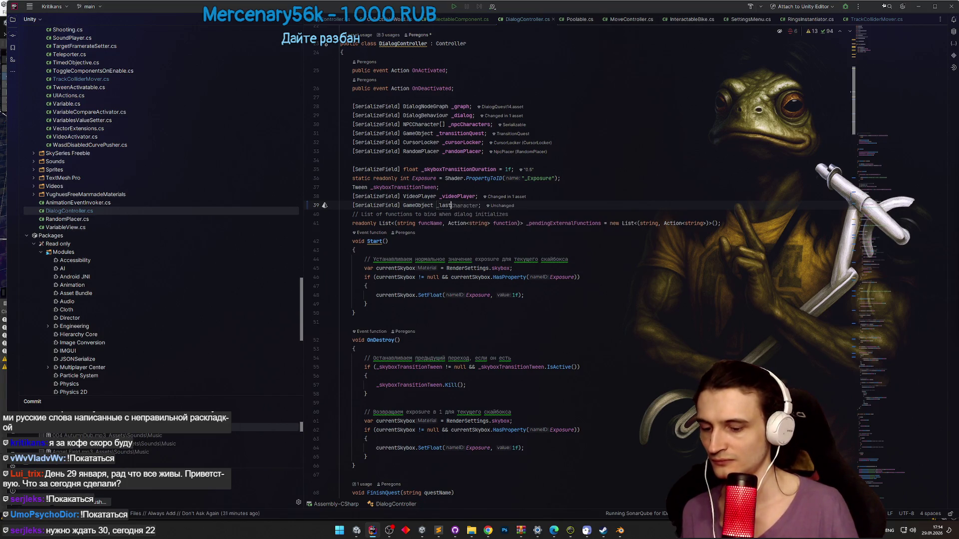
- Rename the new field to _noNextNpcObject
text(Npc;)
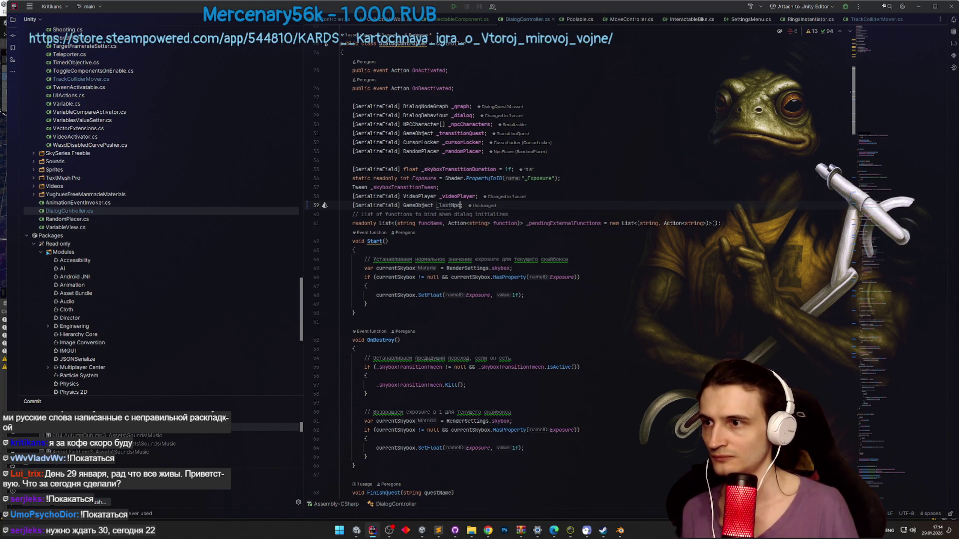
key(ctrl+BackSpace)
key(ctrl+BackSpace)
key(ctrl+BackSpace)
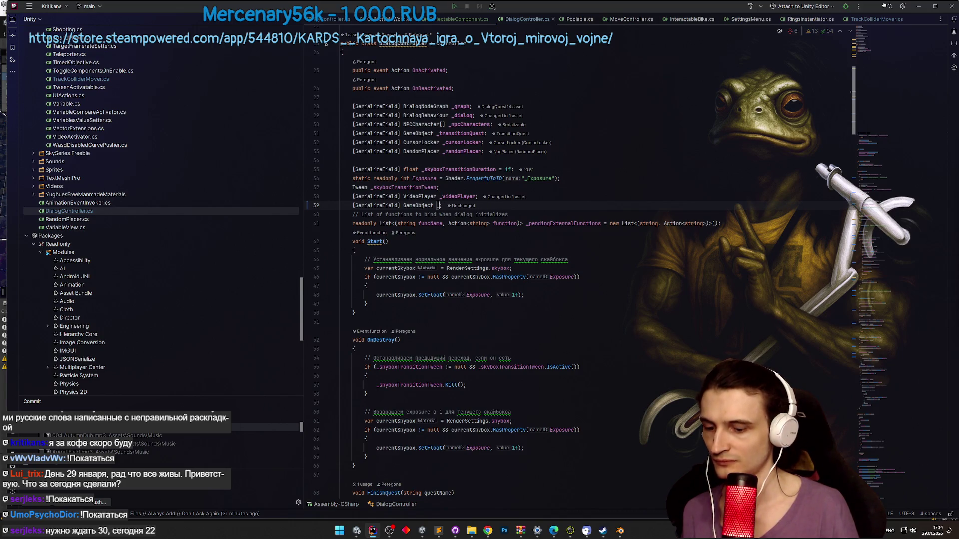
text(_noNetNpc)
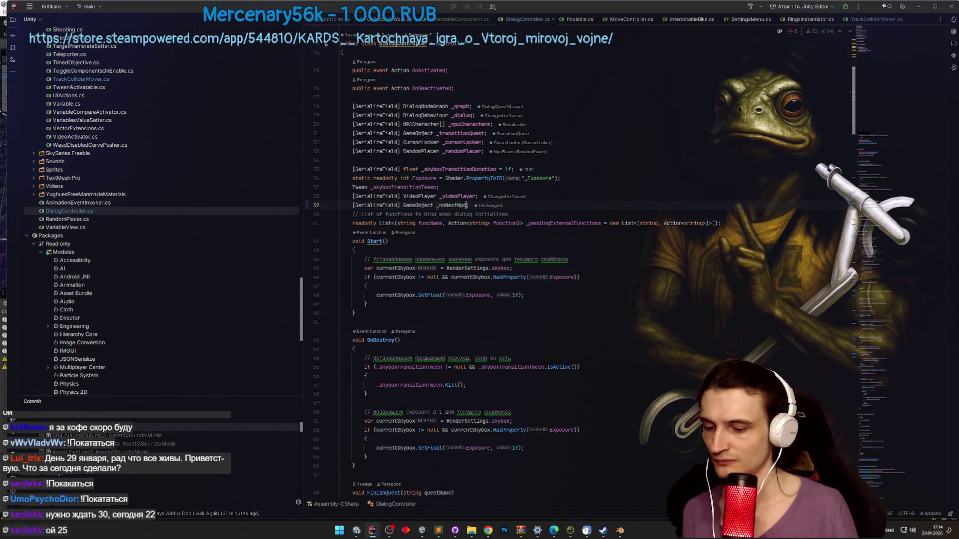
text(t)
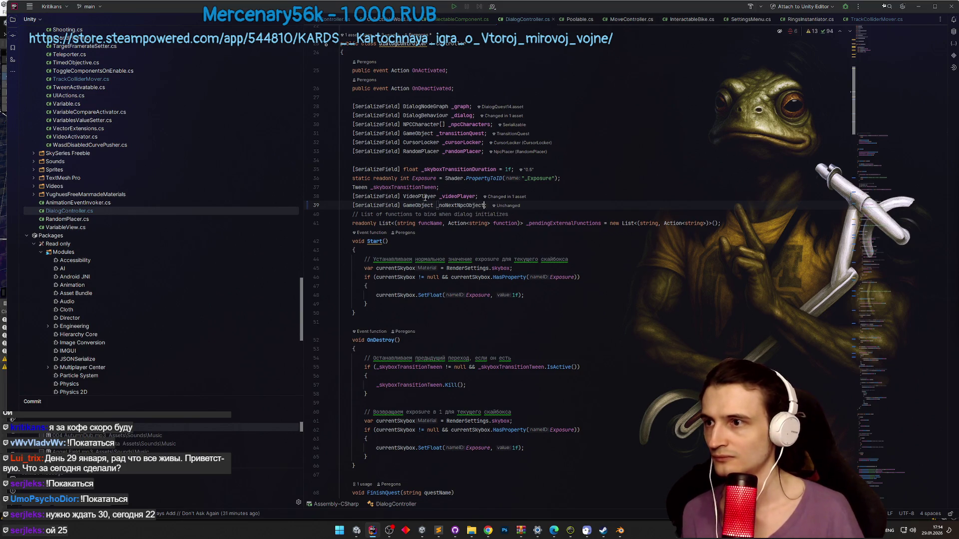
click(505, 186)
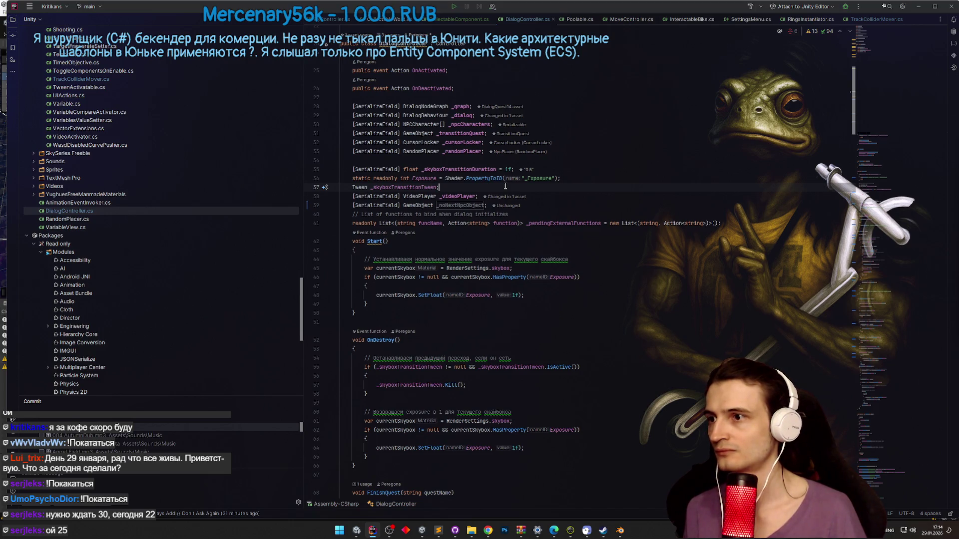
click(481, 205)
mouse_move(837, 136)
mouse_down()
mouse_move(850, 157)
mouse_move(837, 480)
mouse_move(823, 278)
mouse_up()
scroll(636, 233, up, 3)
scroll(856, 218, up, 8)
scroll(856, 218, up, 5)
drag(857, 198, 857, 201)
- Add _noNextNpcObject.SetActive(true); at the top of SetNextNPC's out-of-range branch
click(427, 298)
key(ctrl+alt+Return)
text(_noNextNpcObject)
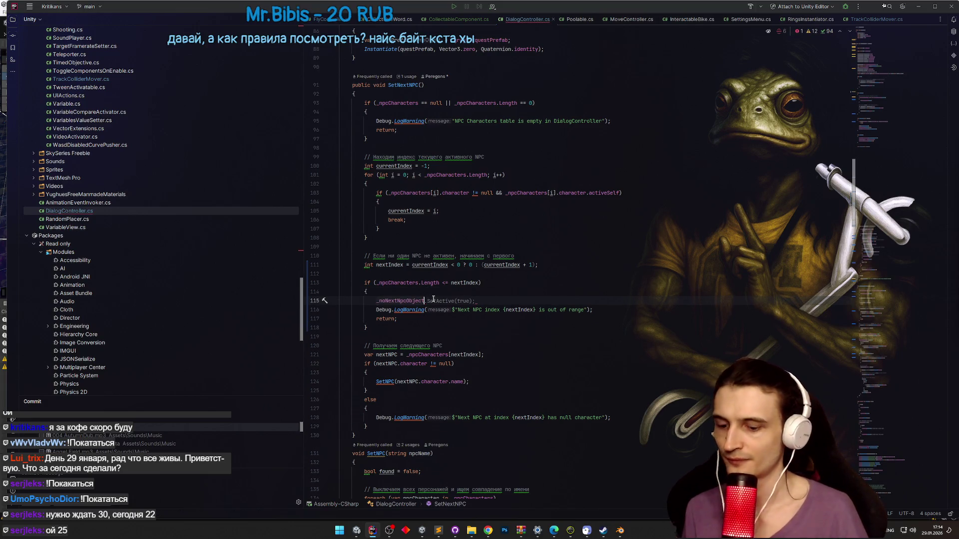
text(.SetAc)
key(Return)
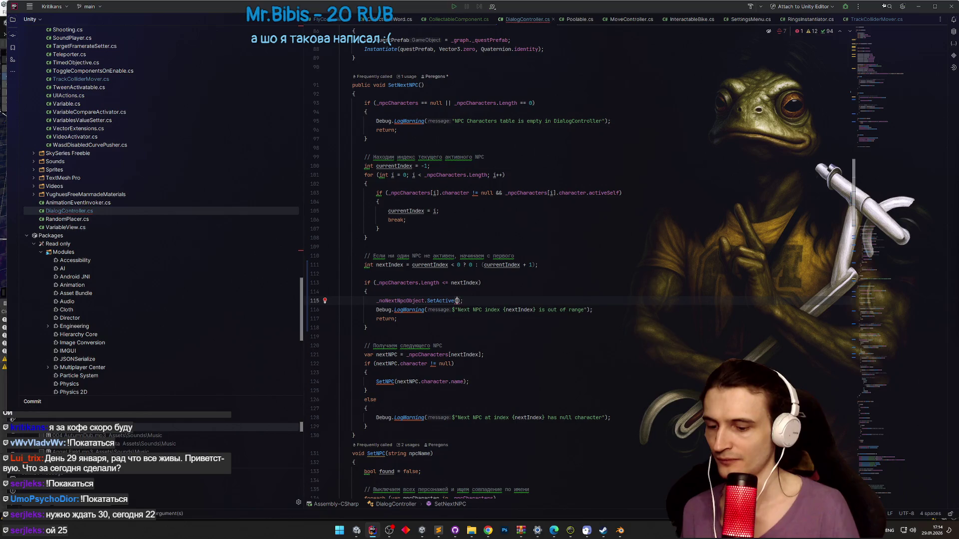
text(true)
key(Escape)
- Delete the Debug.LogWarning line from that branch and return to Unity
key(Down)
key(ctrl+w)
key(ctrl+w)
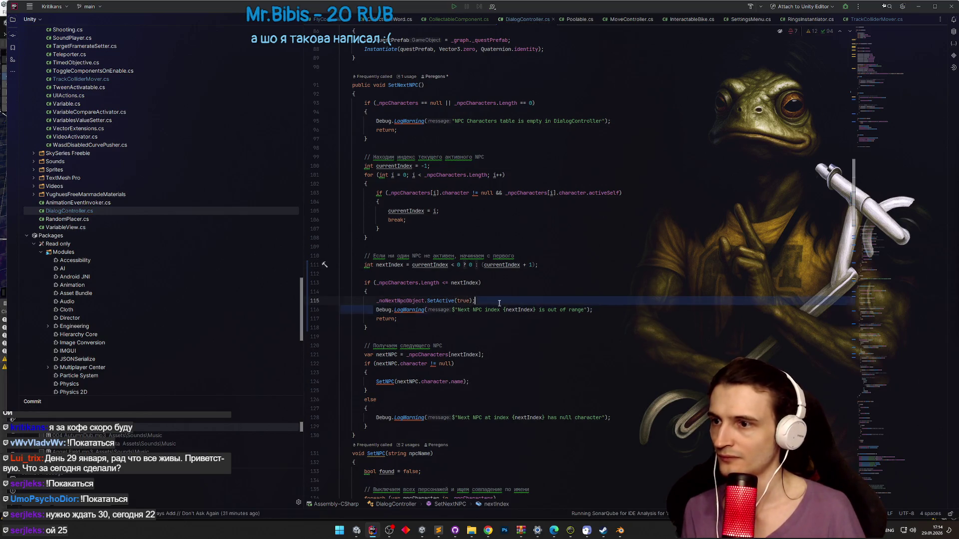
key(BackSpace)
key(BackSpace)
key(Up)
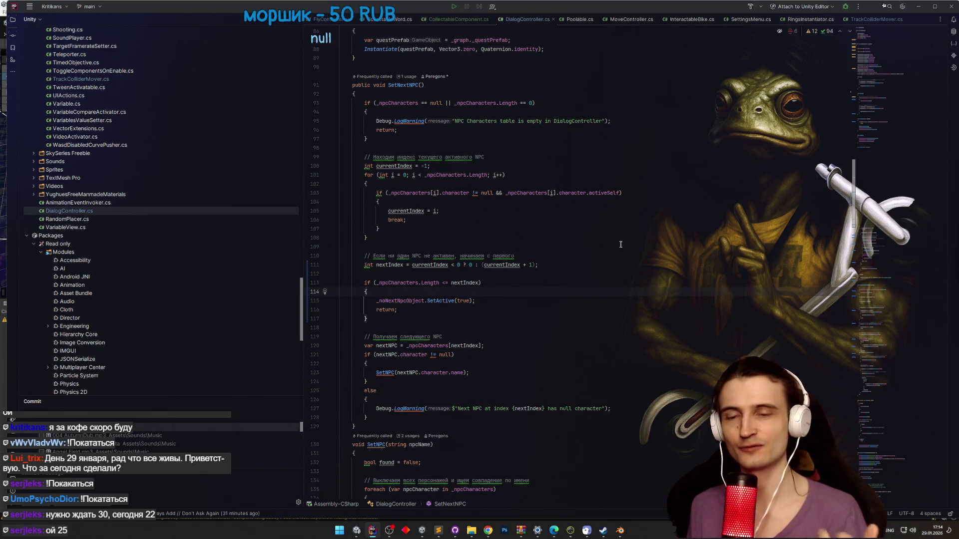
click(643, 223)
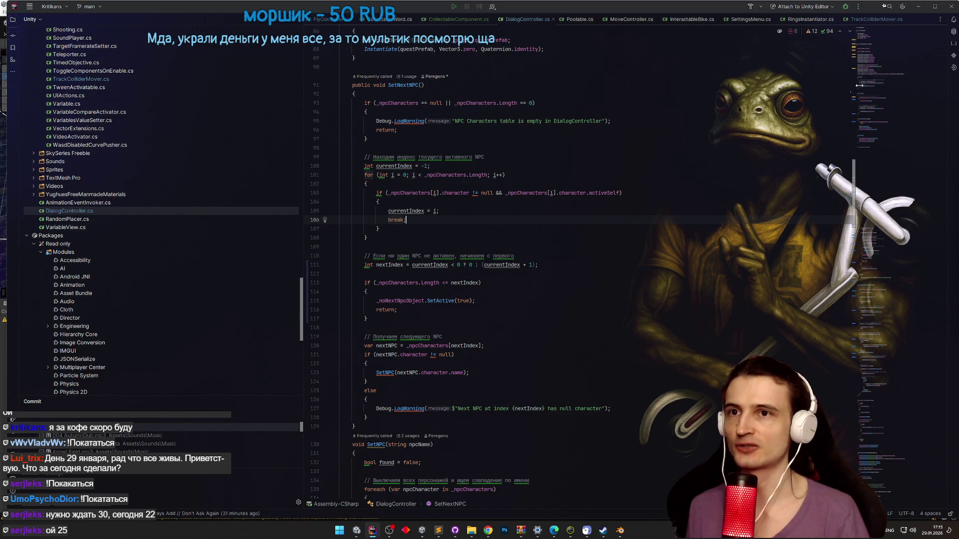
key(alt+Tab)
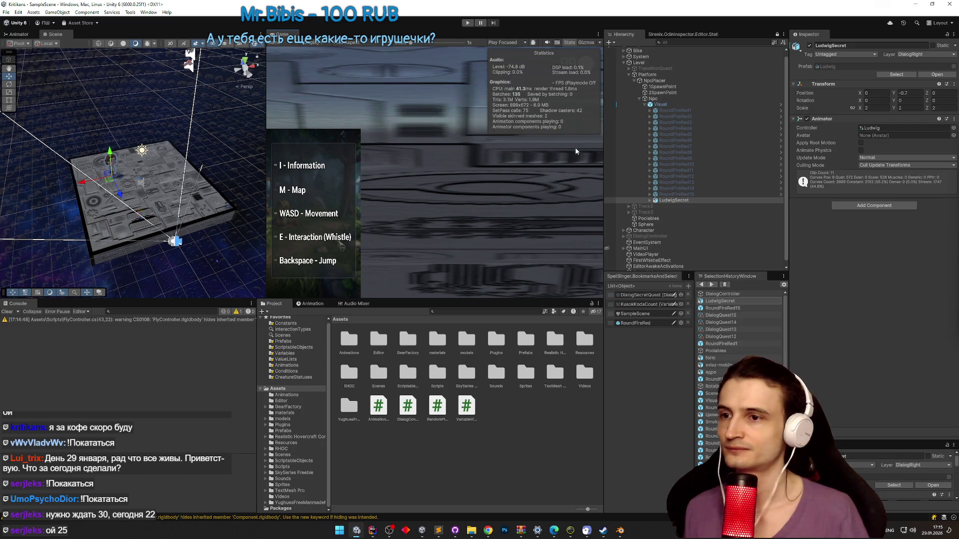
- Rearrange the Hierarchy folds and toggle Platform's active checkbox off and back on
click(639, 99)
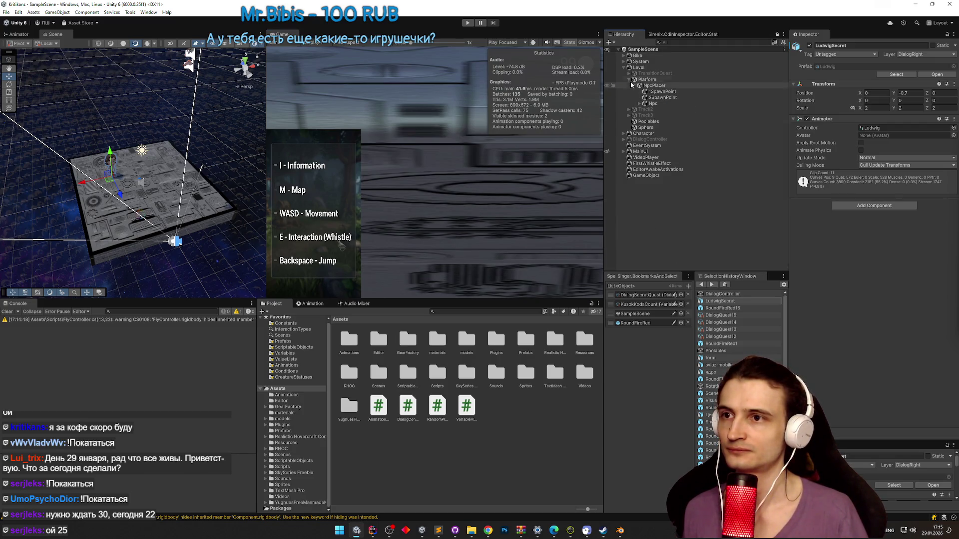
click(639, 104)
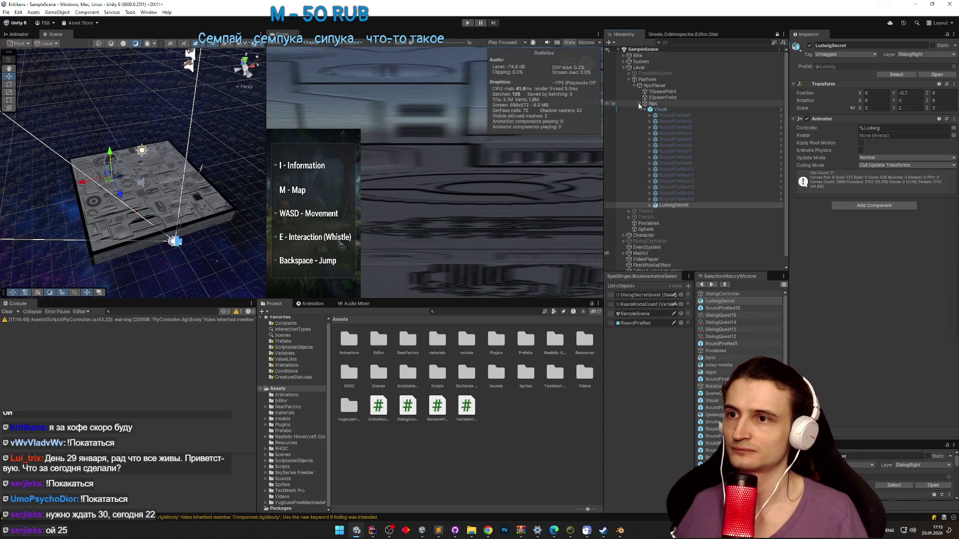
click(628, 80)
click(629, 80)
click(644, 80)
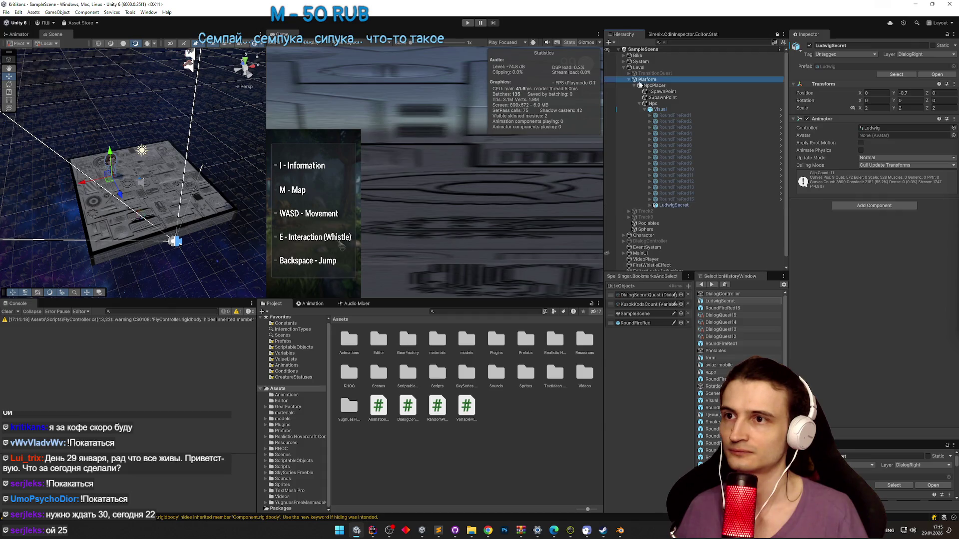
click(810, 46)
click(809, 46)
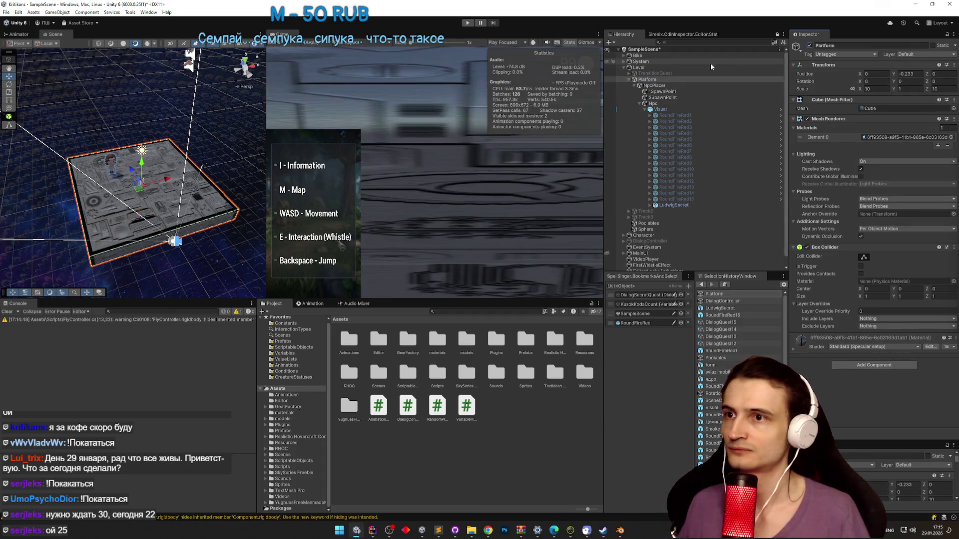
click(629, 80)
click(647, 80)
- Move Sphere above Platform, then parent Platform under Sphere
click(650, 103)
drag(651, 83, 651, 82)
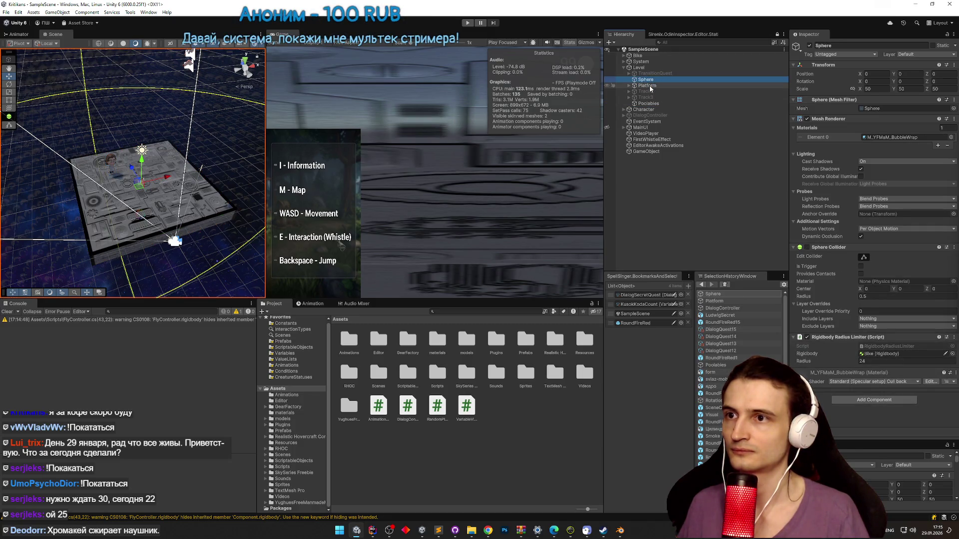
click(650, 87)
drag(653, 85, 649, 80)
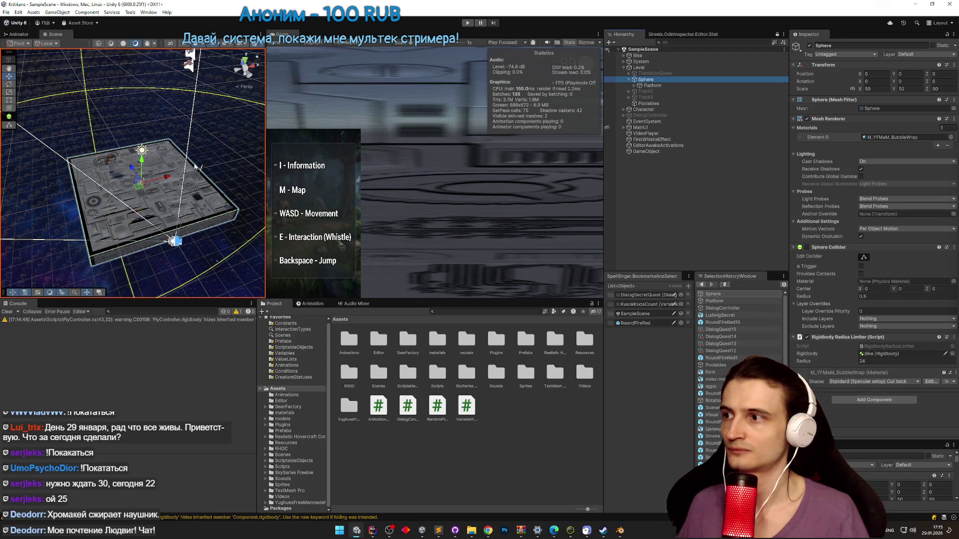
- Toggle Sphere's active checkbox off and on, leaving it active, and save the scene
click(809, 46)
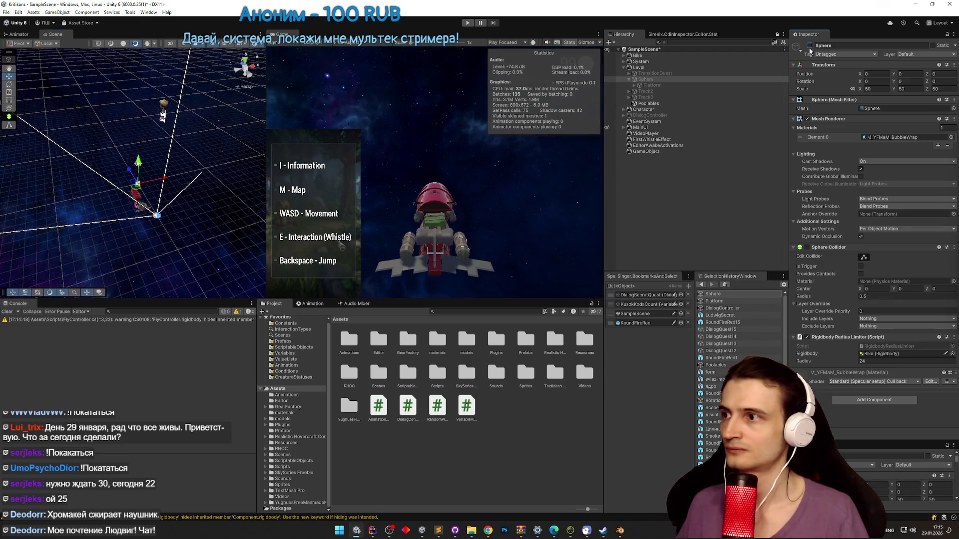
click(810, 46)
click(809, 46)
click(810, 46)
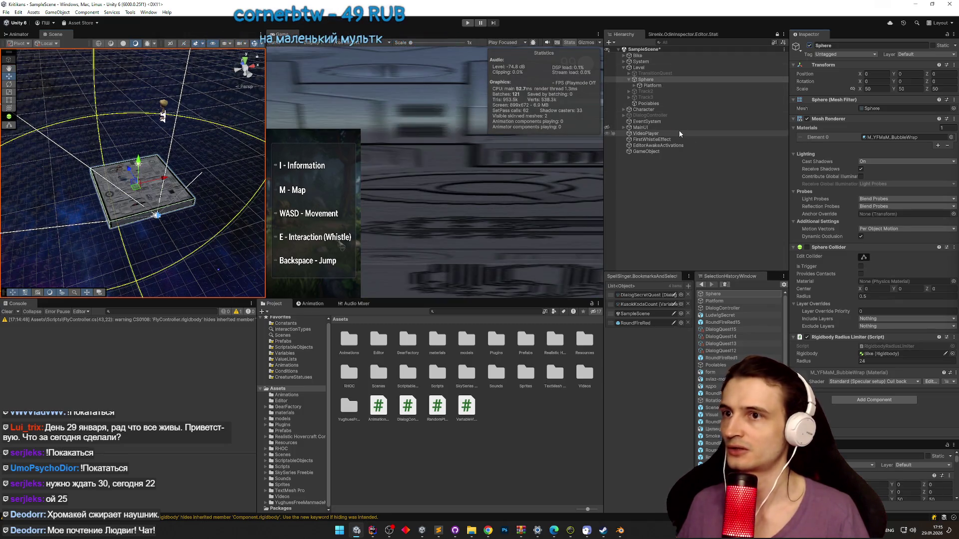
key(ctrl+s)
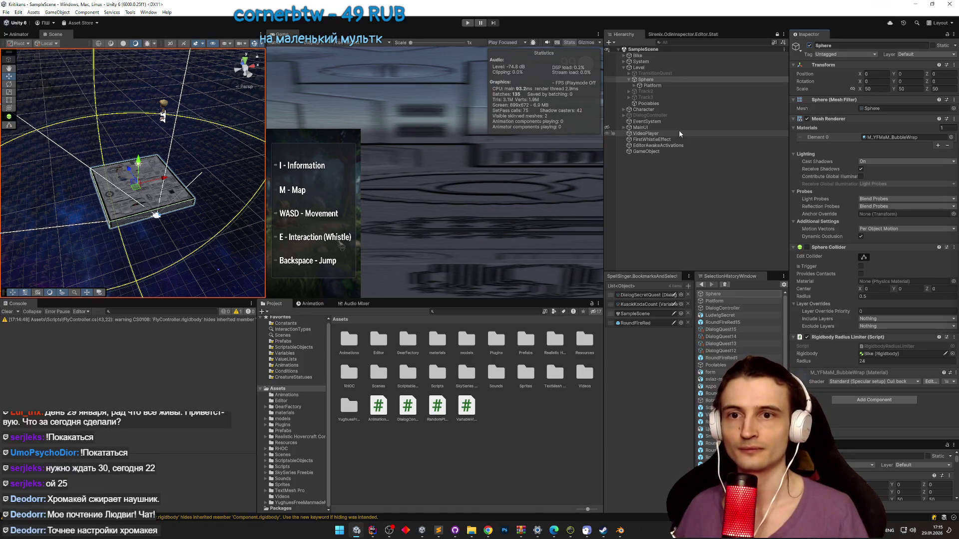